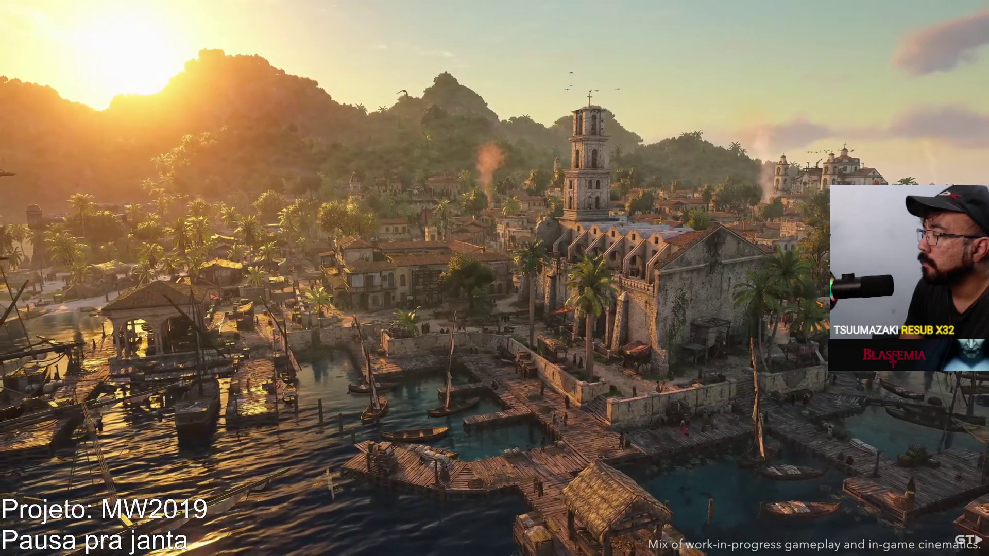
# - Watch the overview trailer full screen with brief pauses, then exit full screen near 8:38
pyautogui.press('space')
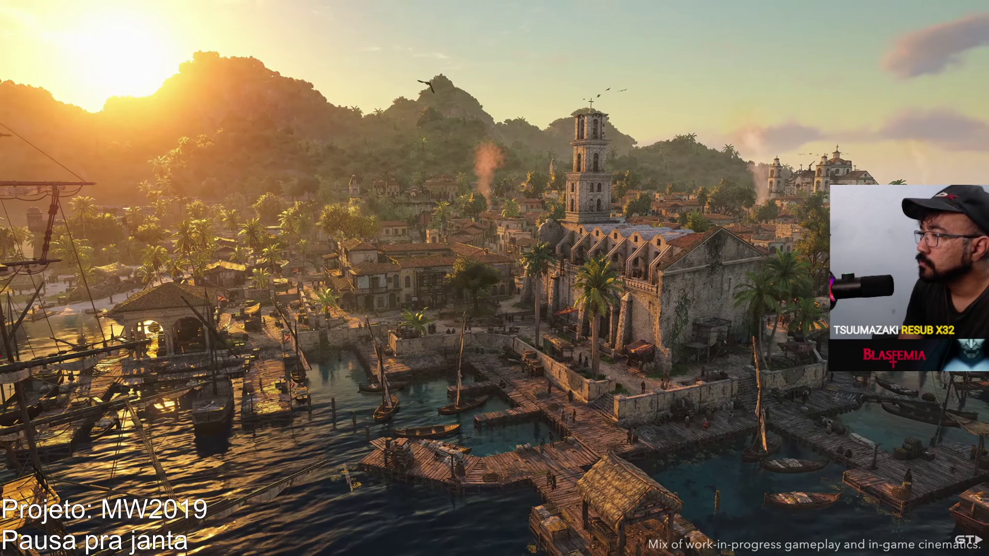
pyautogui.press('space')
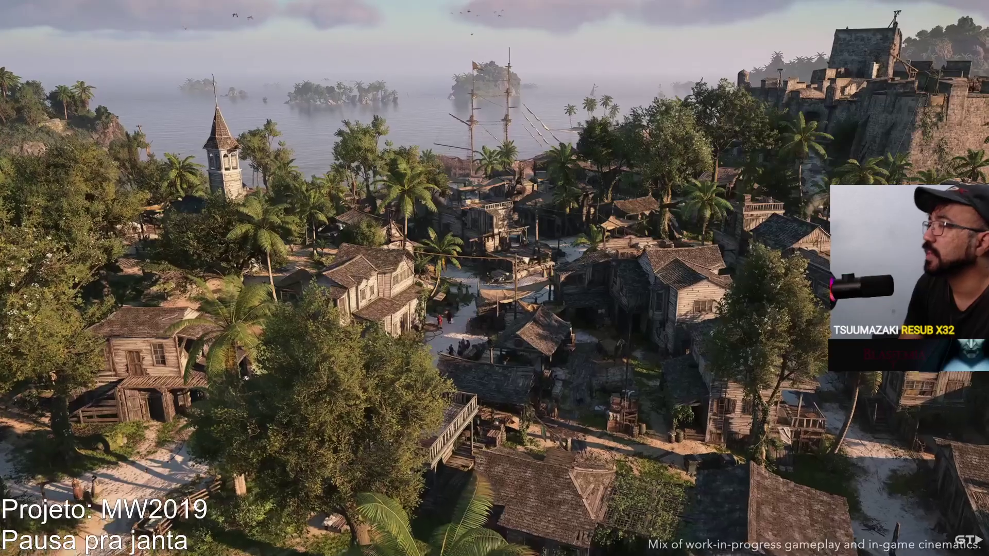
pyautogui.press('space')
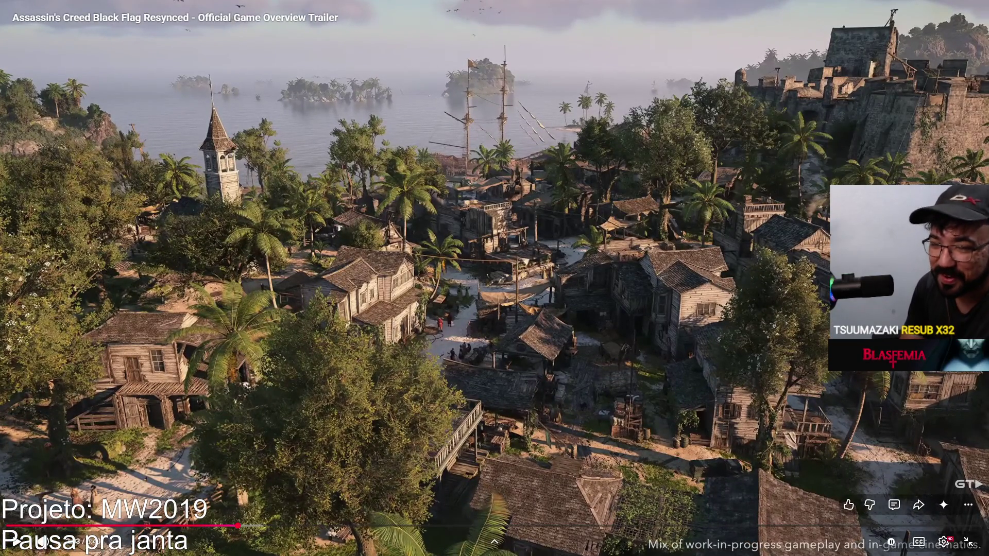
pyautogui.press('space')
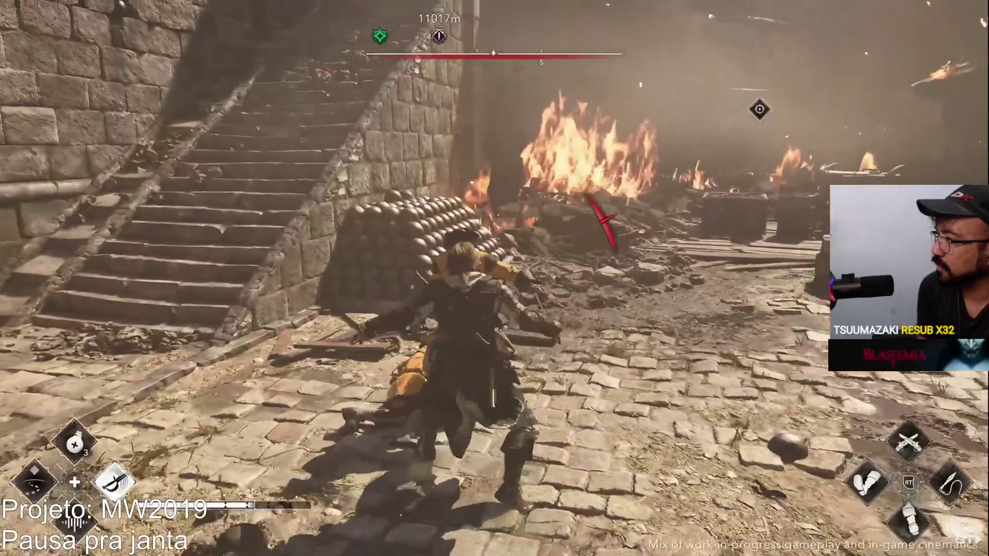
pyautogui.press('space')
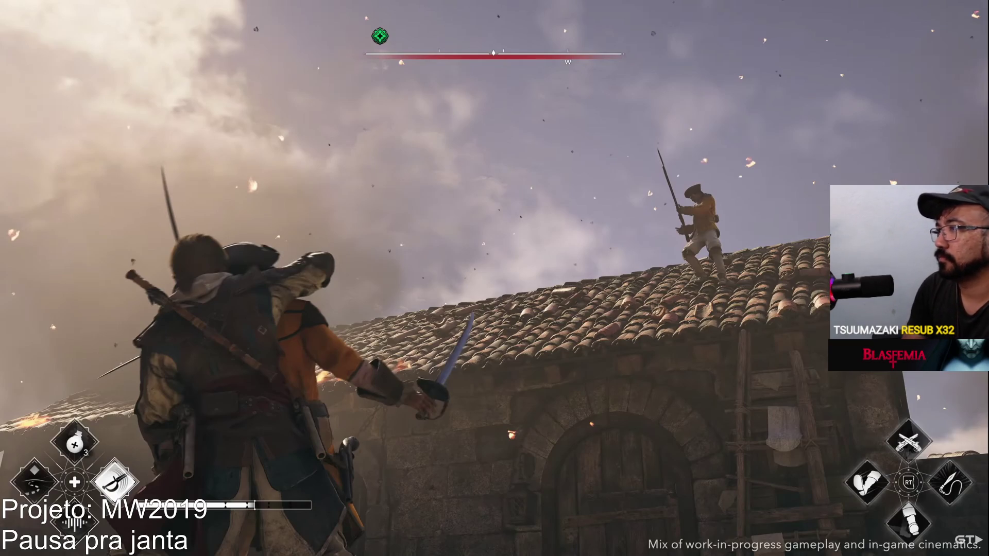
pyautogui.press('space')
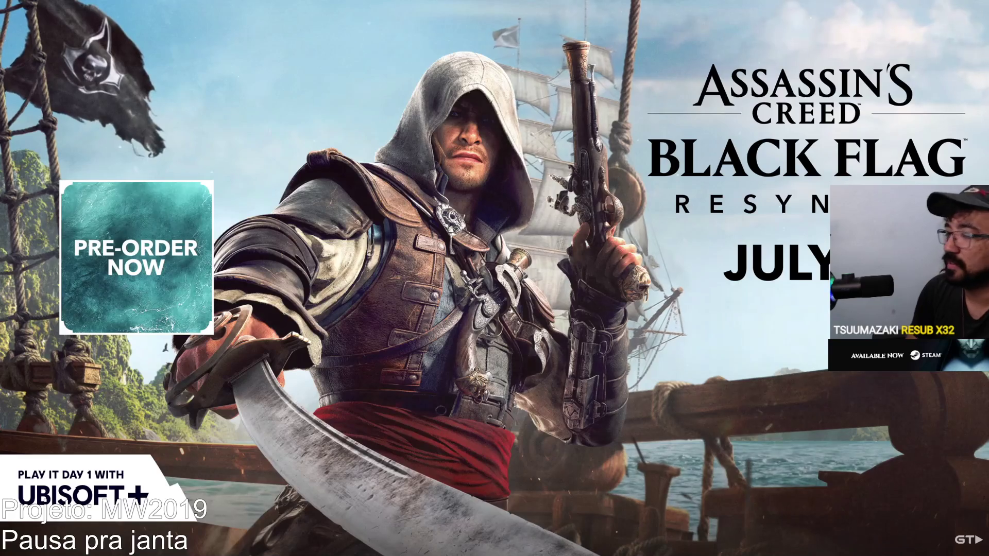
pyautogui.press('space')
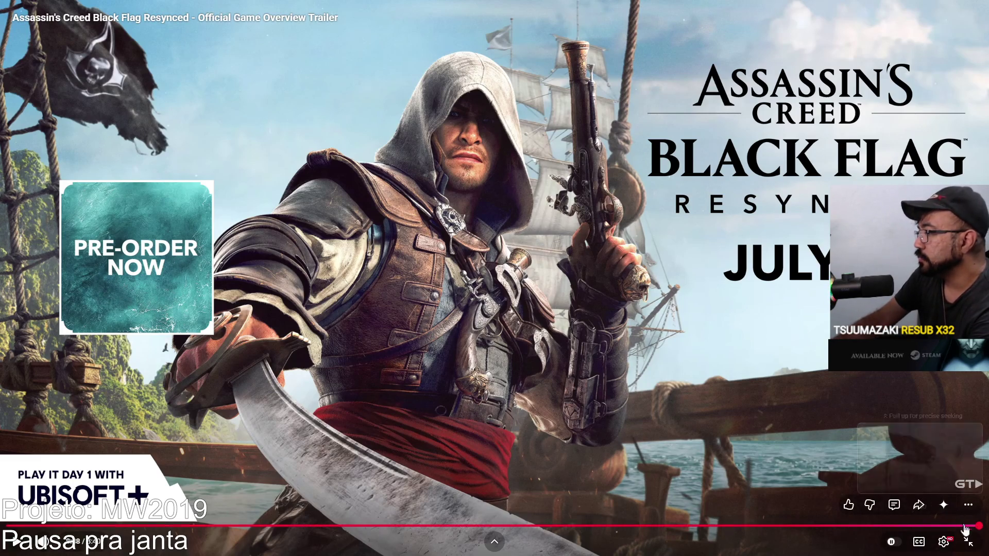
pyautogui.click(968, 542)
# - Glance down at the trailer's description and comments, then return to the player
pyautogui.scroll(-5, 675, 325)
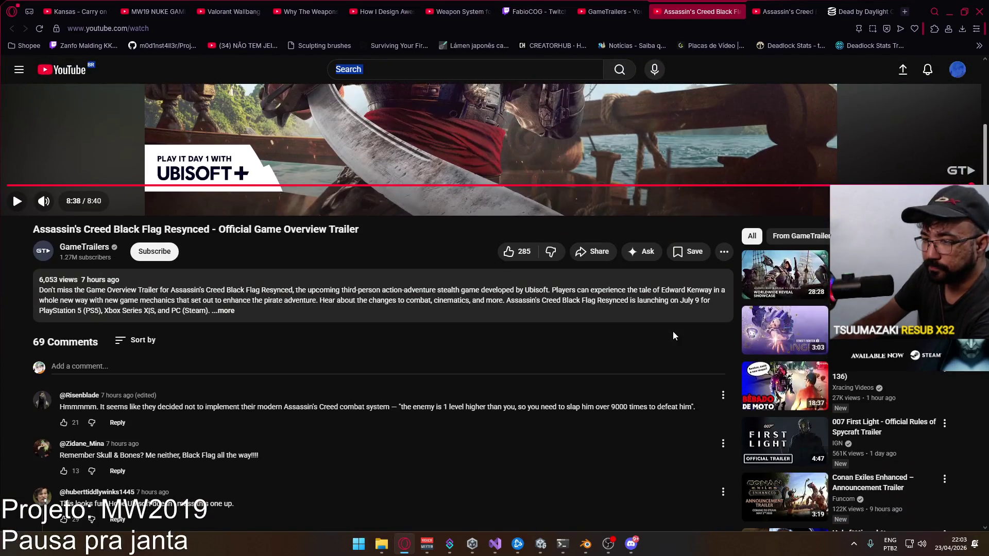
pyautogui.scroll(5, 673, 335)
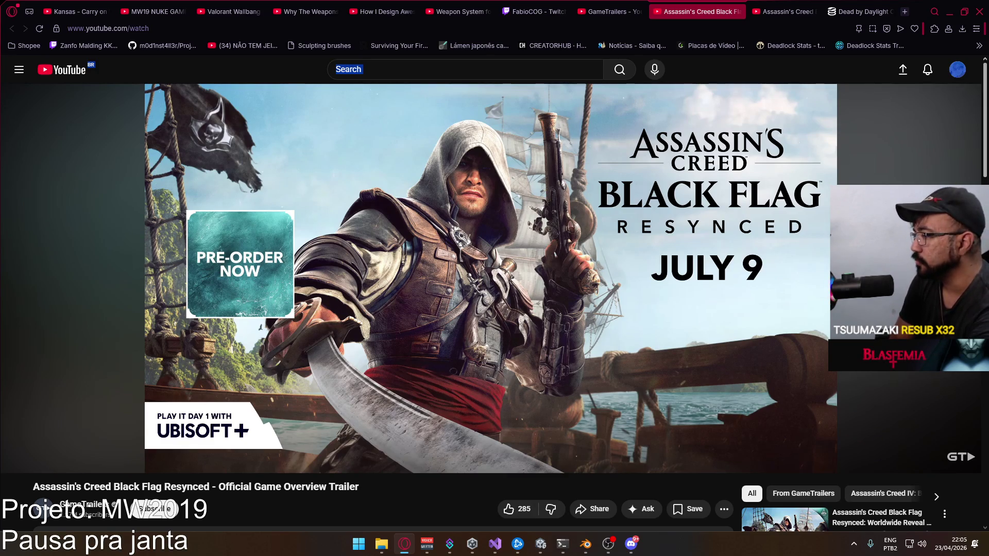
# - Close the overview trailer tab and watch the World Premiere Trailer full screen to its end
pyautogui.click(737, 11)
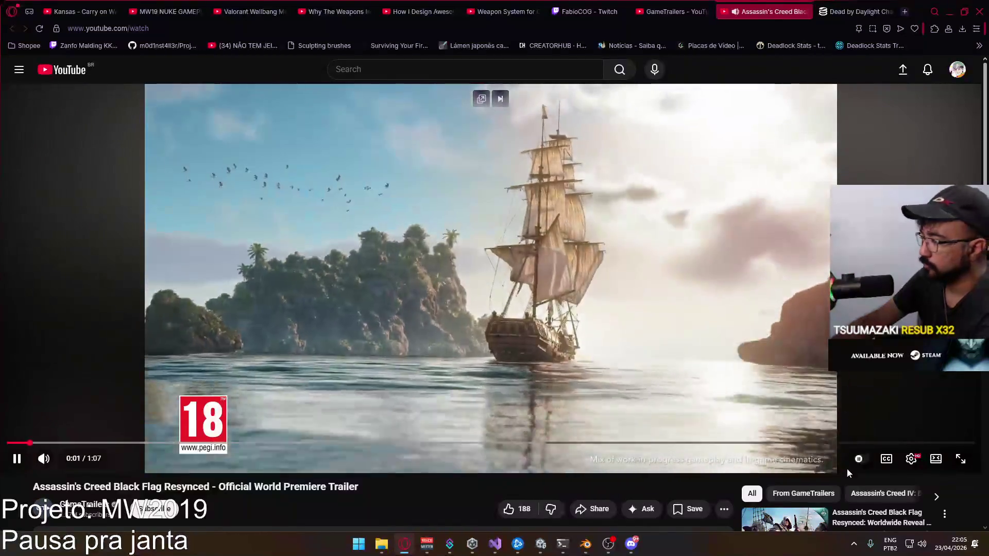
pyautogui.press('f')
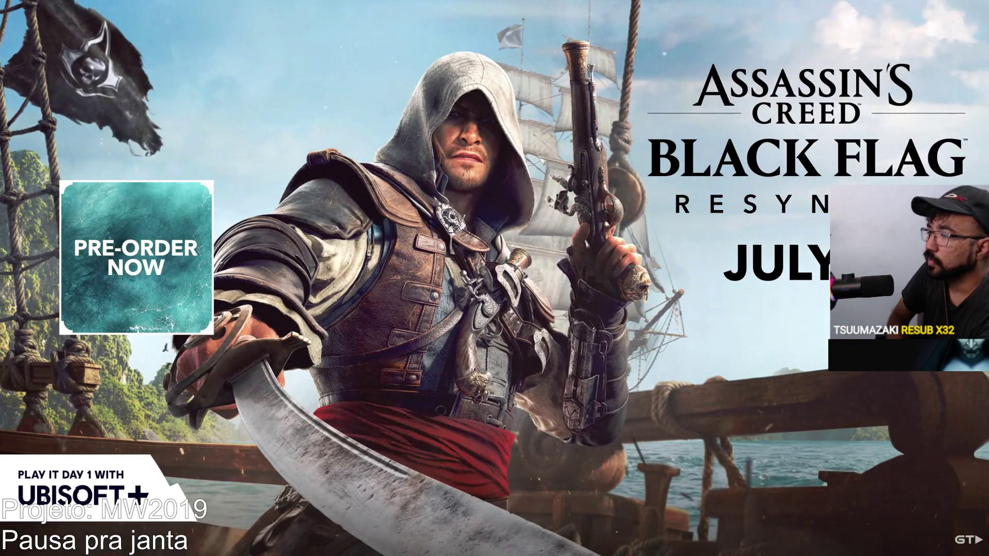
pyautogui.press('Escape')
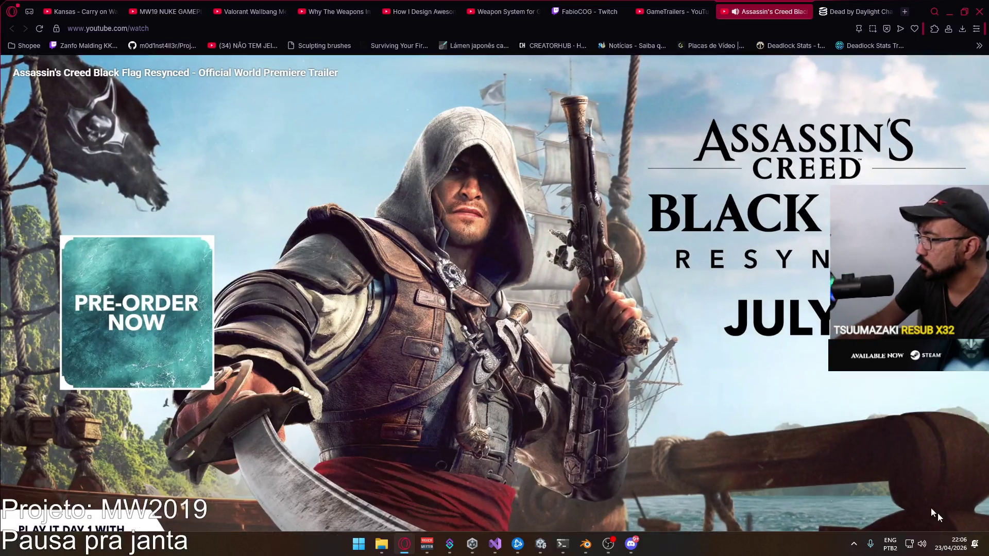
# - Highlight the 'Ubisoft ruining it' and 'I cannot trust you' comments
pyautogui.scroll(-5, 439, 410)
pyautogui.scroll(-4, 439, 411)
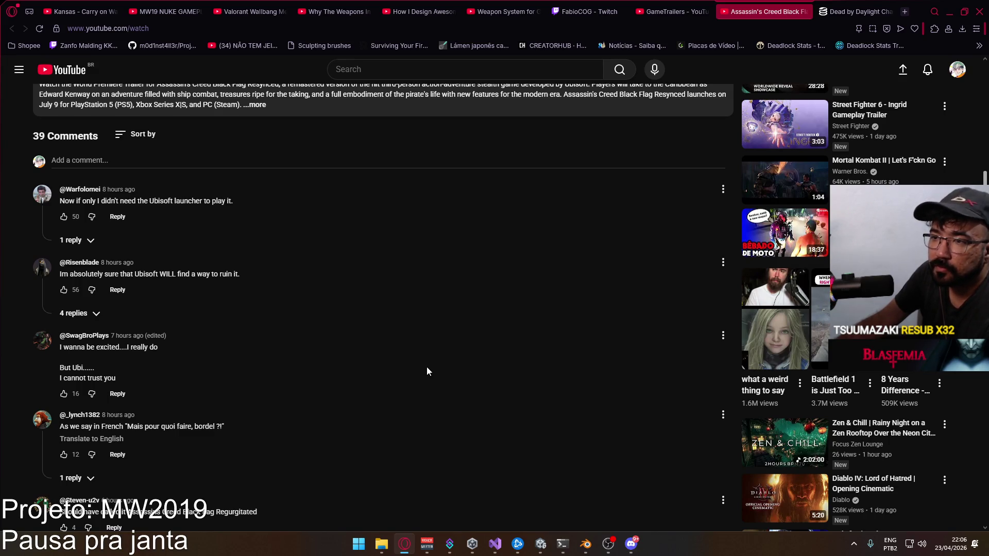
pyautogui.moveTo(260, 274); pyautogui.dragTo(56, 277)
pyautogui.click(64, 285)
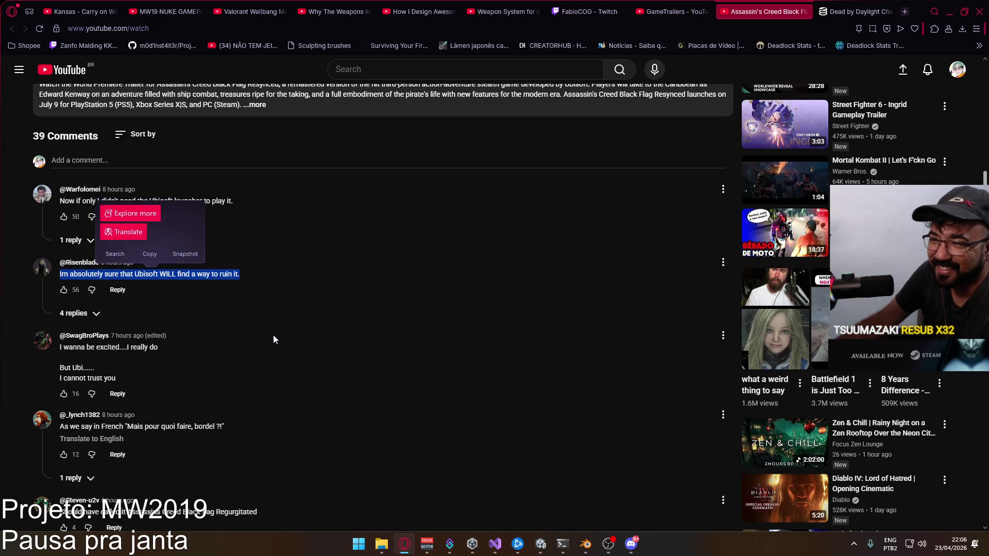
pyautogui.moveTo(190, 371)
pyautogui.mouseDown()
pyautogui.moveTo(11, 362)
pyautogui.moveTo(60, 353)
pyautogui.mouseUp()
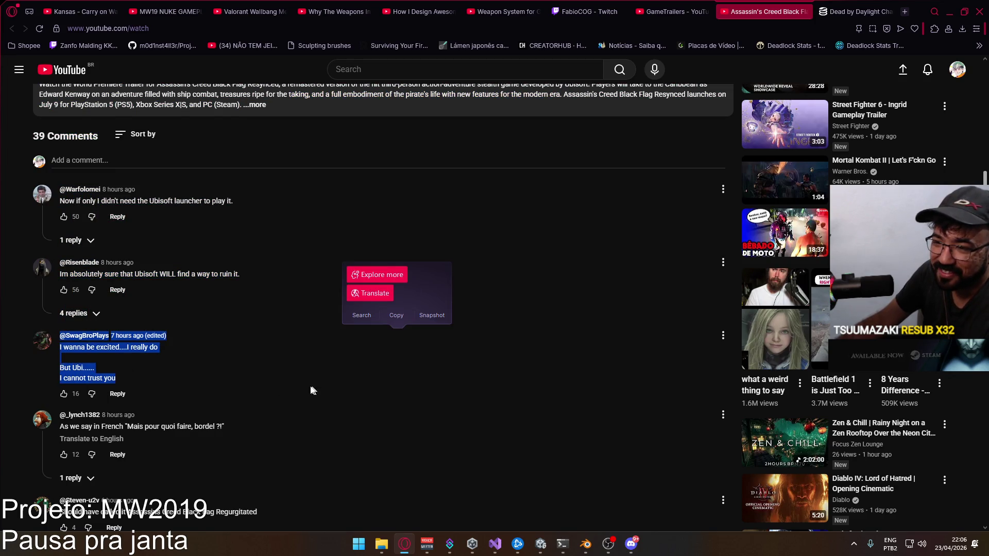
# - Read further down, highlighting the bad-animations comment and the Portuguese comment
pyautogui.scroll(-2, 291, 376)
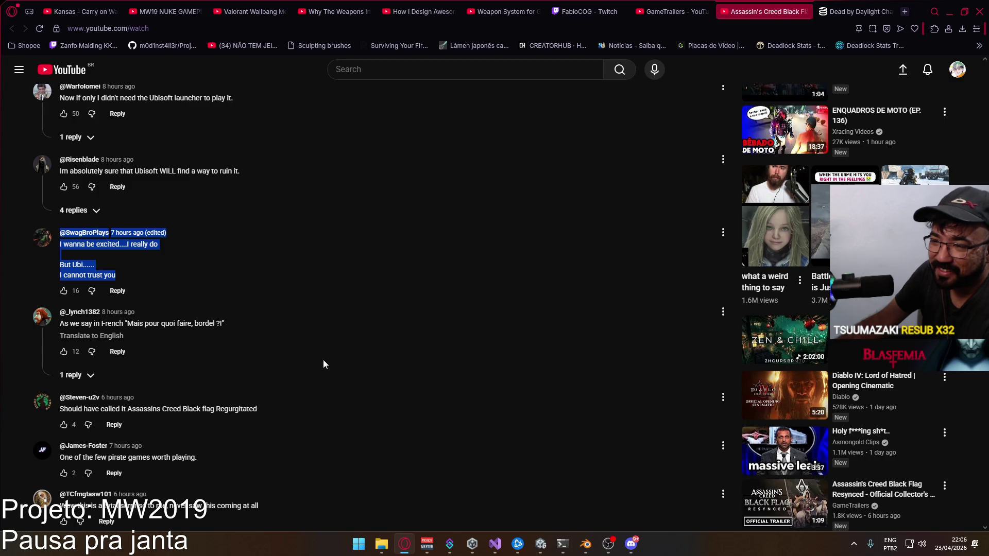
pyautogui.scroll(-2, 324, 360)
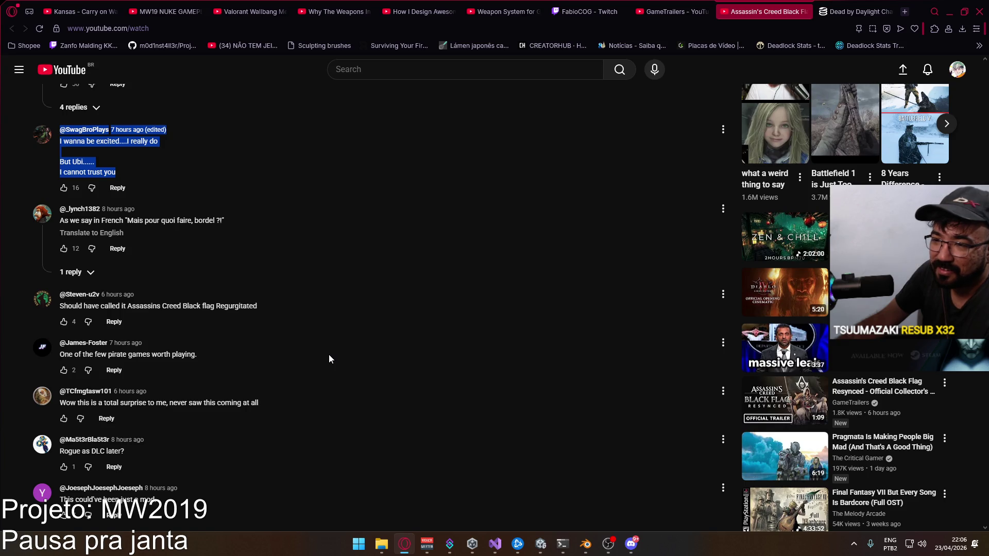
pyautogui.scroll(-1, 329, 359)
pyautogui.scroll(-3, 330, 359)
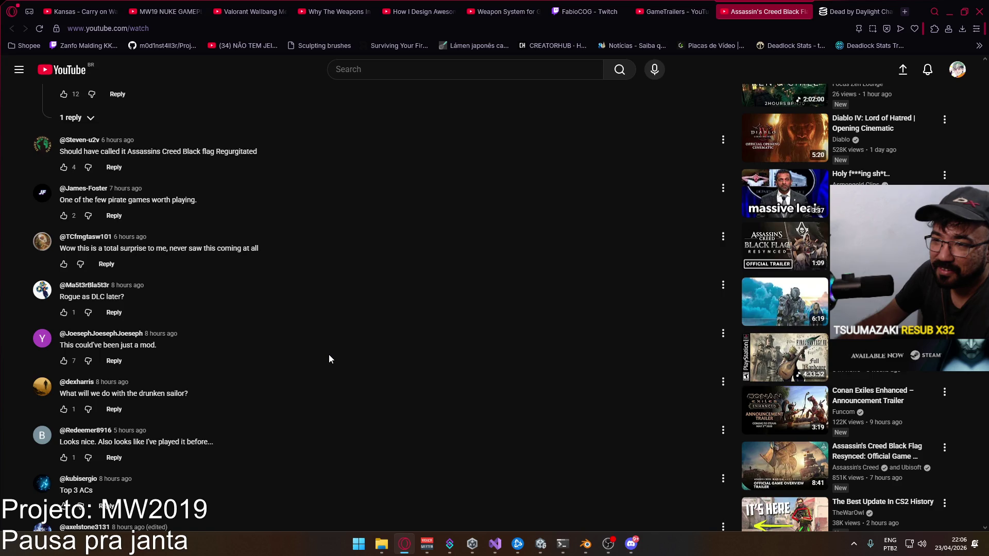
pyautogui.scroll(-1, 329, 359)
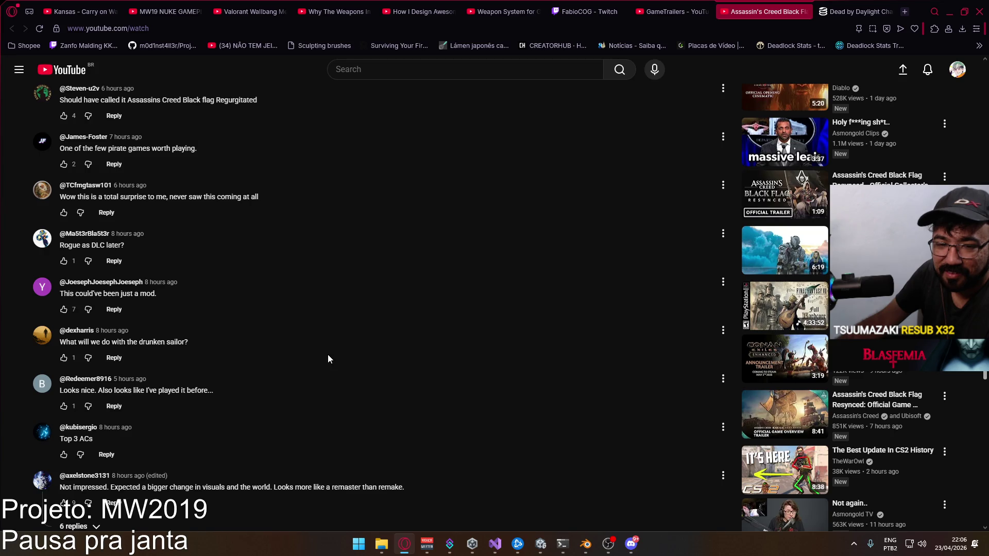
pyautogui.scroll(-2, 328, 356)
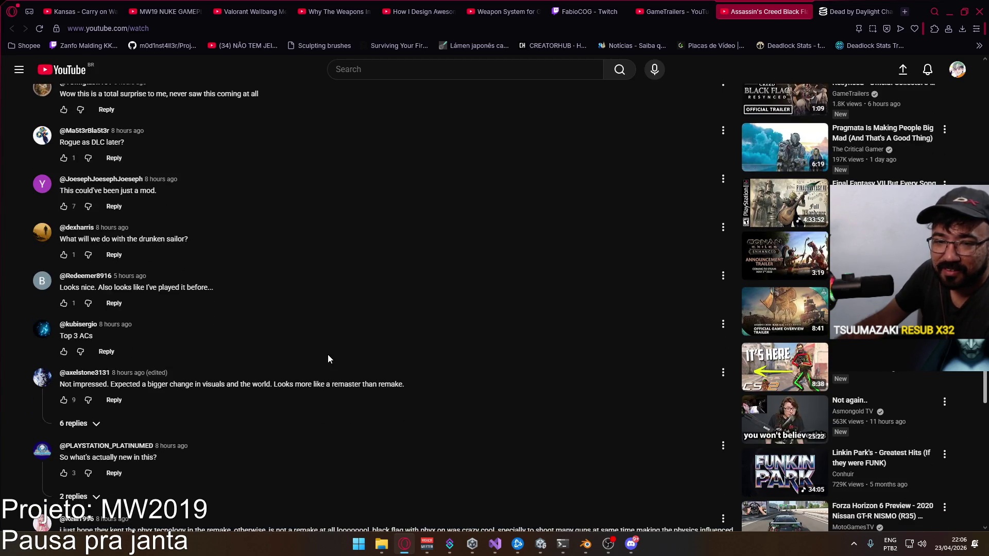
pyautogui.scroll(-3, 328, 359)
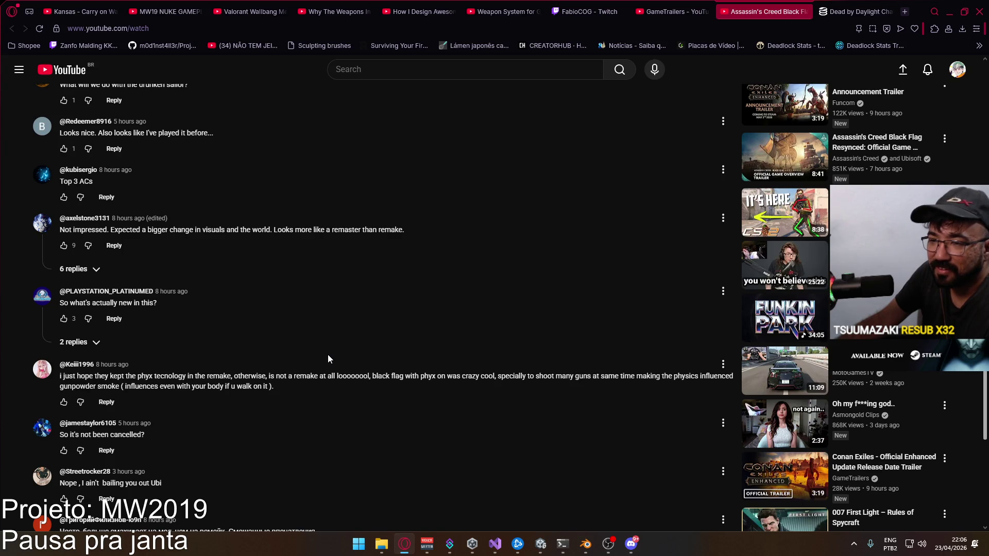
pyautogui.scroll(-2, 328, 356)
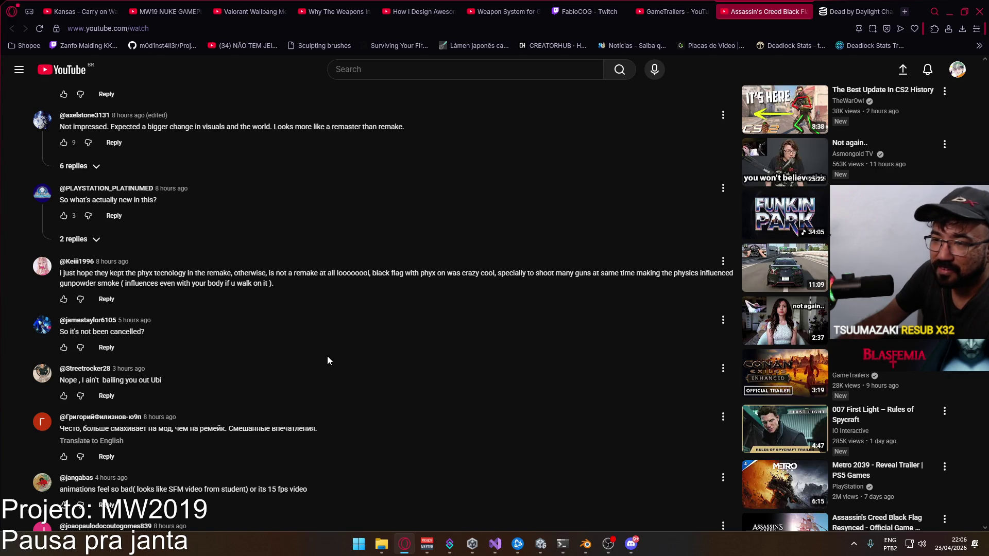
pyautogui.scroll(-2, 328, 361)
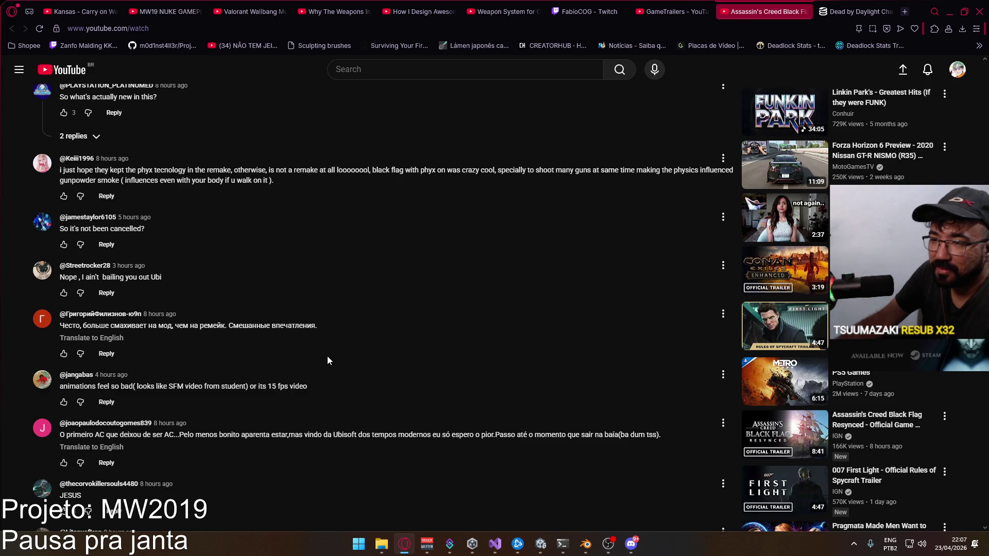
pyautogui.moveTo(324, 384); pyautogui.dragTo(59, 386)
pyautogui.scroll(-3, 366, 385)
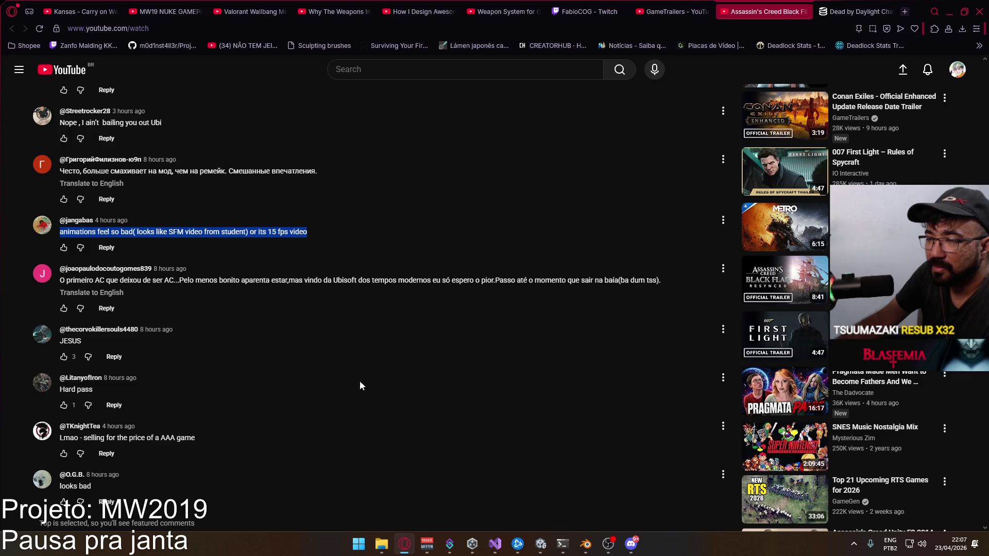
pyautogui.moveTo(180, 282)
pyautogui.mouseDown()
pyautogui.moveTo(113, 283)
pyautogui.moveTo(222, 315)
pyautogui.moveTo(260, 337)
pyautogui.mouseUp()
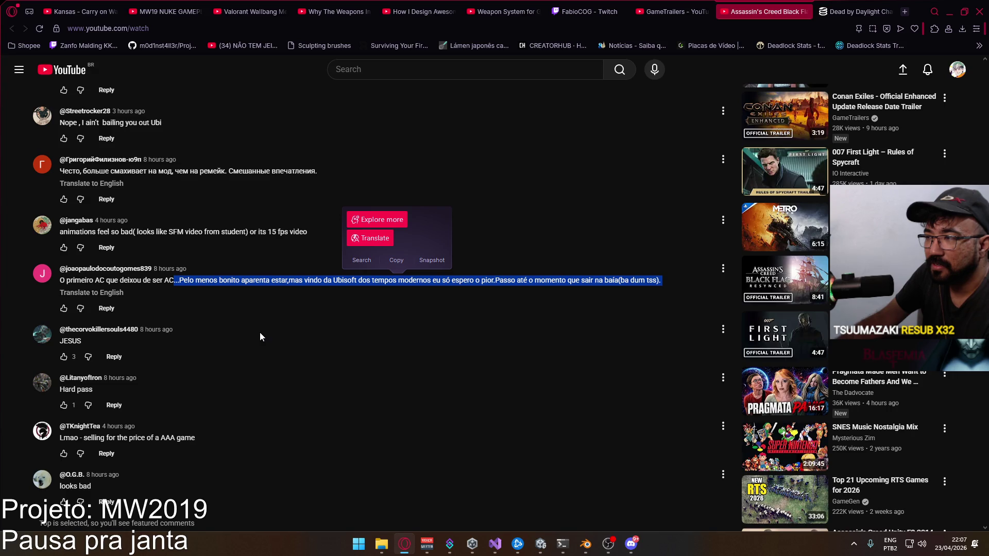
# - Scroll back up to the paused World Premiere Trailer player
pyautogui.scroll(-3, 302, 340)
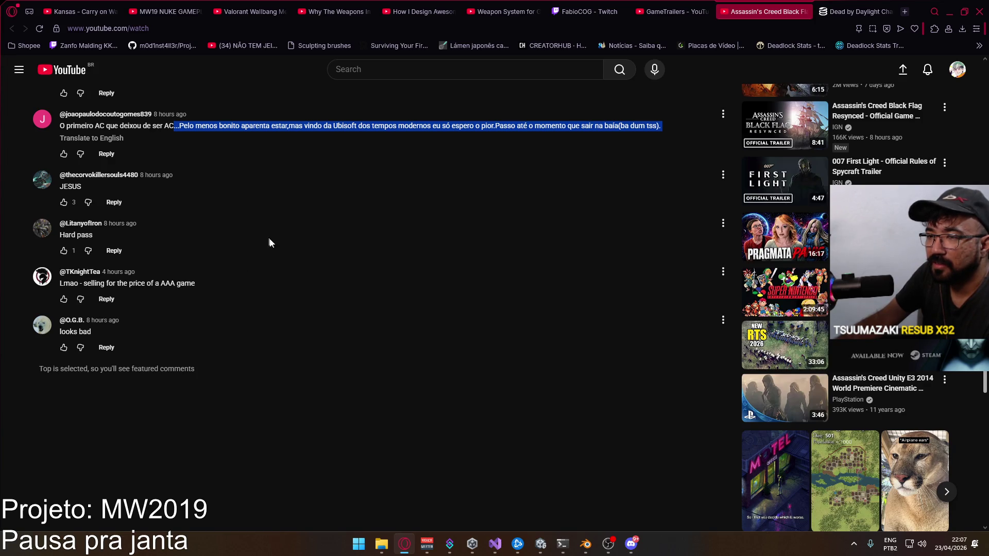
pyautogui.scroll(3, 287, 264)
pyautogui.scroll(15, 288, 265)
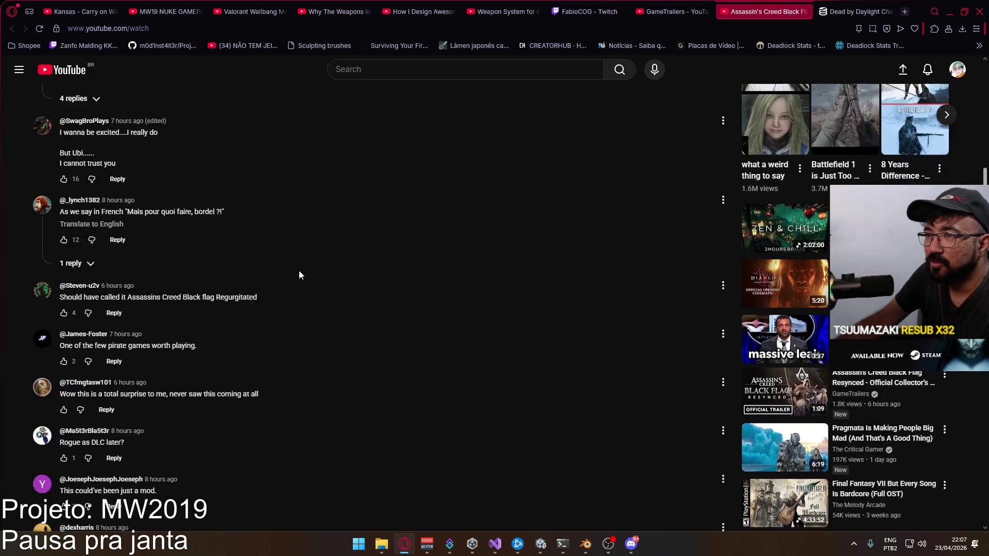
pyautogui.scroll(6, 297, 277)
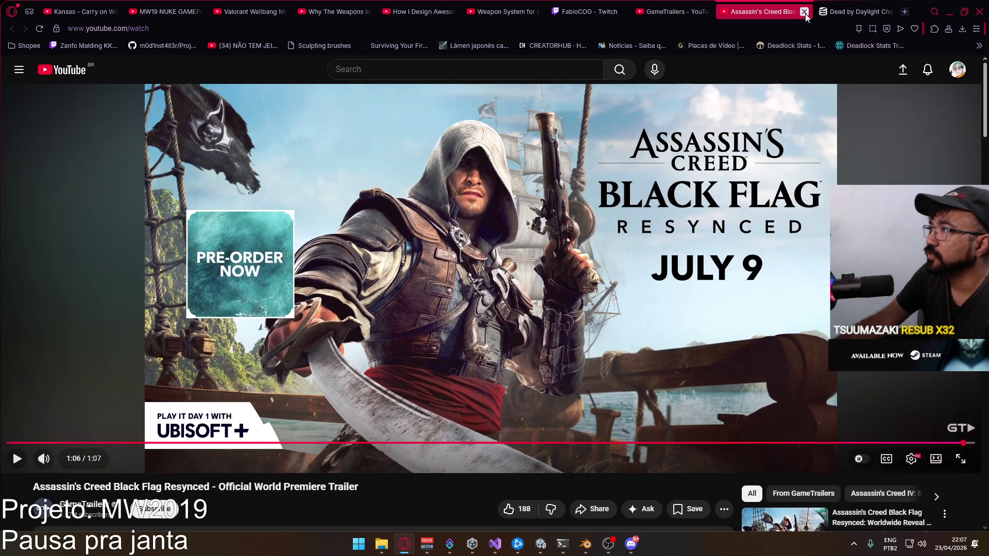
# - Close the finished premiere trailer tab and browse down the GameTrailers channel's videos
pyautogui.click(806, 13)
pyautogui.click(762, 11)
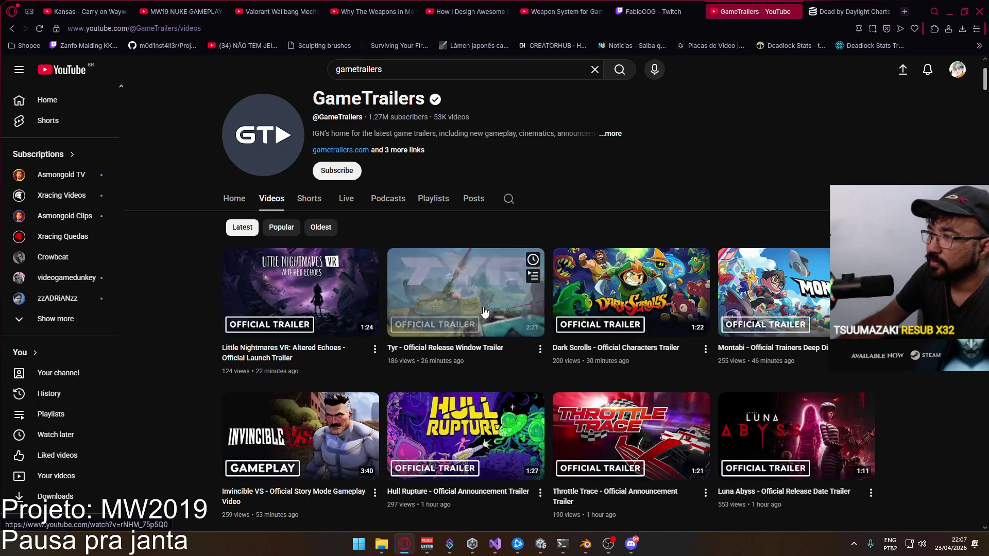
pyautogui.scroll(-1, 469, 311)
pyautogui.scroll(-8, 469, 312)
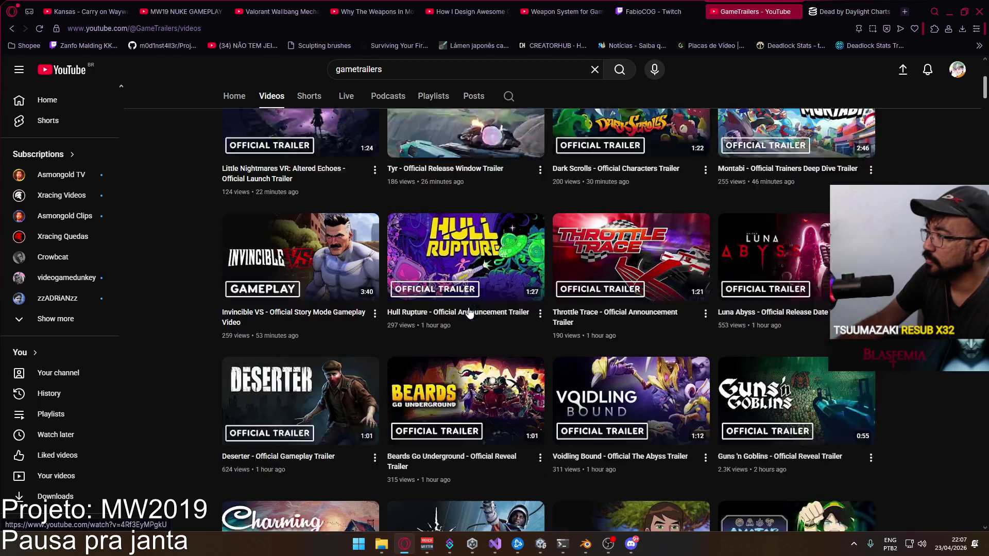
pyautogui.scroll(-10, 468, 312)
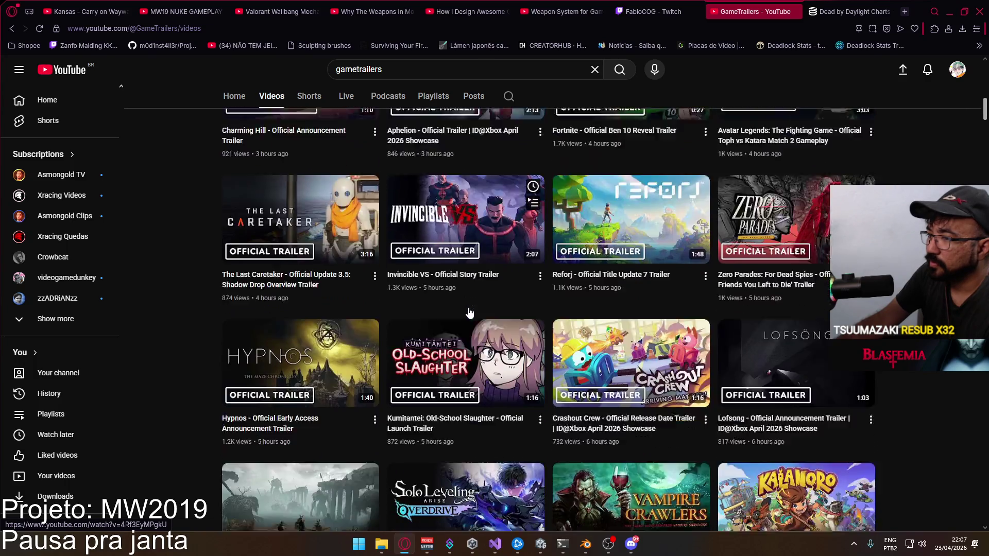
pyautogui.scroll(-8, 470, 308)
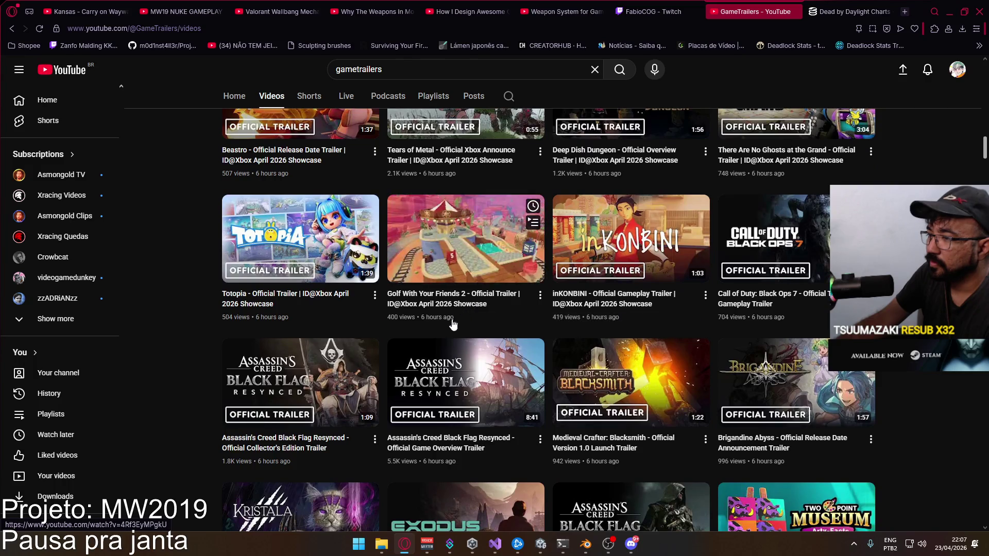
# - Open the Game Overview Trailer in a new tab and pause it
pyautogui.rightClick(535, 350)
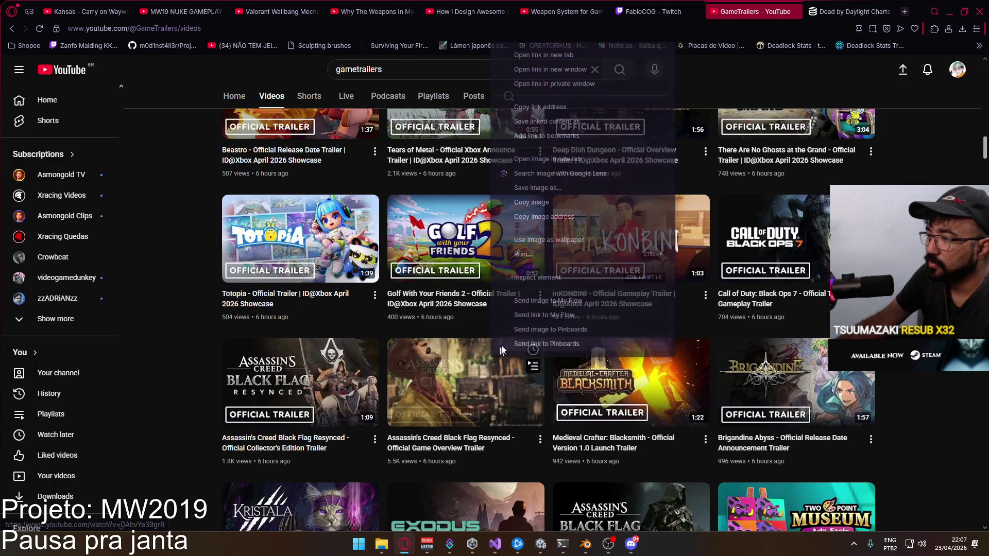
pyautogui.click(564, 55)
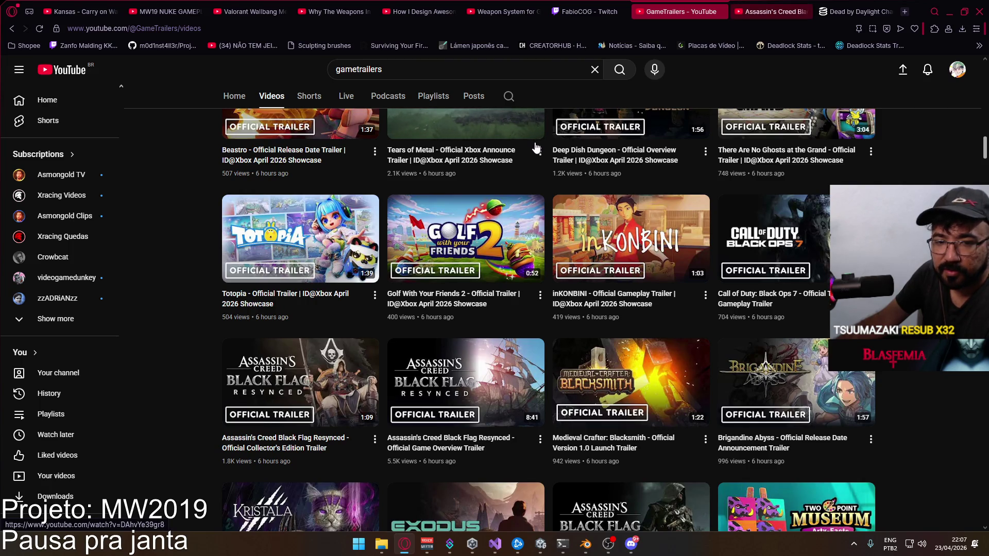
pyautogui.click(768, 15)
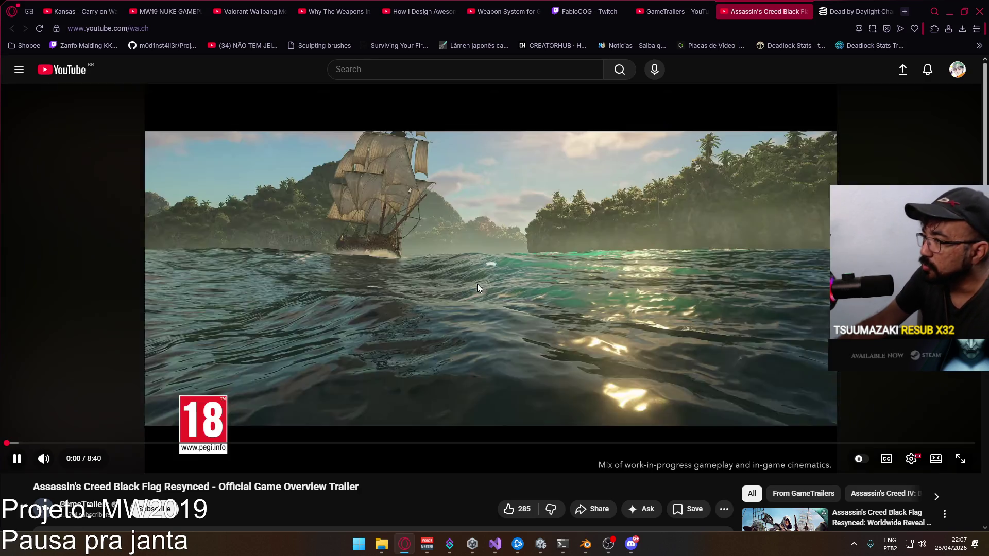
pyautogui.click(482, 279)
# - Read down the trailer's comments, highlighting part of the Black Flag online comment
pyautogui.scroll(-2, 519, 379)
pyautogui.scroll(-3, 518, 379)
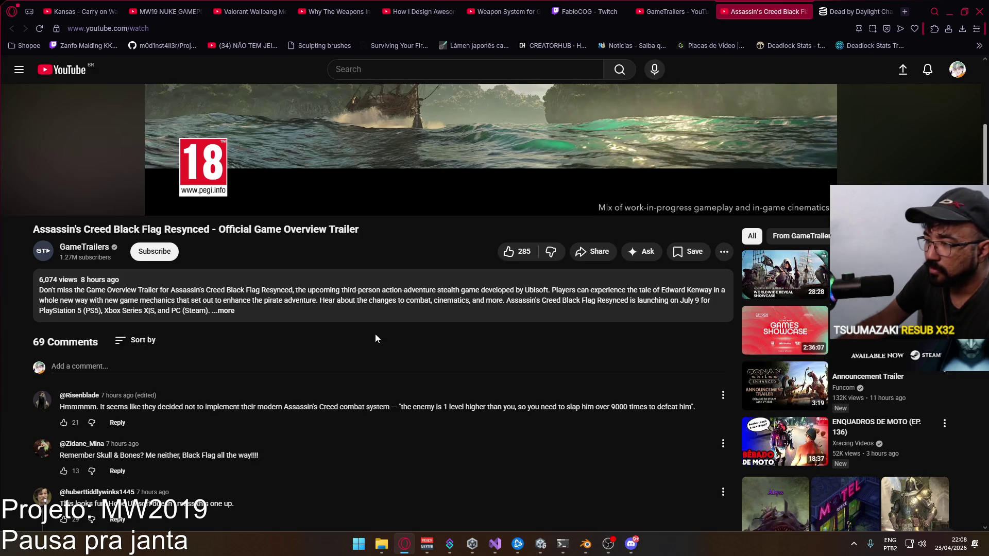
pyautogui.scroll(-4, 375, 335)
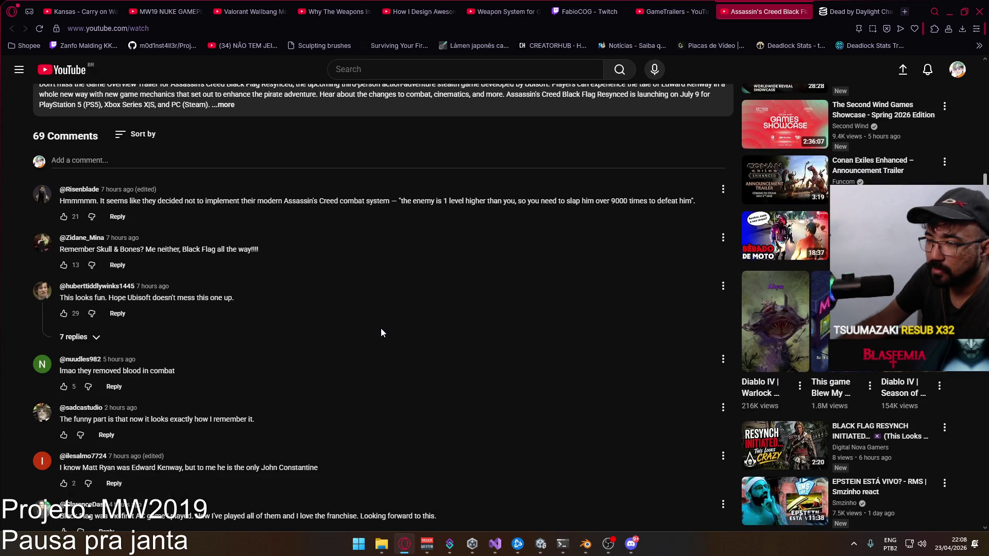
pyautogui.scroll(-2, 382, 333)
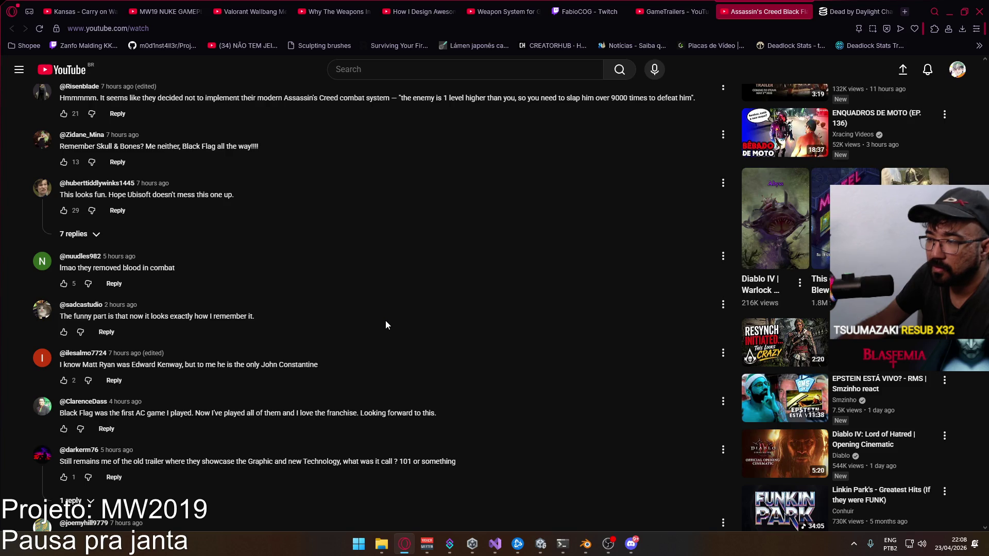
pyautogui.scroll(-1, 386, 324)
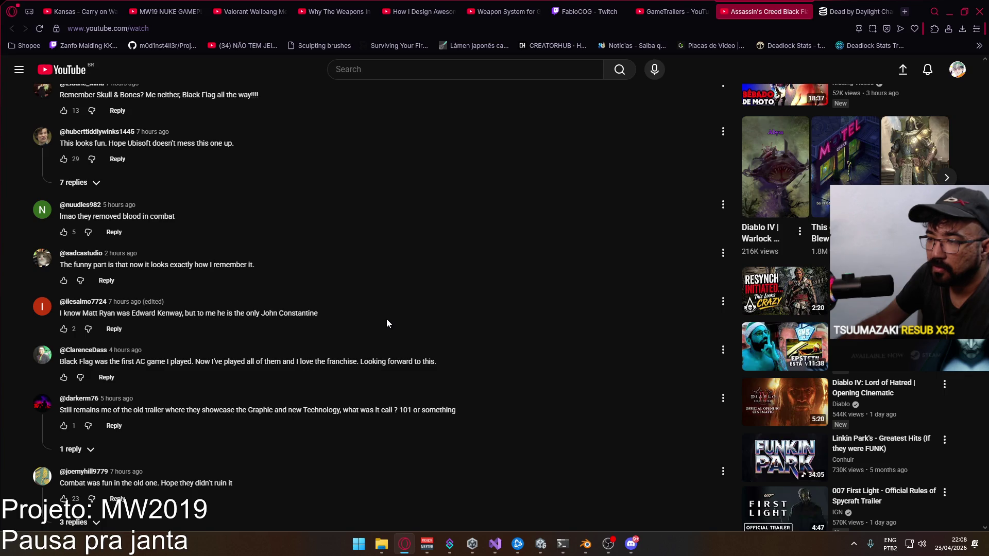
pyautogui.scroll(-2, 388, 323)
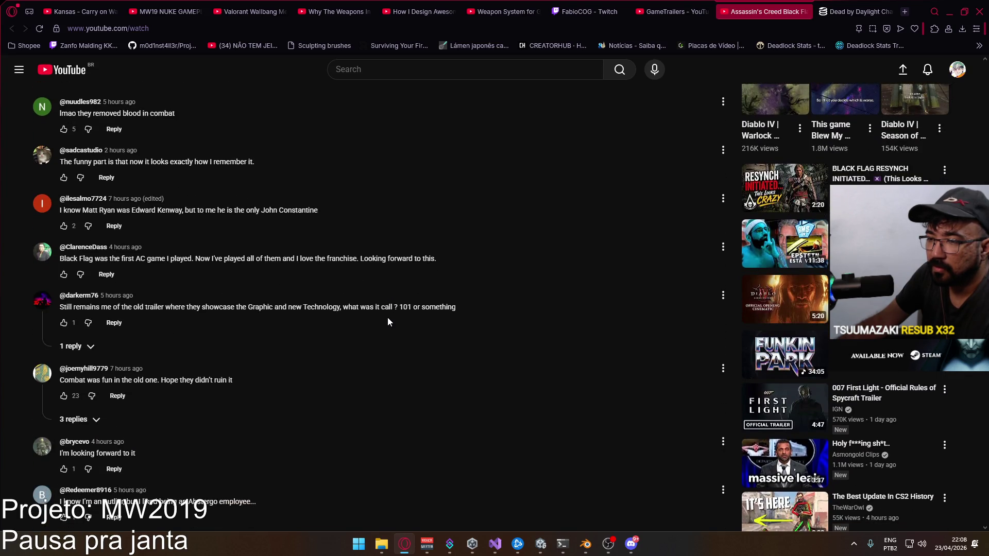
pyautogui.scroll(-2, 388, 322)
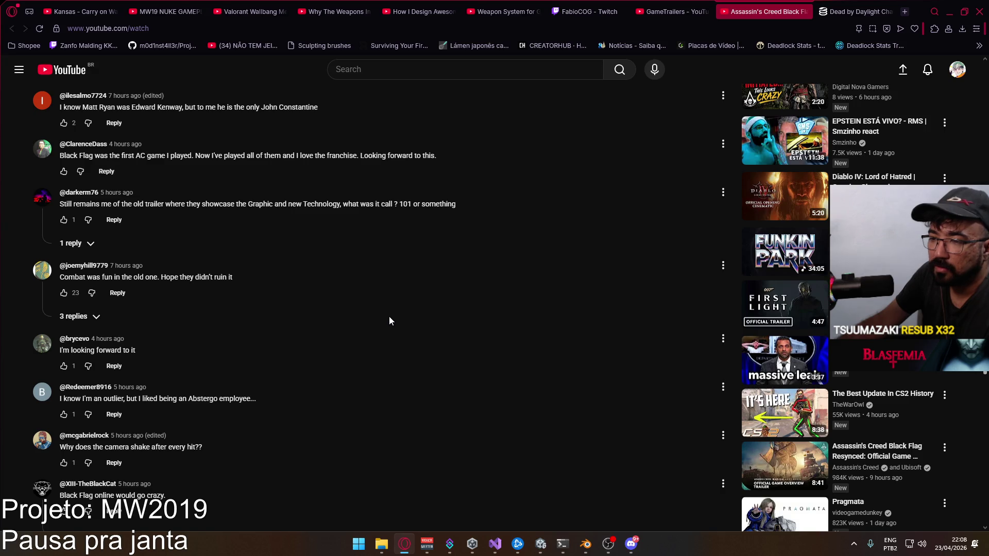
pyautogui.scroll(-2, 389, 319)
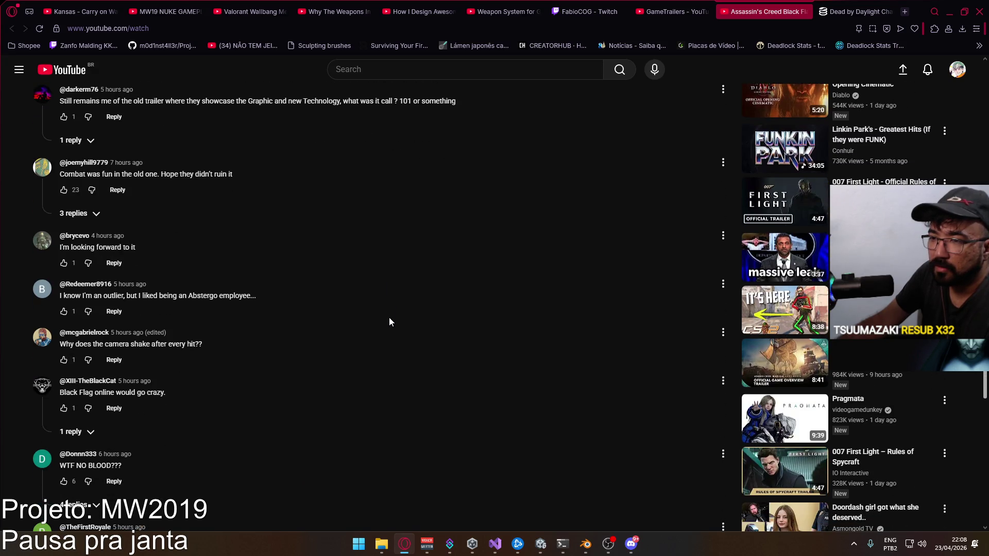
pyautogui.scroll(-1, 389, 320)
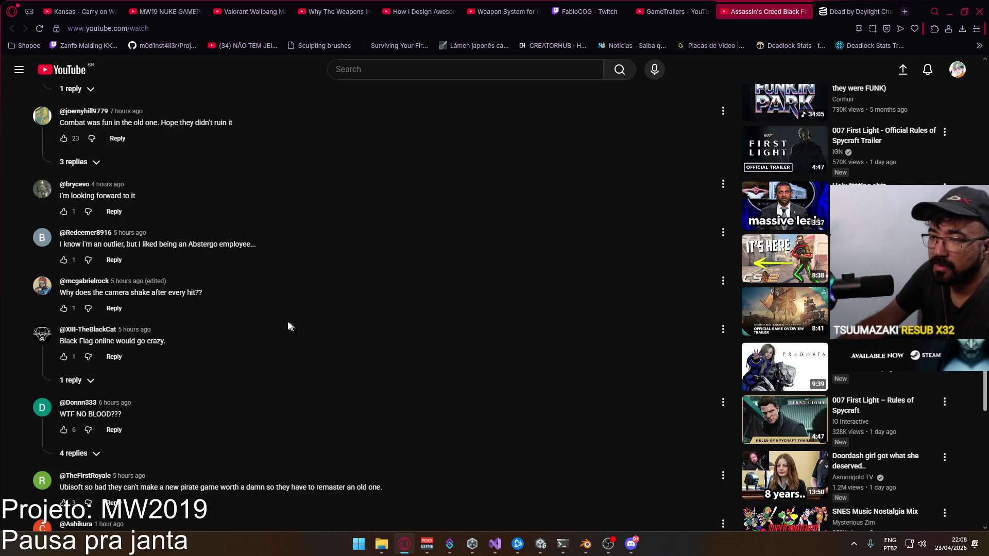
pyautogui.moveTo(132, 341); pyautogui.dragTo(59, 344)
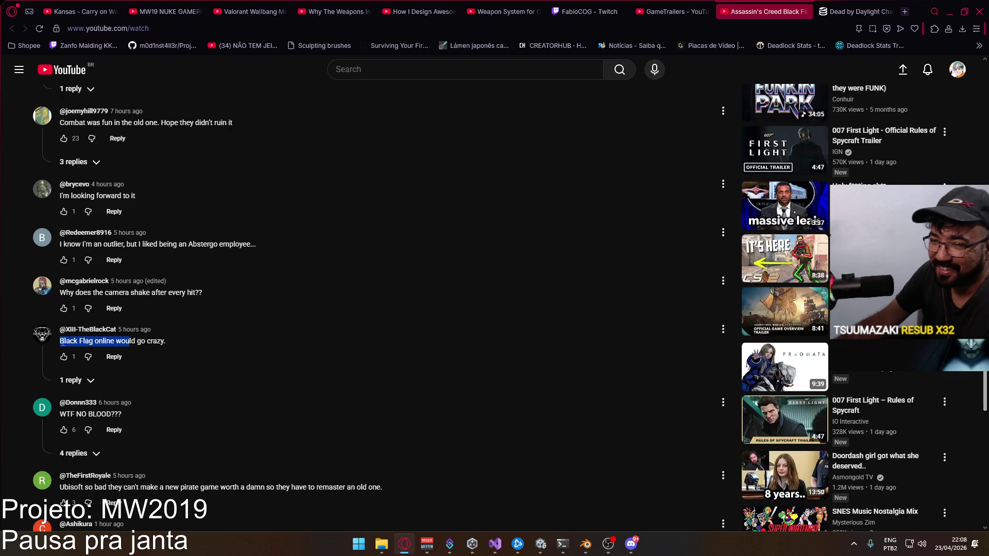
# - Continue through comments about Skull and Bones' cost, combat and Desmond's return
pyautogui.scroll(-3, 311, 358)
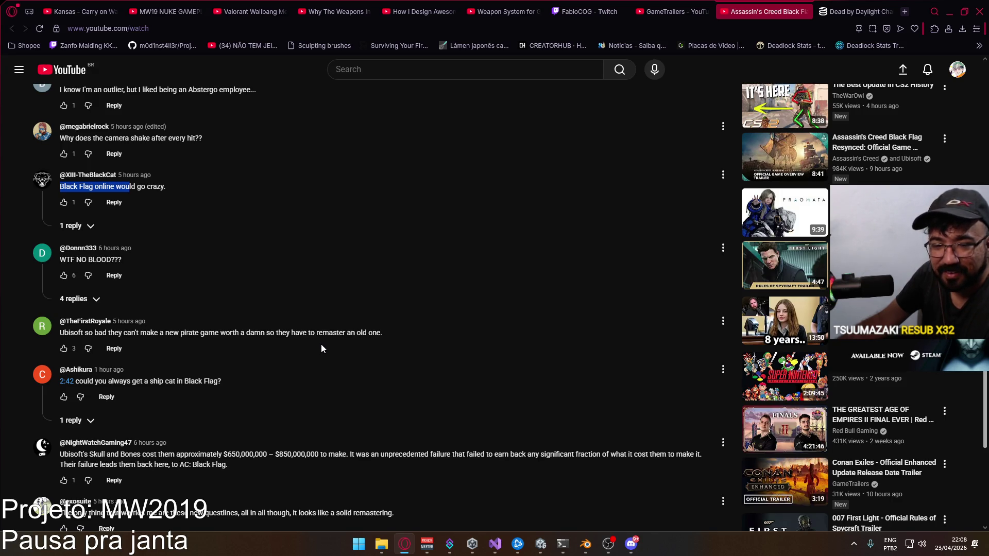
pyautogui.scroll(-2, 321, 344)
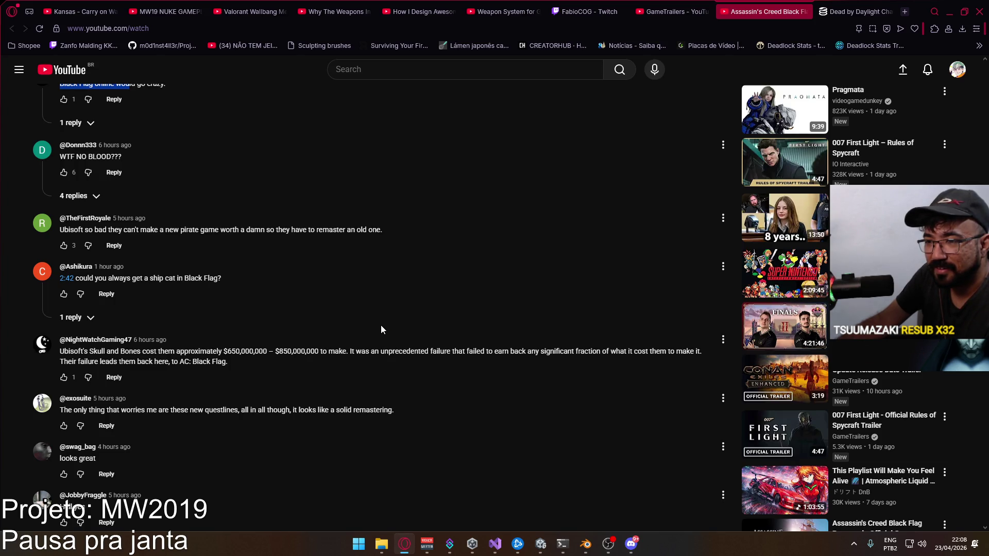
pyautogui.scroll(-2, 381, 326)
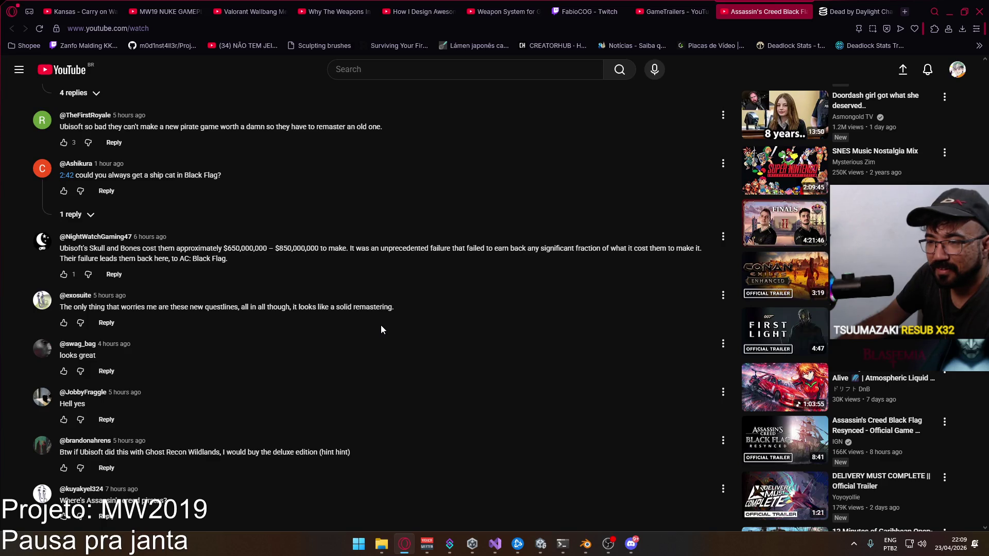
pyautogui.scroll(-2, 381, 326)
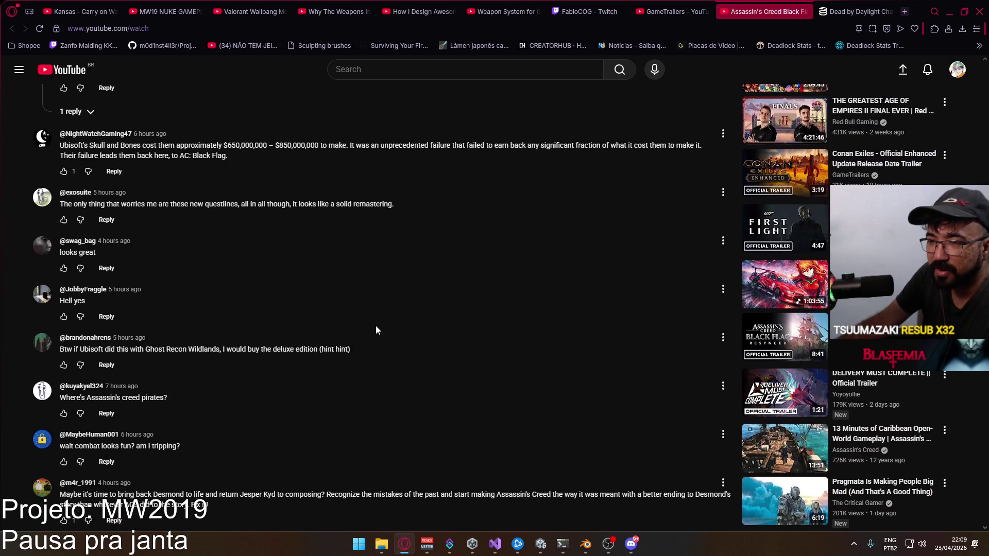
pyautogui.scroll(-2, 375, 327)
pyautogui.scroll(-2, 374, 330)
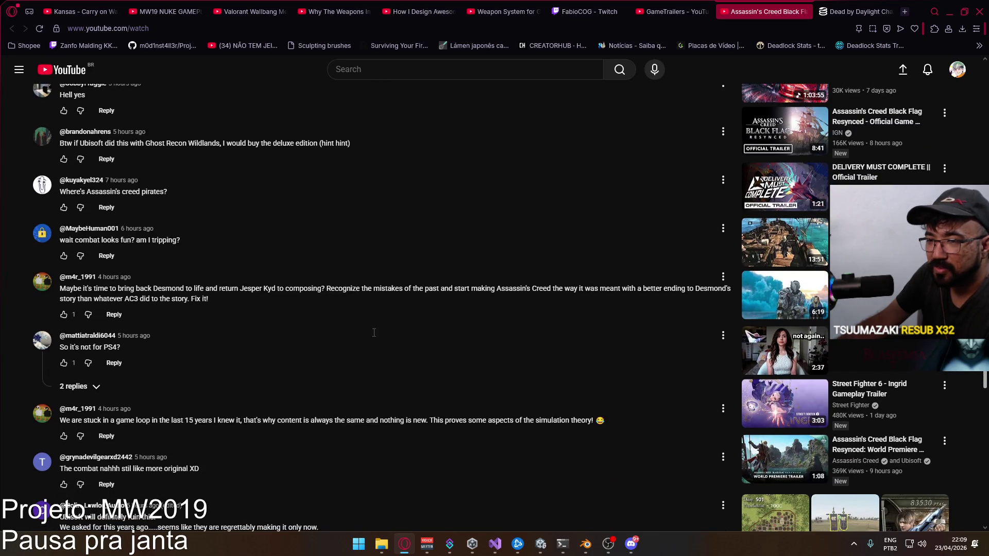
pyautogui.scroll(-2, 373, 333)
pyautogui.scroll(9, 413, 304)
# - Search YouTube for 'ubisoft' and open the Official Game Overview Trailer result
pyautogui.click(372, 64)
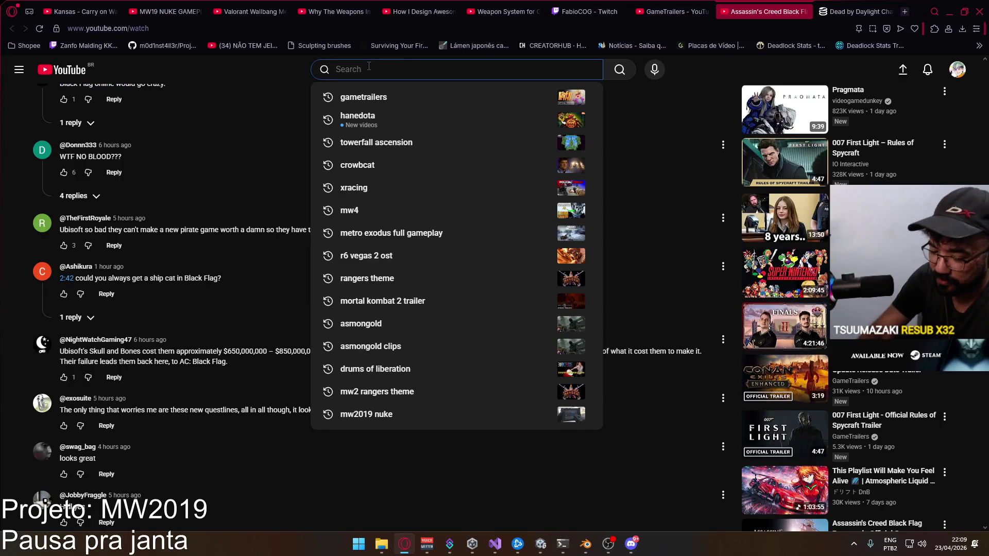
pyautogui.write('ubisoft')
pyautogui.press('Return')
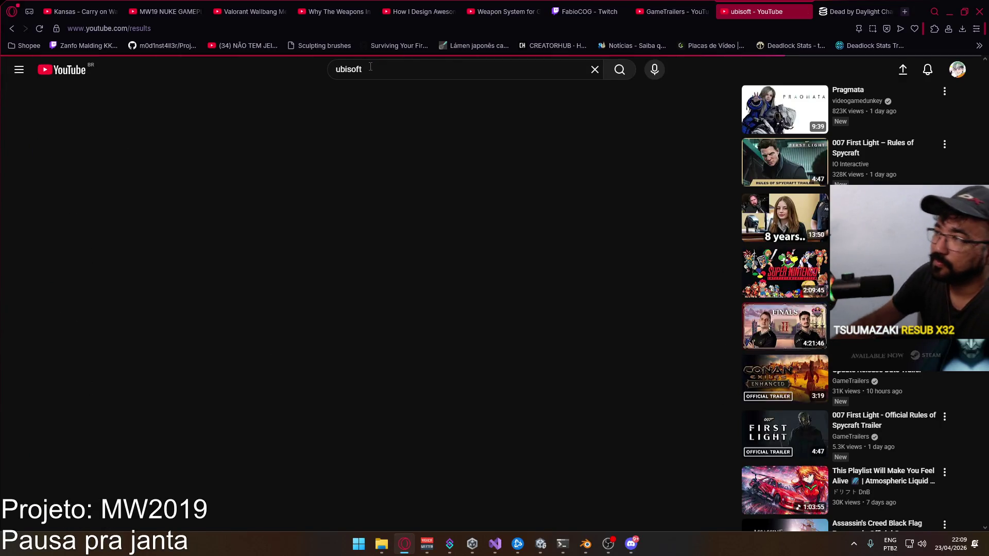
pyautogui.moveTo(558, 149)
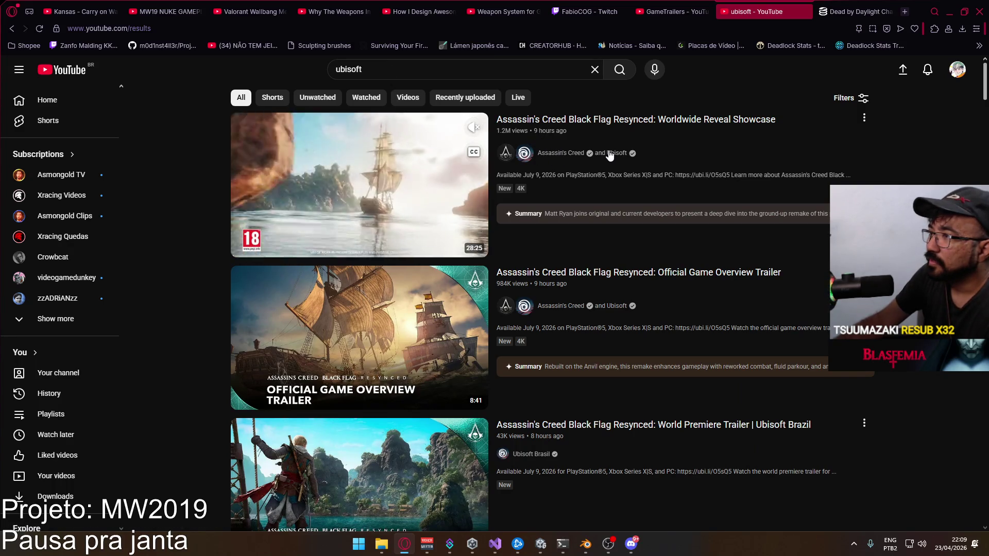
pyautogui.click(590, 308)
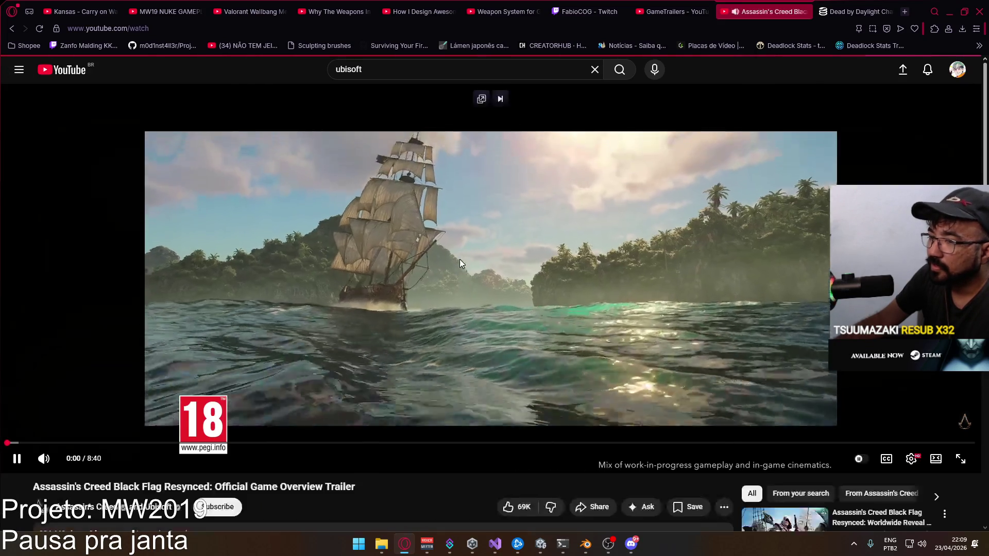
# - Pause the Ubisoft trailer and scroll down to comments pairing GTA with Black Flag
pyautogui.click(460, 259)
pyautogui.scroll(-4, 460, 272)
pyautogui.scroll(-1, 459, 277)
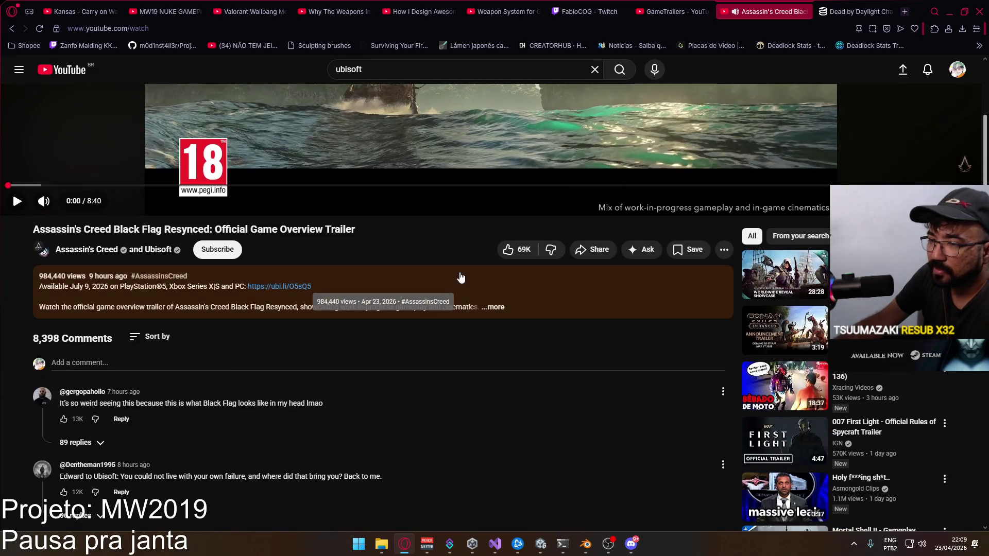
pyautogui.scroll(2, 515, 309)
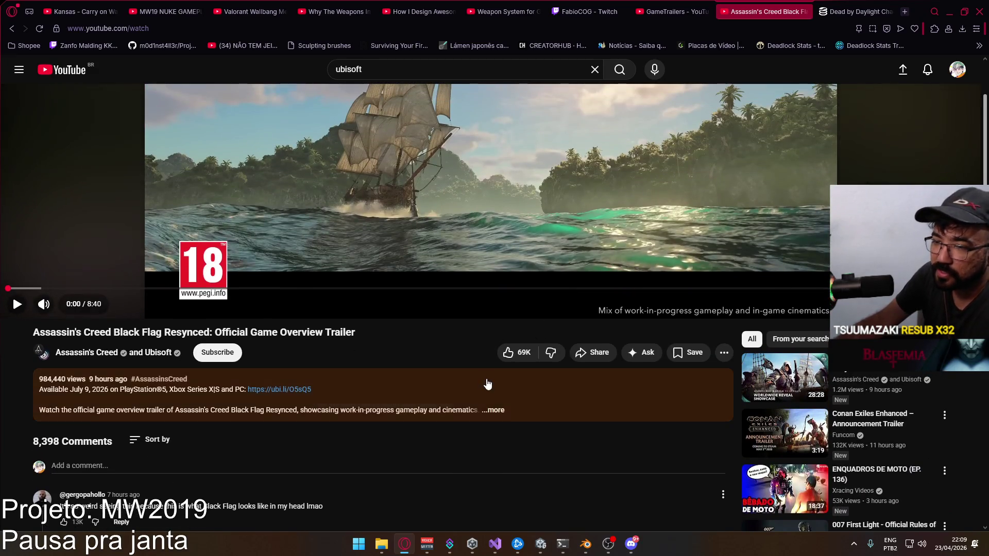
pyautogui.scroll(-4, 484, 375)
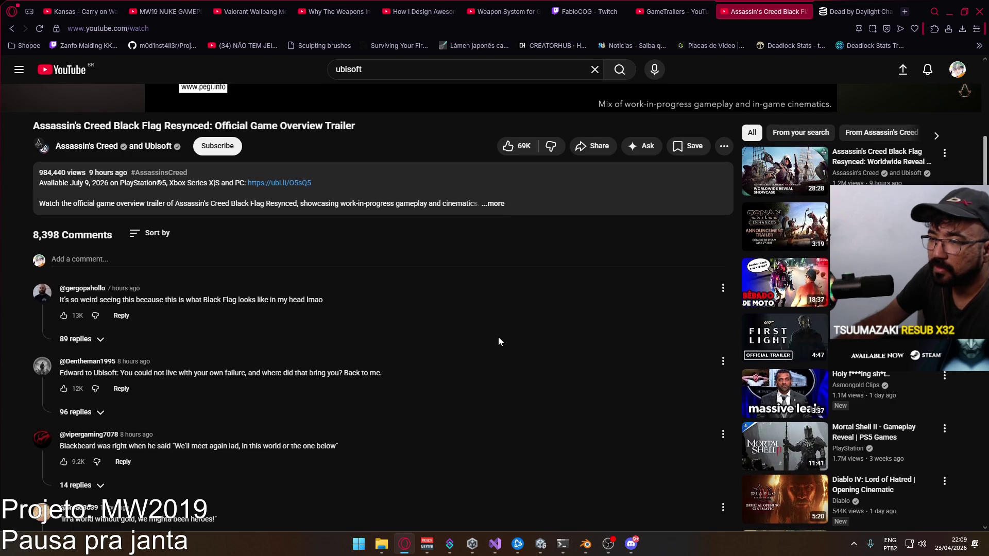
pyautogui.scroll(-2, 499, 338)
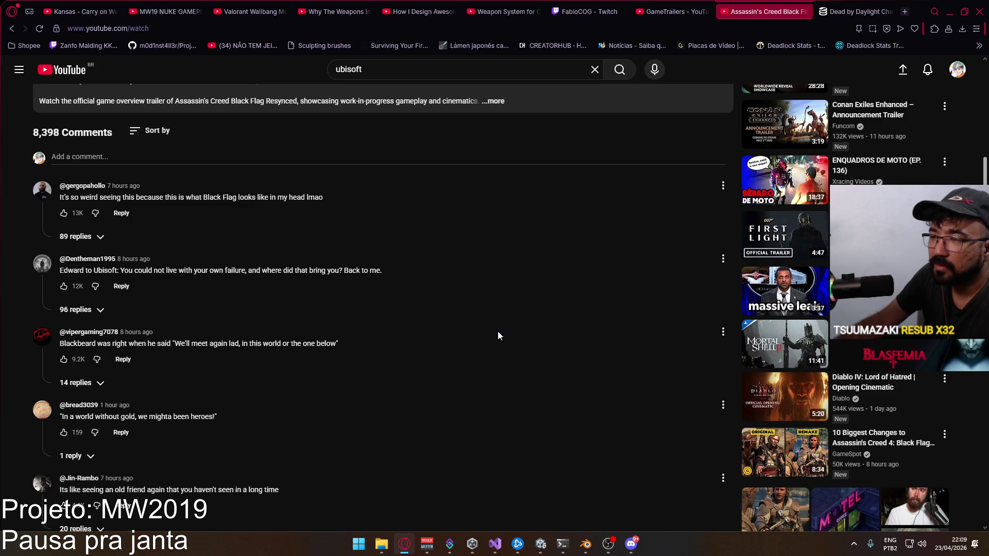
pyautogui.scroll(-1, 498, 336)
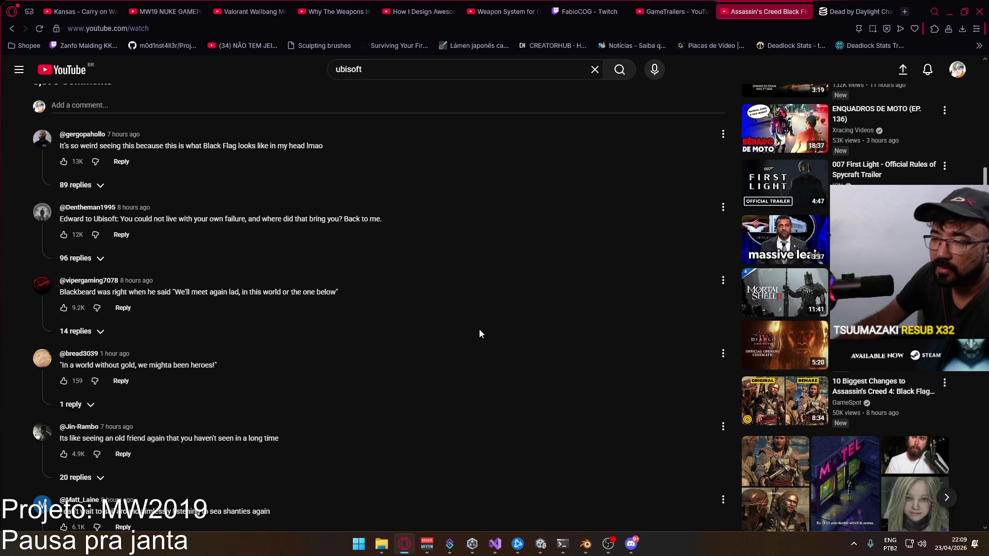
pyautogui.scroll(-4, 480, 330)
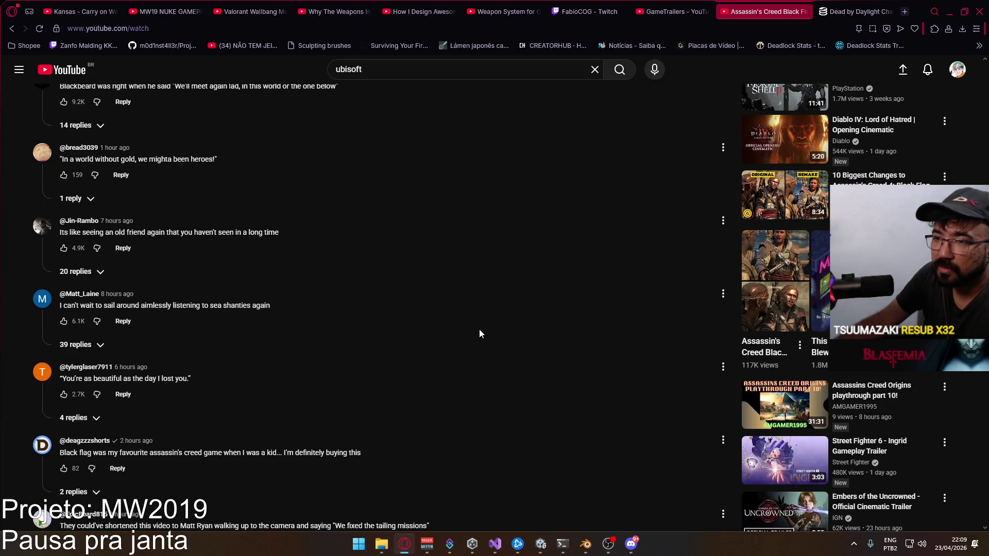
pyautogui.scroll(-2, 479, 330)
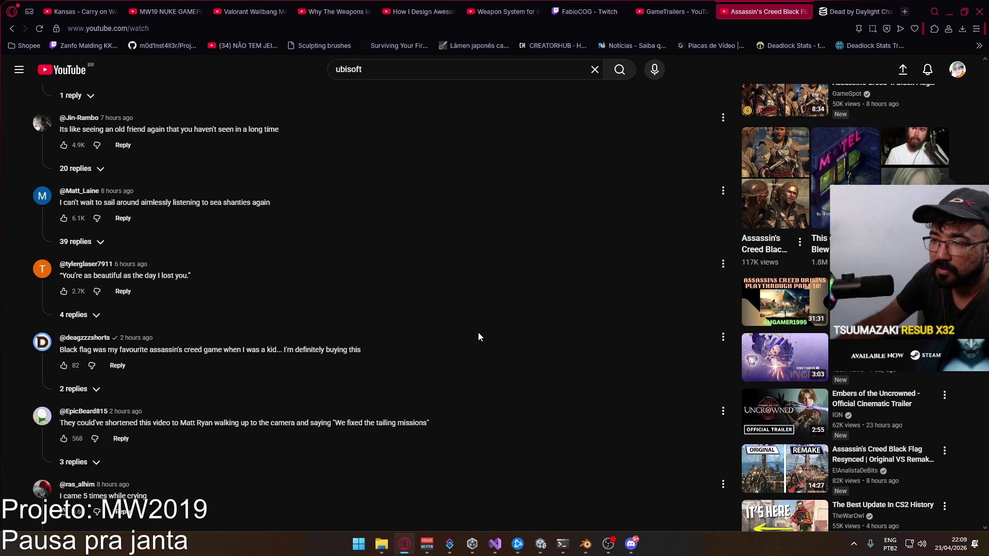
pyautogui.scroll(-3, 478, 336)
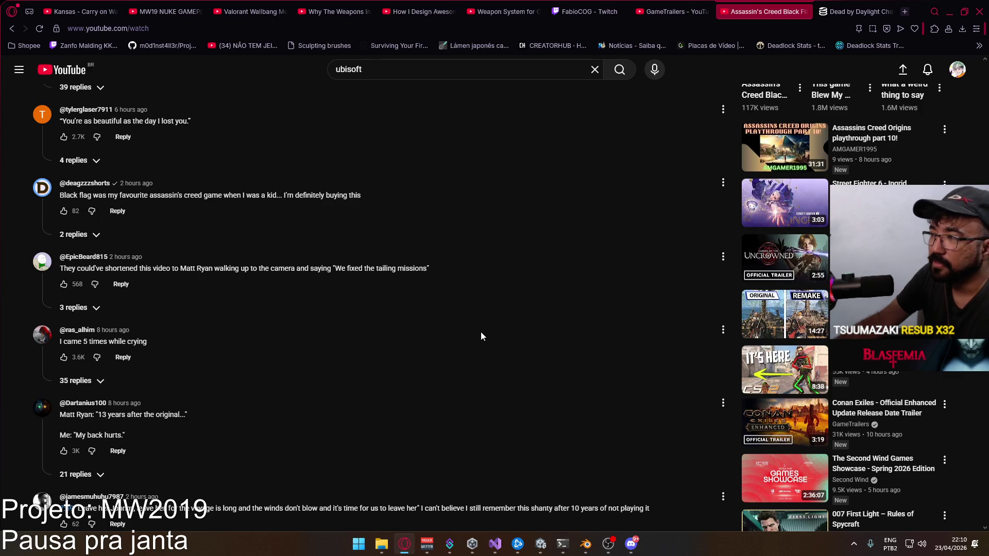
pyautogui.scroll(-2, 482, 334)
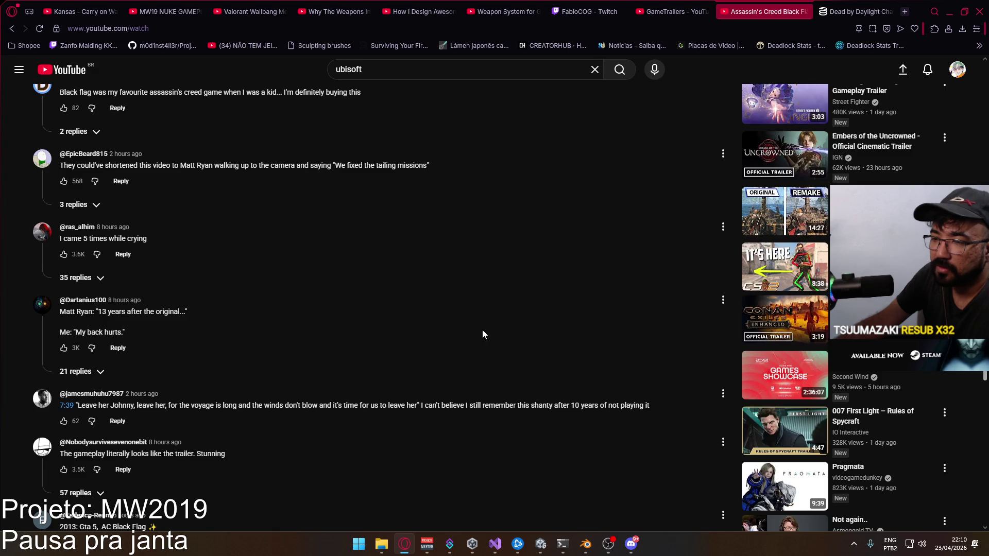
pyautogui.scroll(-3, 482, 335)
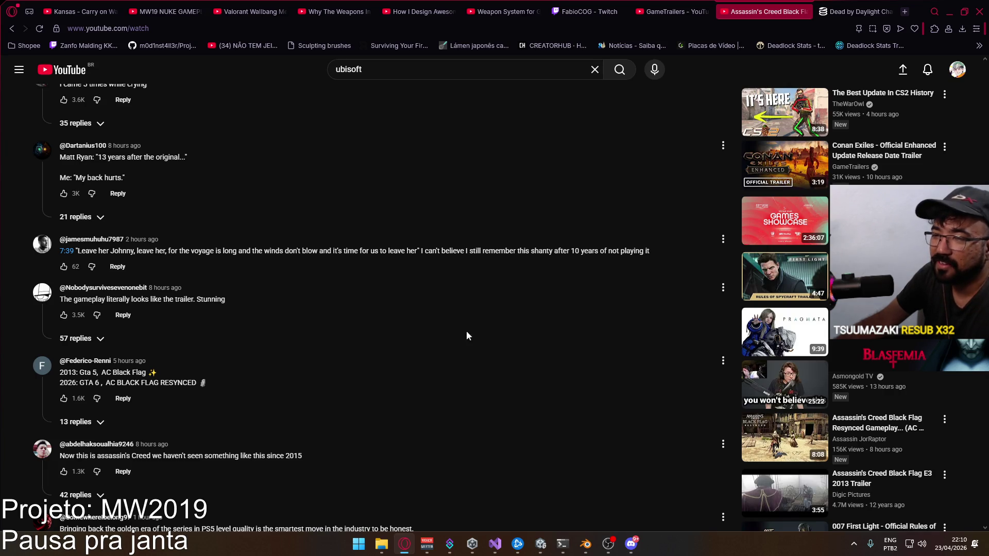
# - Highlight the '2013: Gta 5, AC Black Flag' and '2026: GTA 6, AC BLACK FLAG RESYNCED' lines
pyautogui.moveTo(166, 375); pyautogui.dragTo(58, 373)
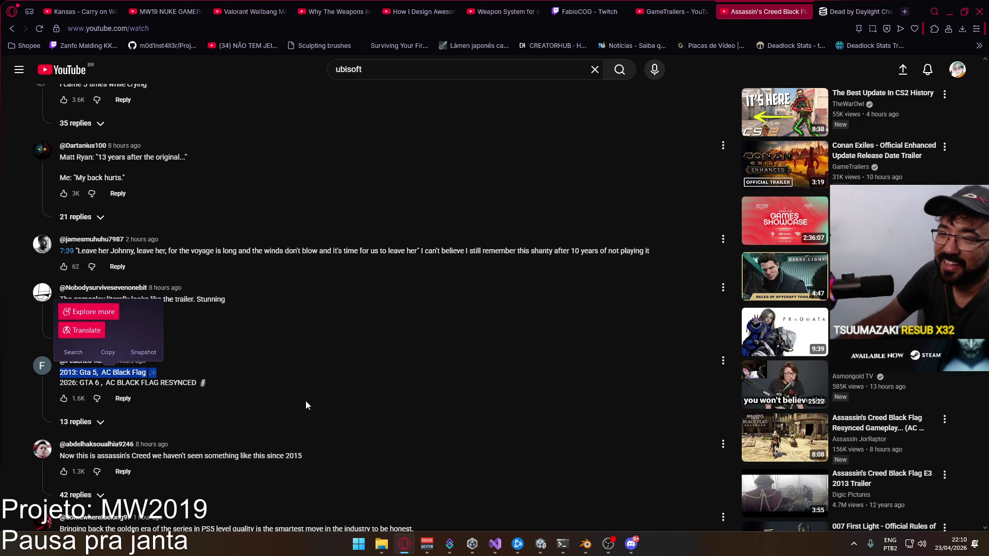
pyautogui.click(260, 388)
pyautogui.moveTo(228, 385); pyautogui.dragTo(58, 383)
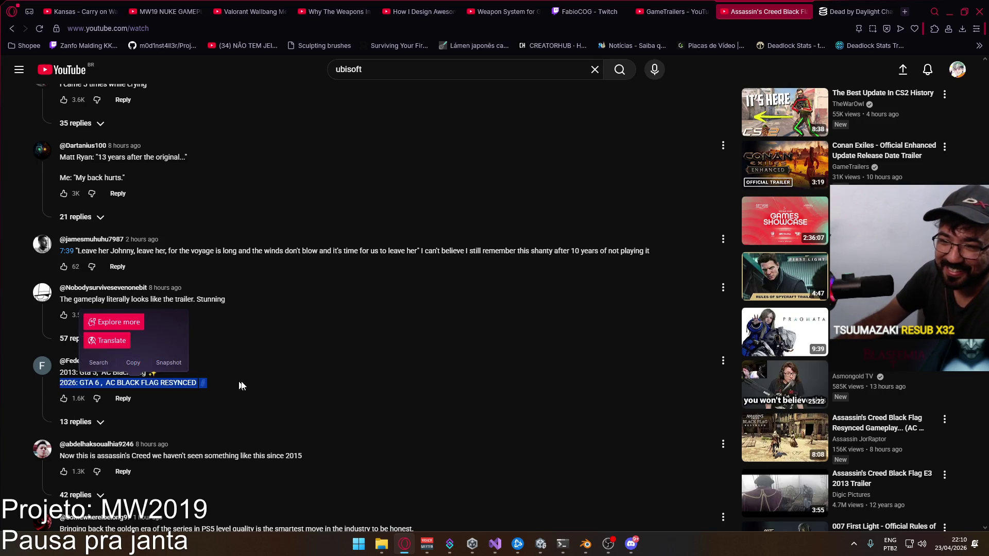
pyautogui.click(365, 377)
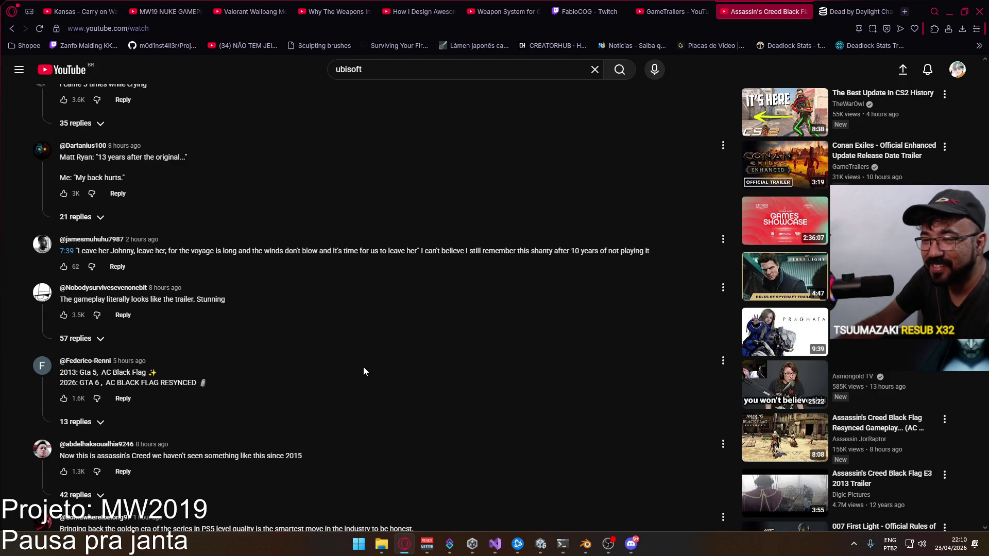
# - Read a little further, scroll back to the top and close the trailer tab
pyautogui.scroll(-2, 362, 355)
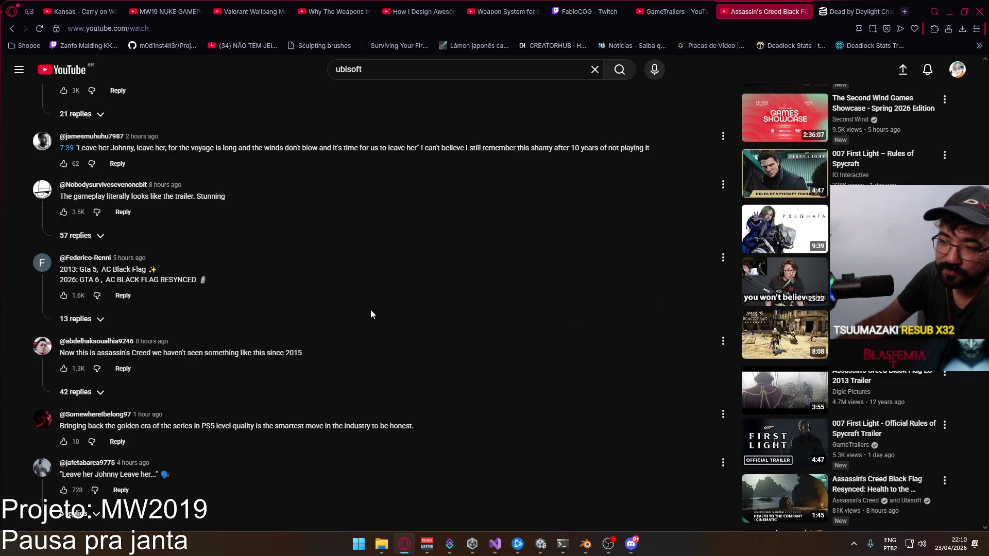
pyautogui.scroll(-3, 394, 353)
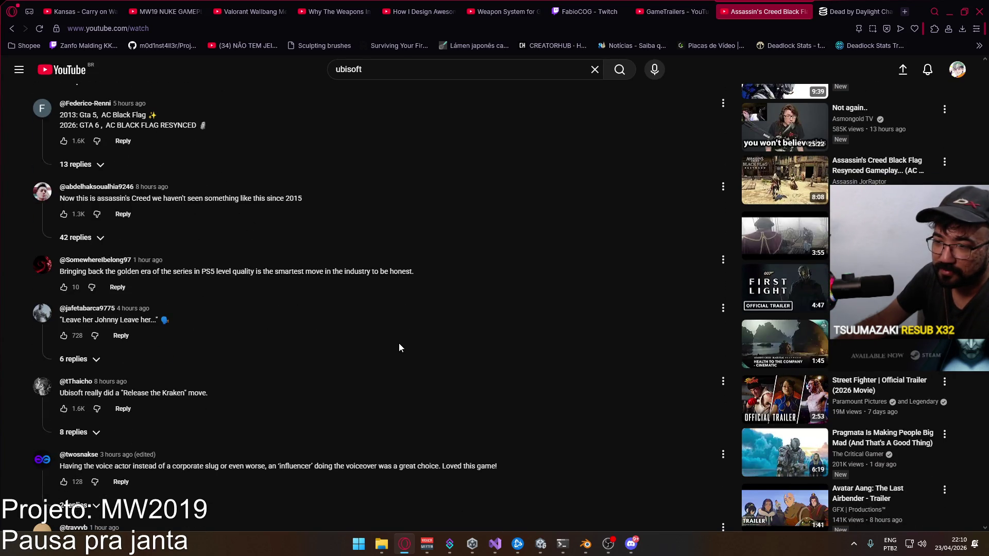
pyautogui.scroll(-3, 399, 343)
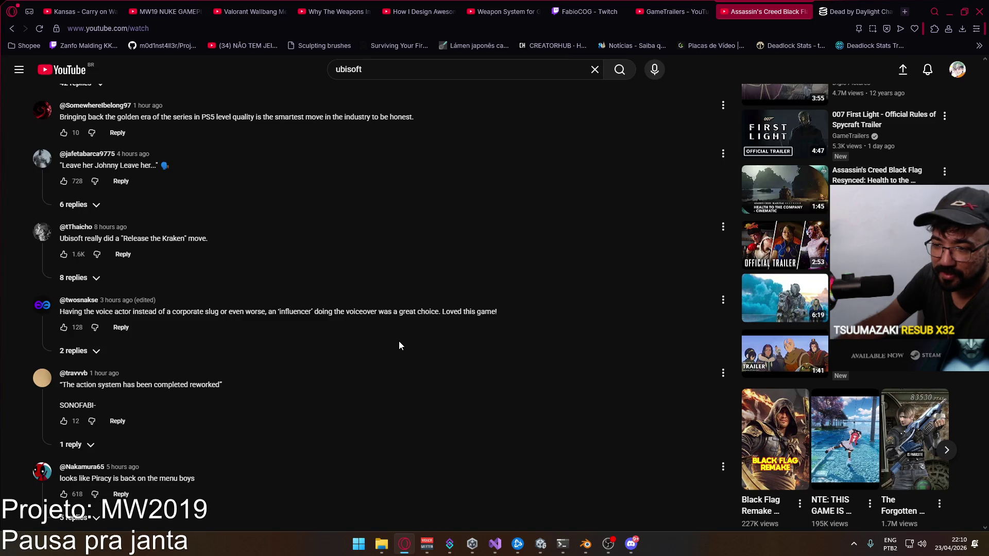
pyautogui.scroll(-4, 400, 343)
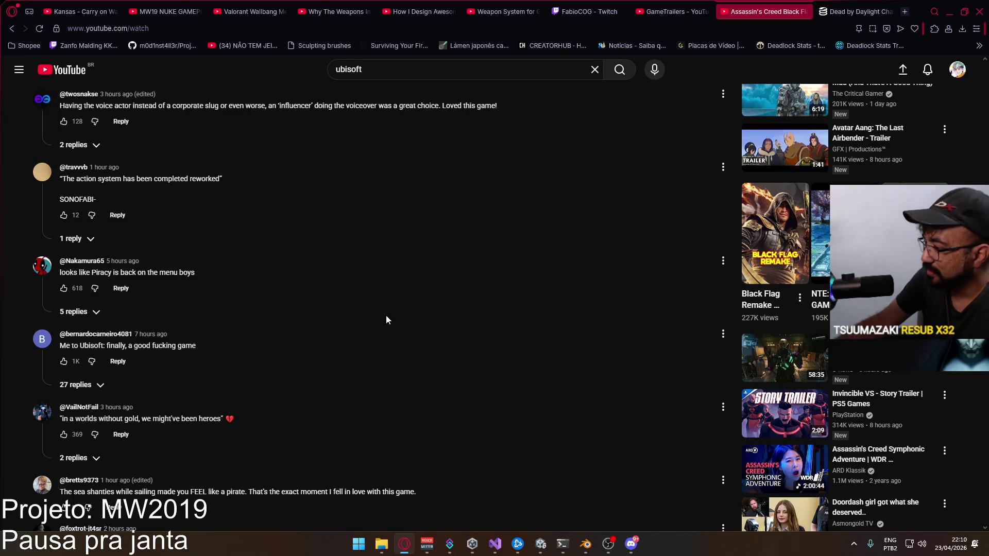
pyautogui.scroll(8, 404, 335)
pyautogui.scroll(15, 407, 334)
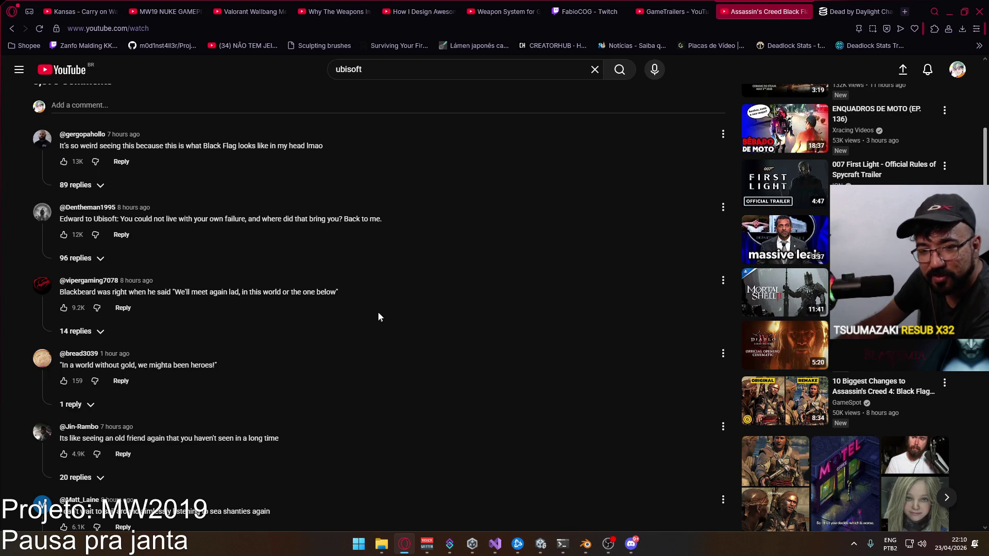
pyautogui.scroll(10, 384, 322)
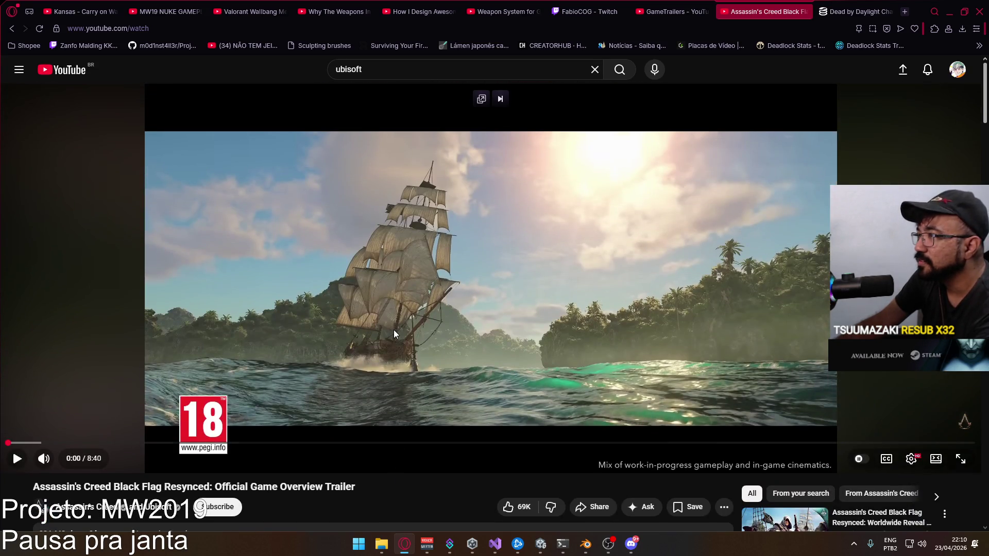
pyautogui.click(805, 11)
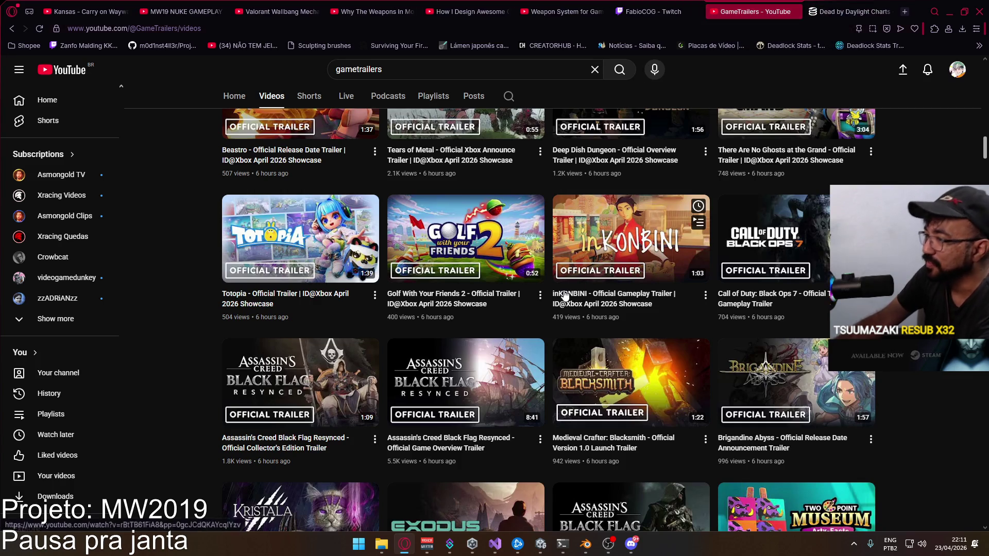
pyautogui.scroll(-1, 482, 265)
pyautogui.scroll(-4, 481, 265)
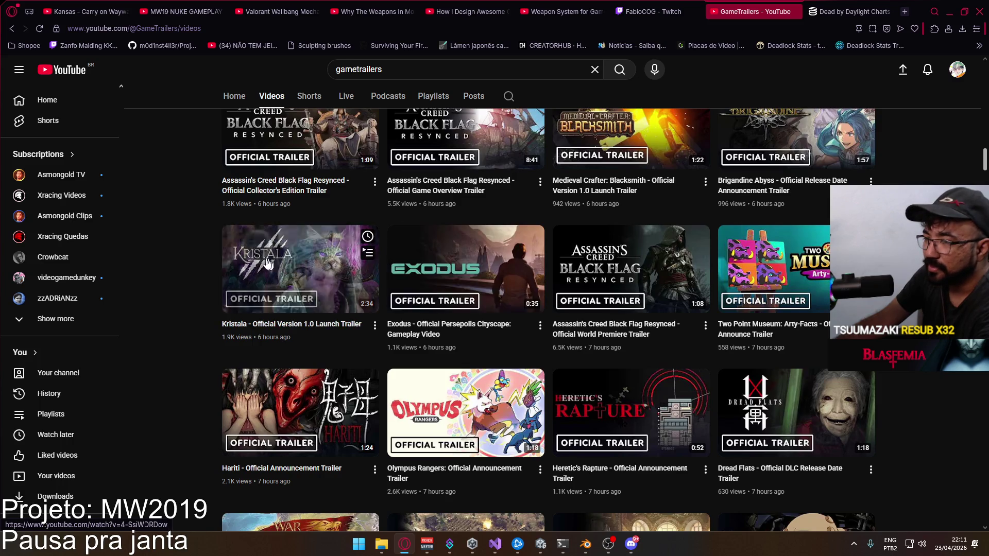
pyautogui.scroll(2, 165, 259)
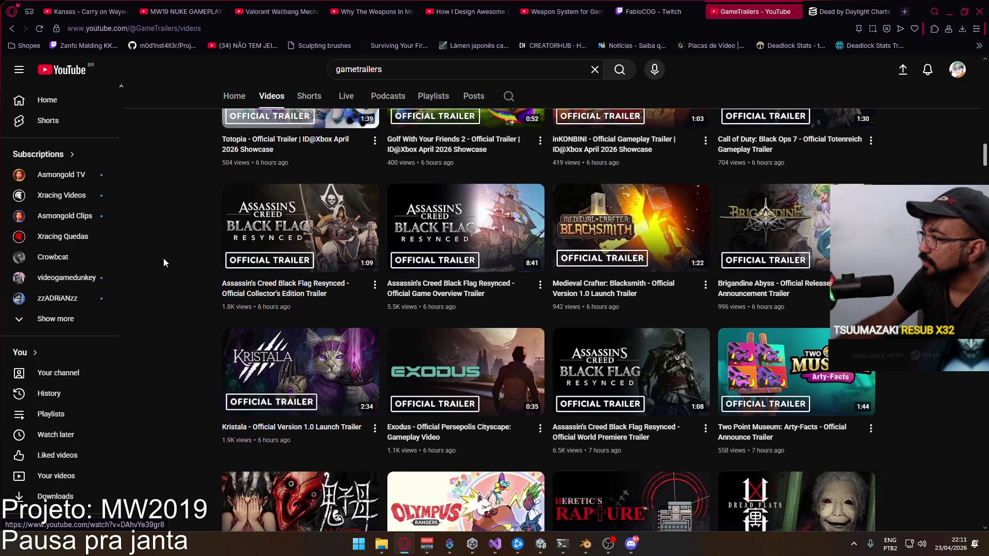
pyautogui.scroll(-3, 168, 257)
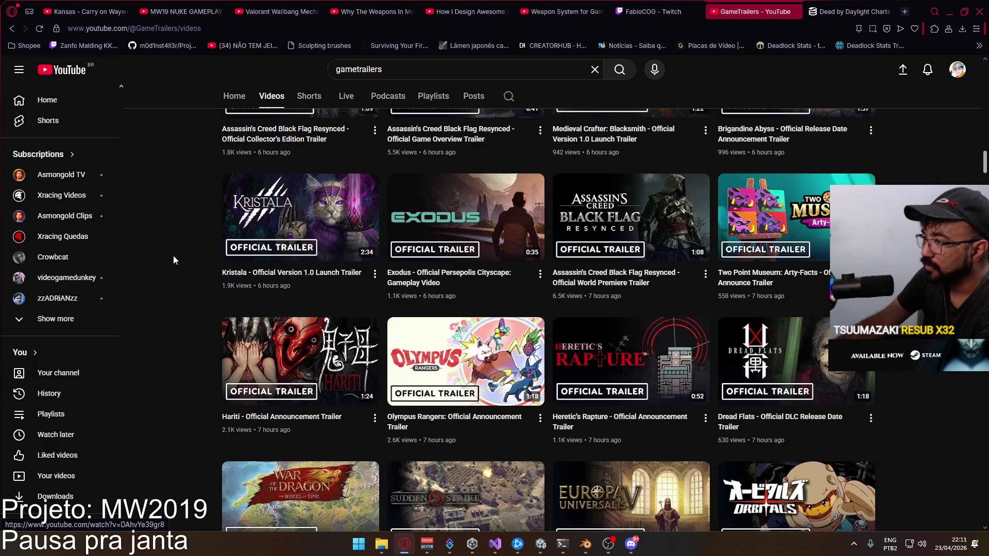
pyautogui.scroll(5, 181, 255)
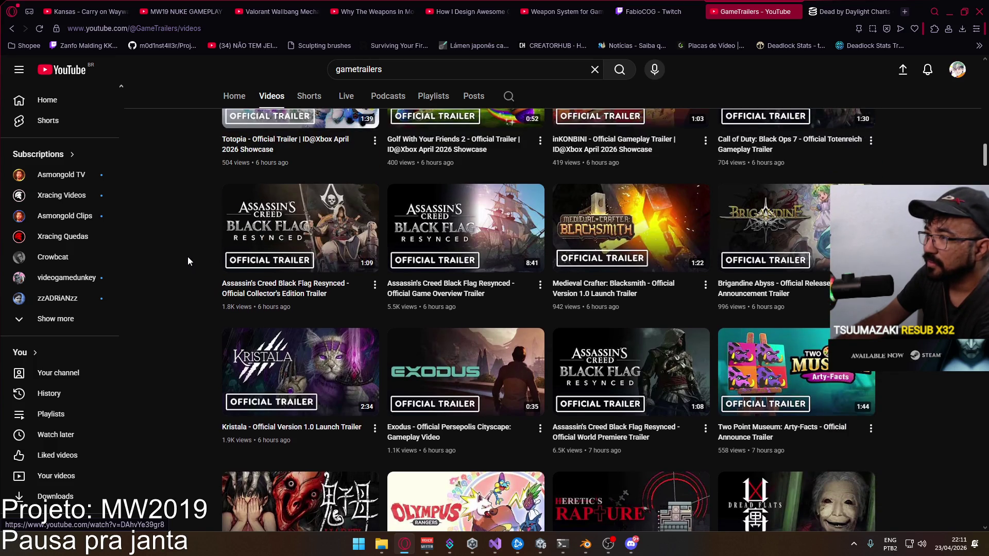
pyautogui.moveTo(420, 201)
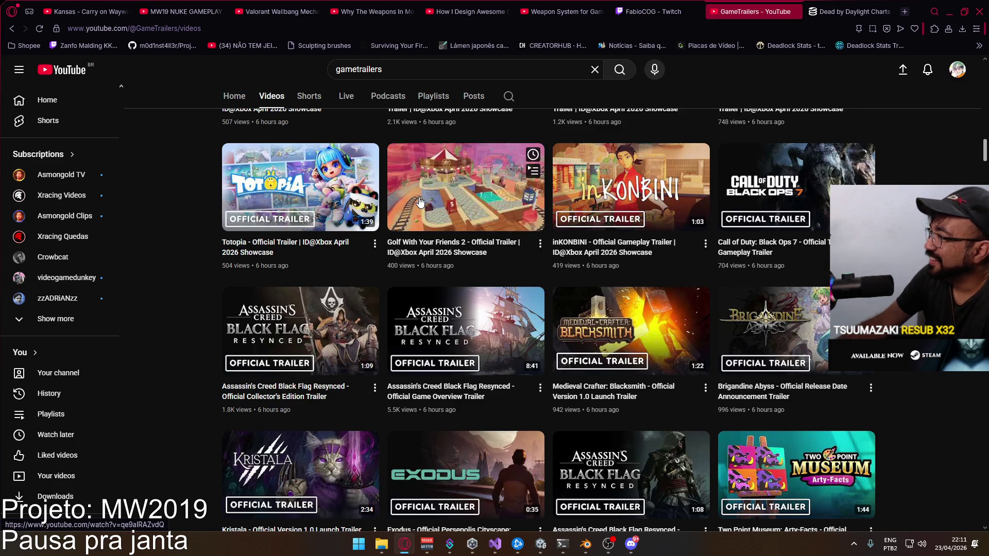
pyautogui.scroll(1, 465, 249)
pyautogui.scroll(6, 465, 249)
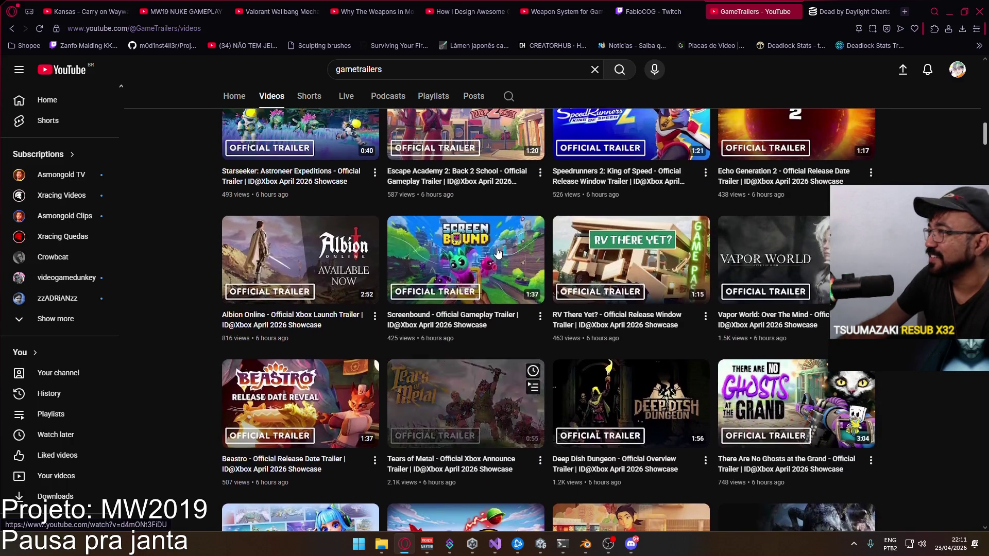
pyautogui.scroll(4, 471, 260)
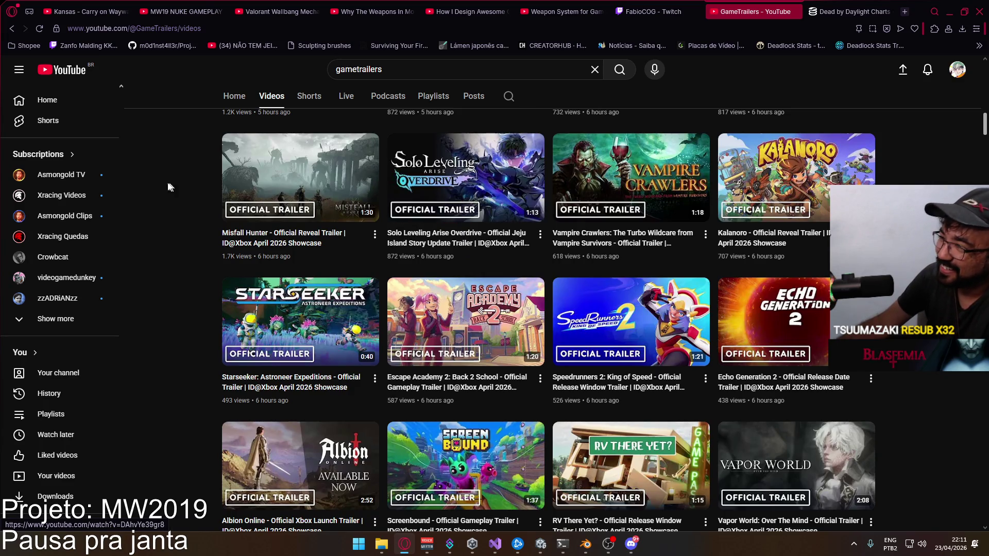
pyautogui.scroll(5, 341, 224)
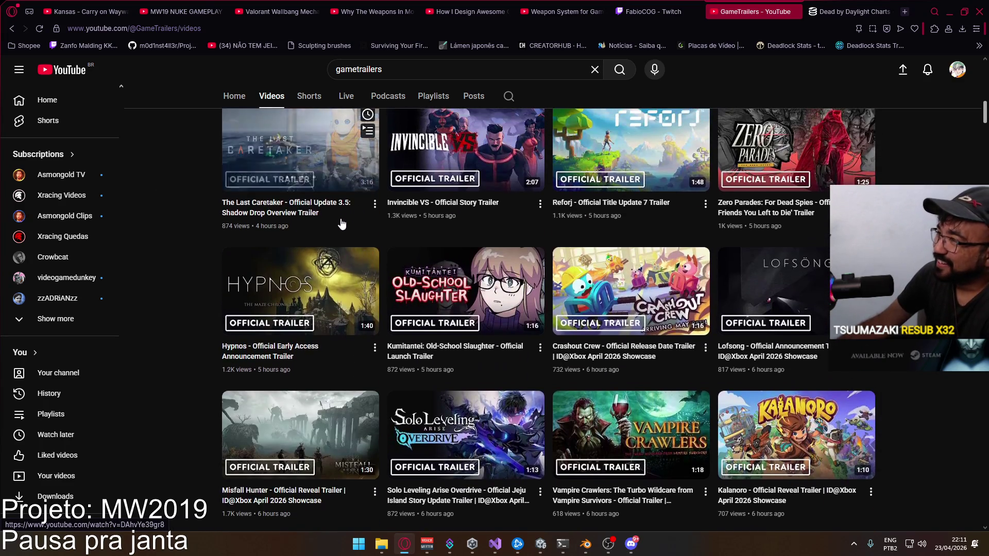
pyautogui.scroll(5, 341, 223)
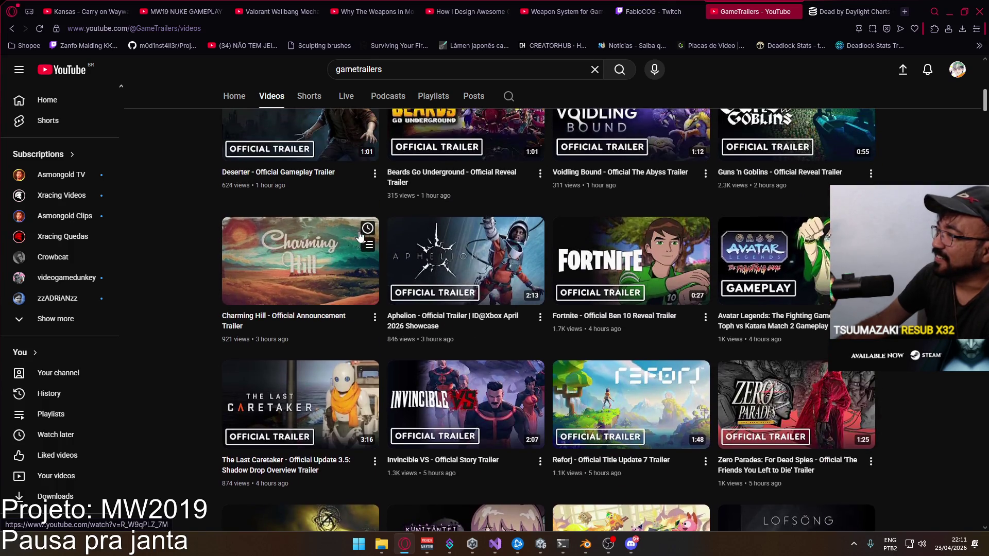
pyautogui.scroll(3, 356, 247)
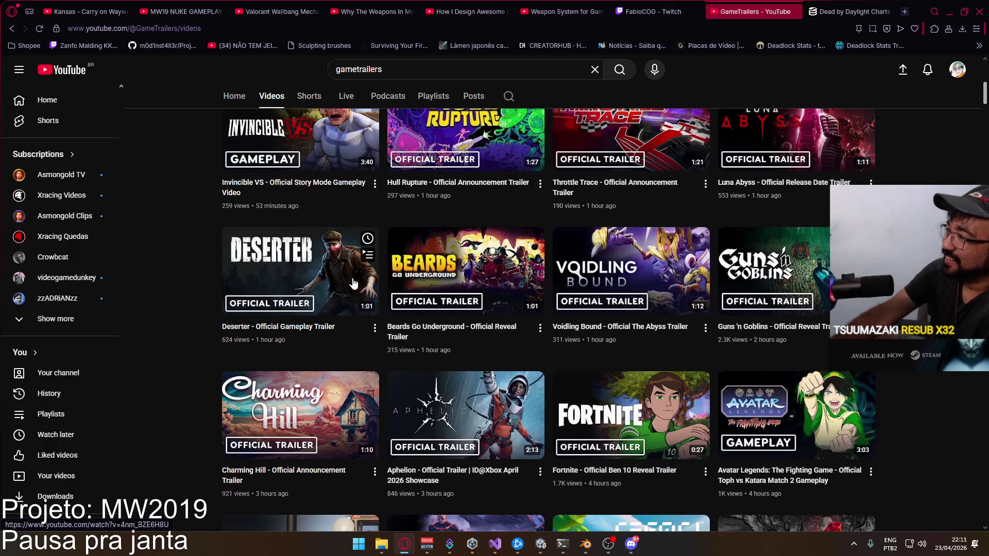
pyautogui.scroll(1, 451, 320)
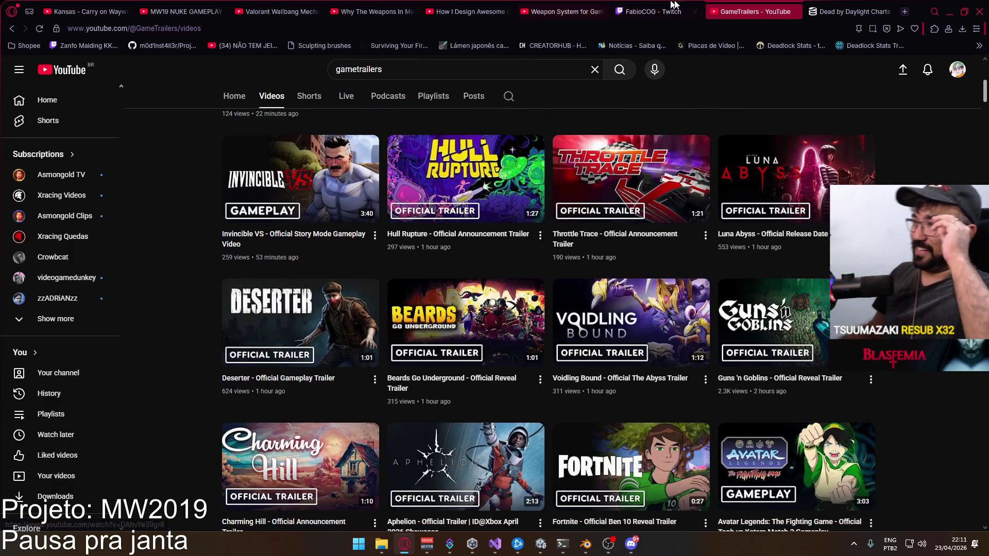
# - Close the GameTrailers video page and go to the SteamDB home page
pyautogui.click(794, 12)
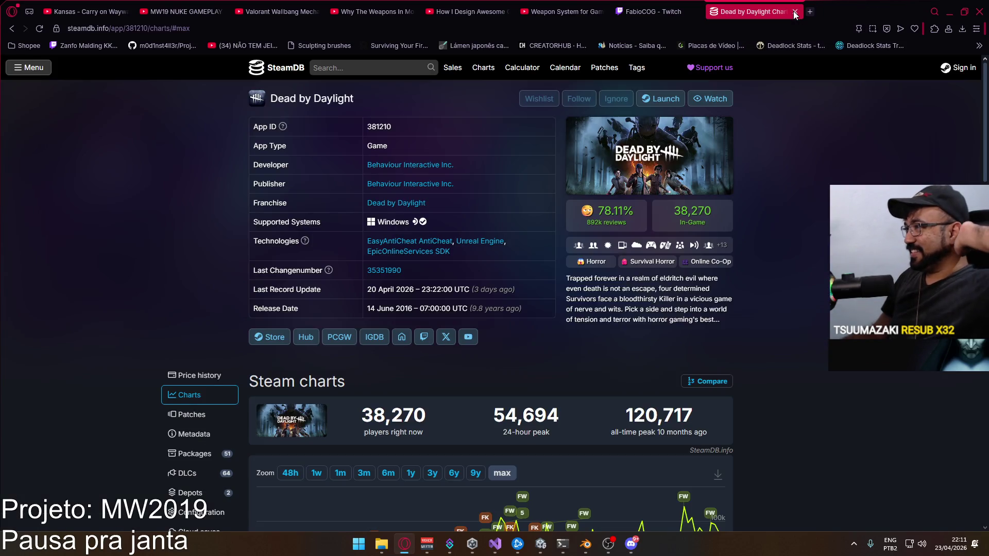
pyautogui.click(301, 72)
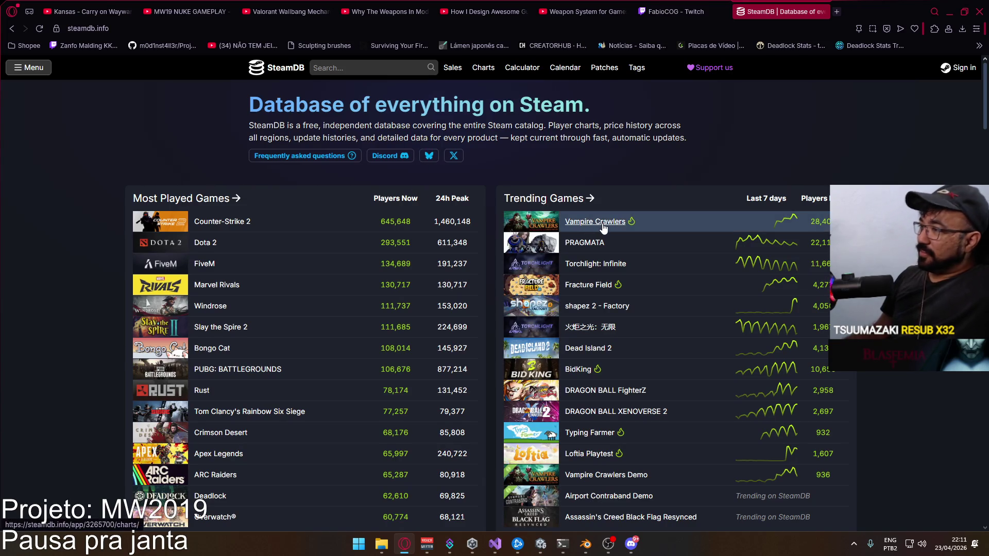
pyautogui.moveTo(604, 228)
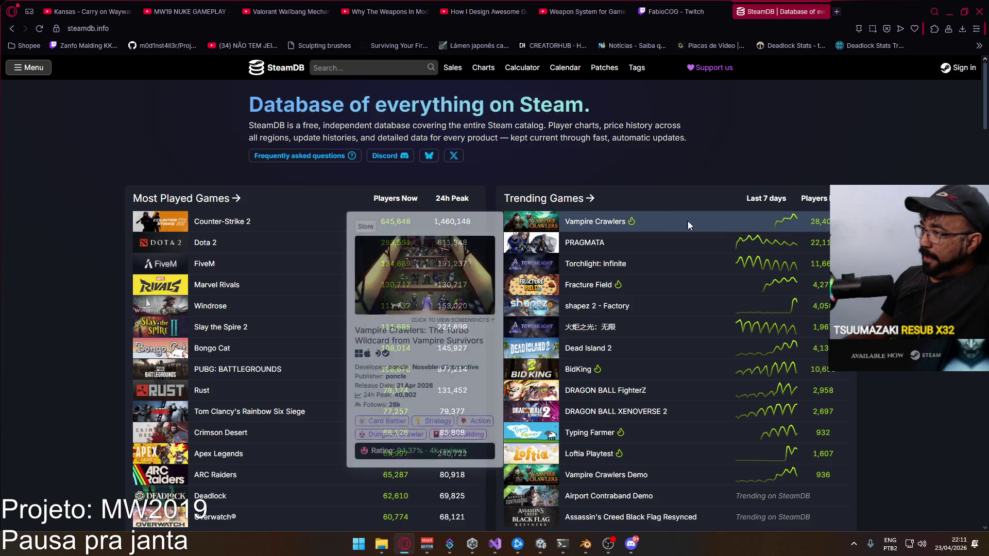
pyautogui.moveTo(721, 246)
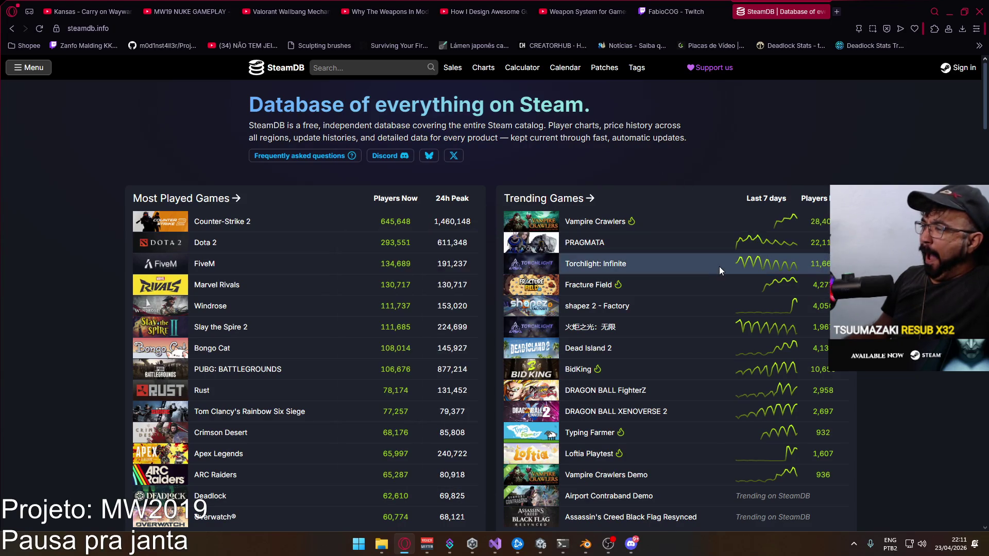
pyautogui.moveTo(719, 283)
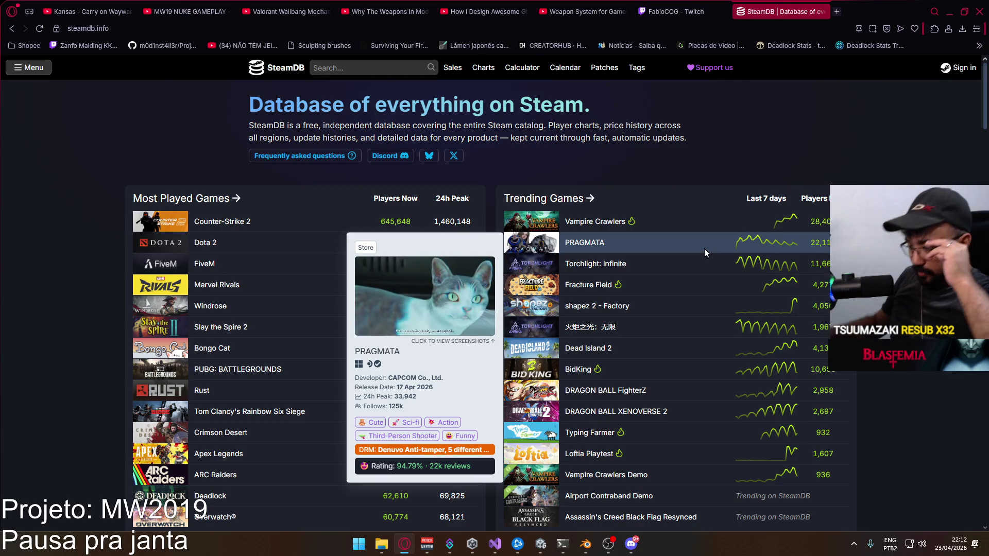
# - Browse through the SteamDB home page's game lists
pyautogui.scroll(-3, 685, 276)
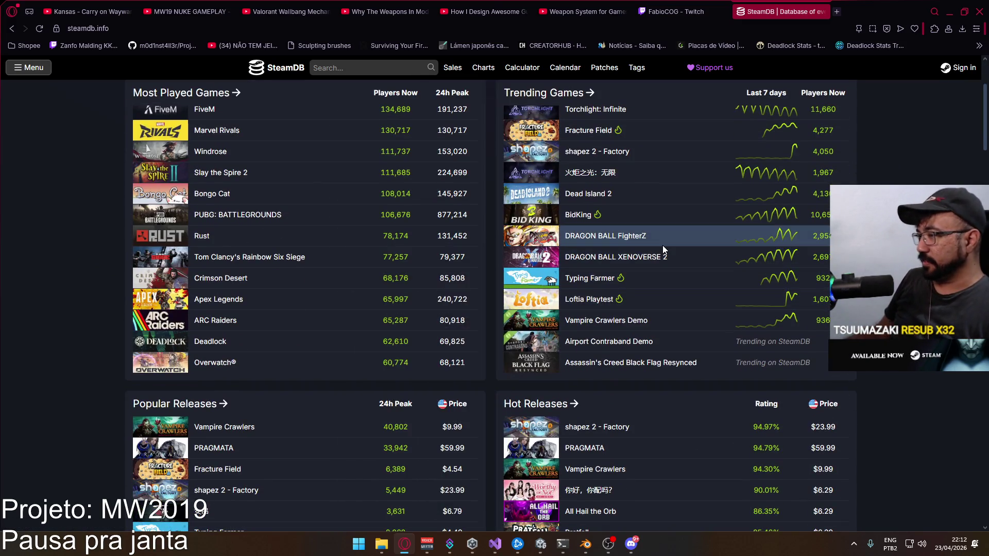
pyautogui.moveTo(573, 305)
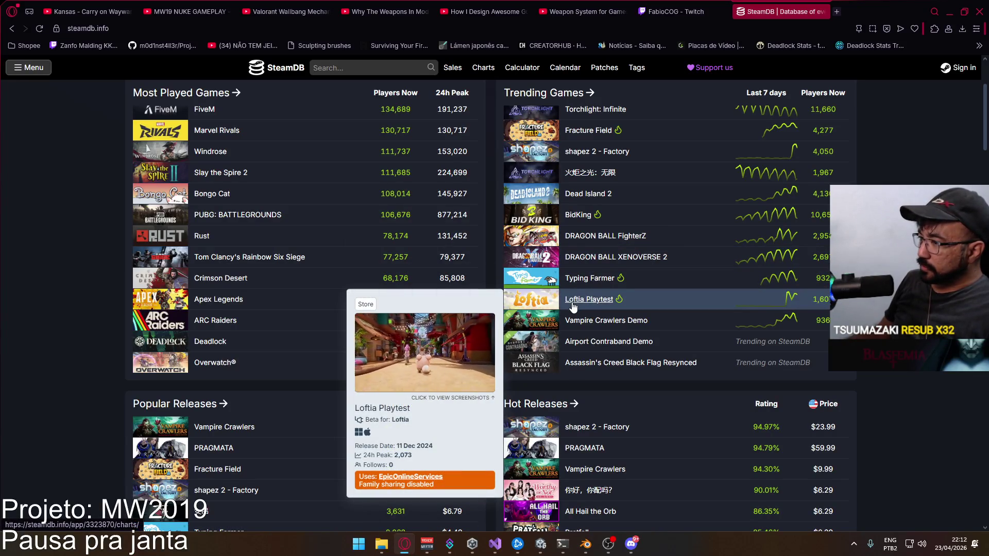
pyautogui.scroll(1, 574, 305)
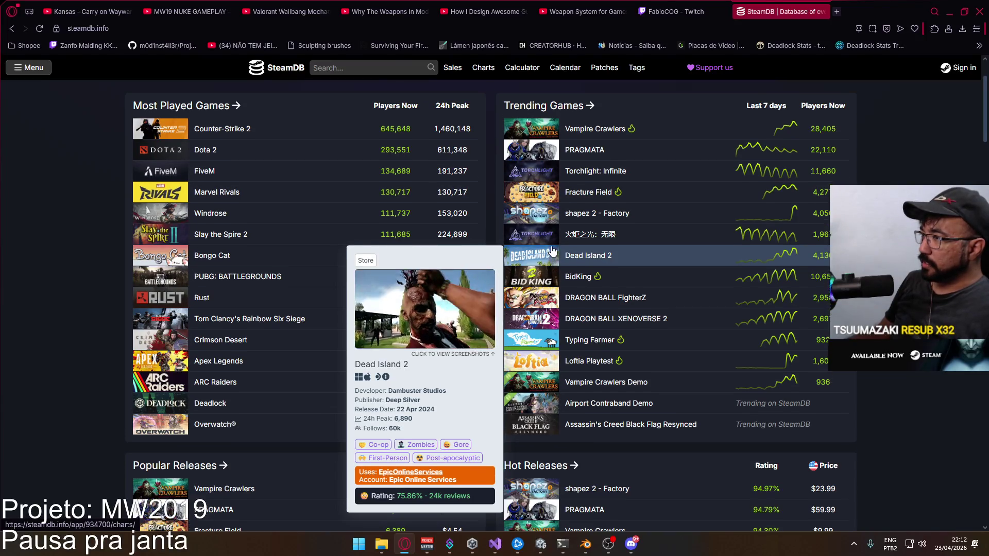
pyautogui.scroll(1, 552, 251)
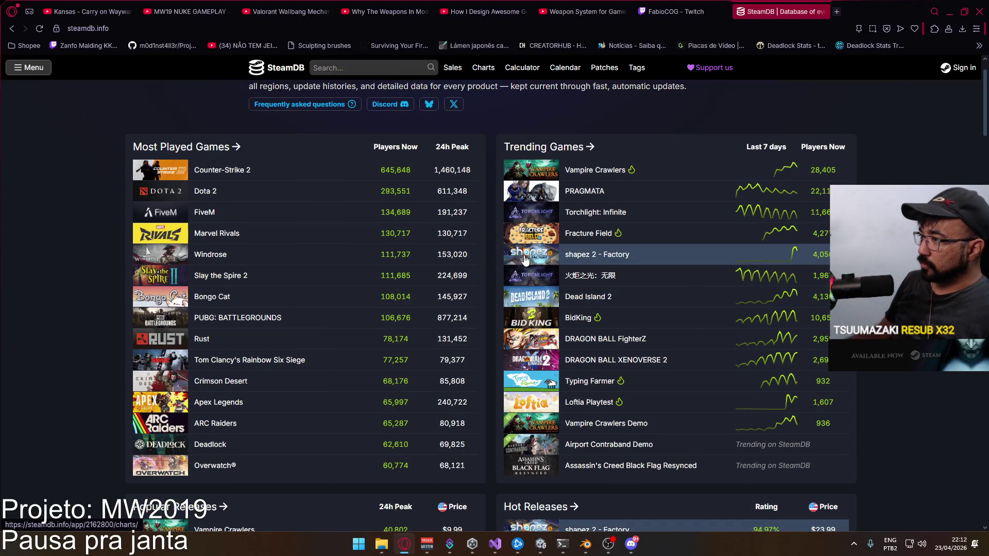
pyautogui.moveTo(524, 235)
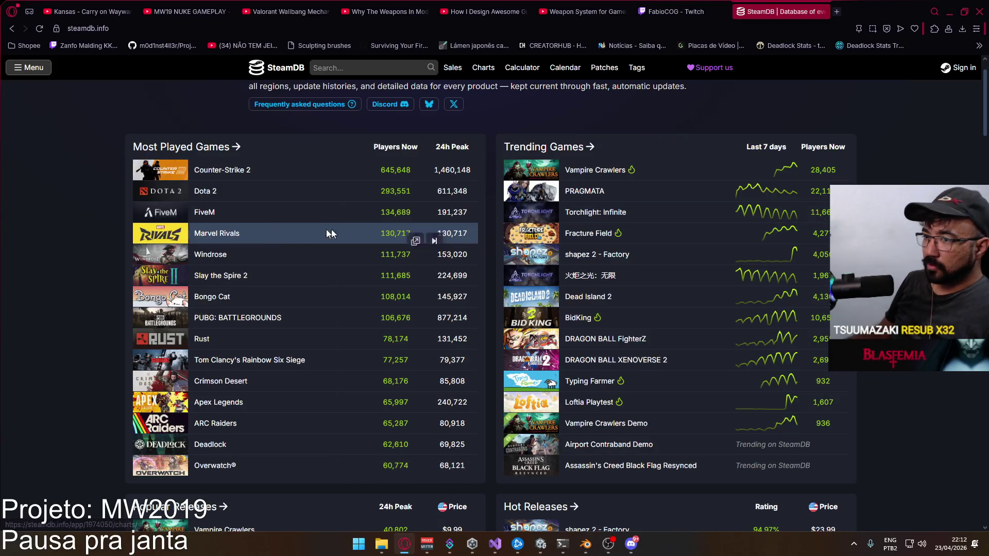
pyautogui.scroll(-3, 324, 253)
pyautogui.scroll(-1, 324, 255)
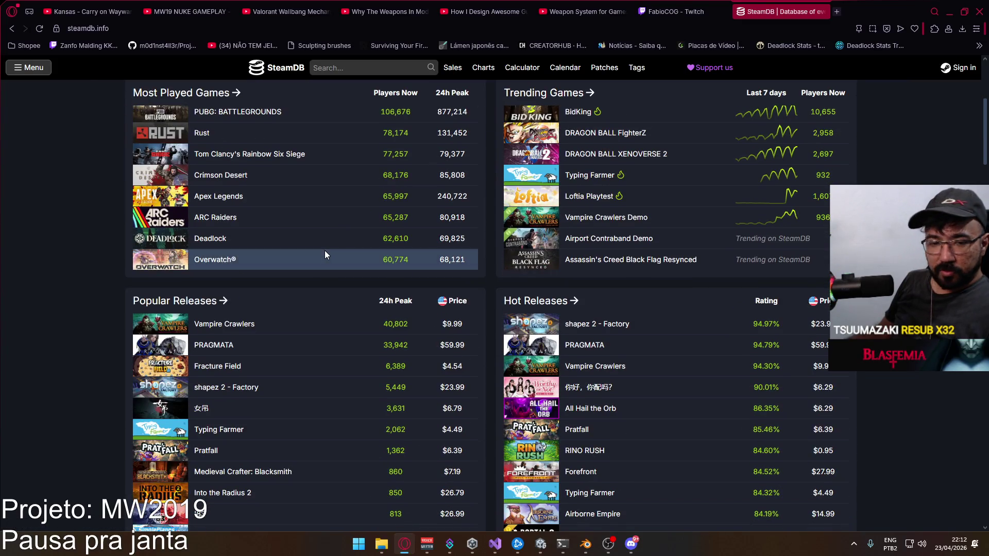
pyautogui.scroll(-2, 325, 254)
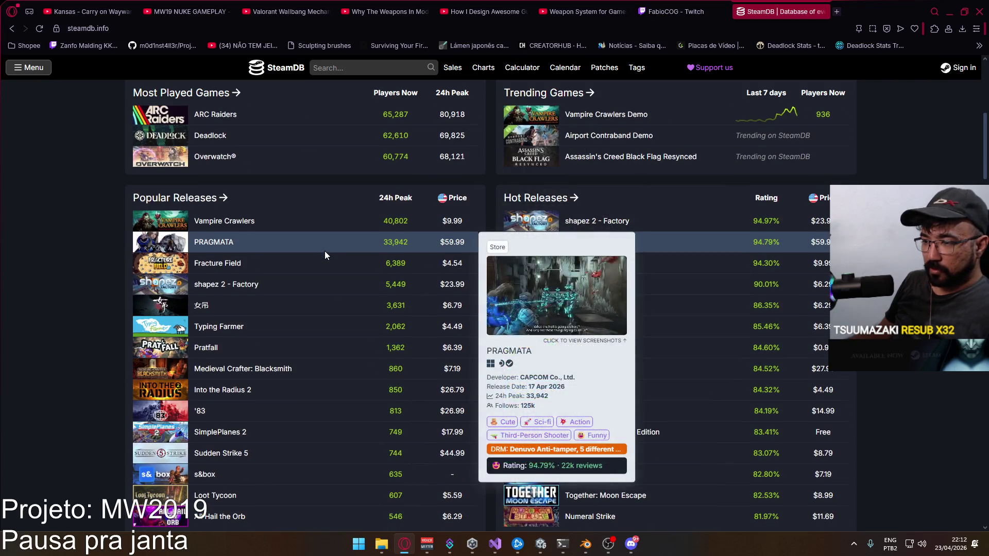
pyautogui.scroll(-2, 324, 255)
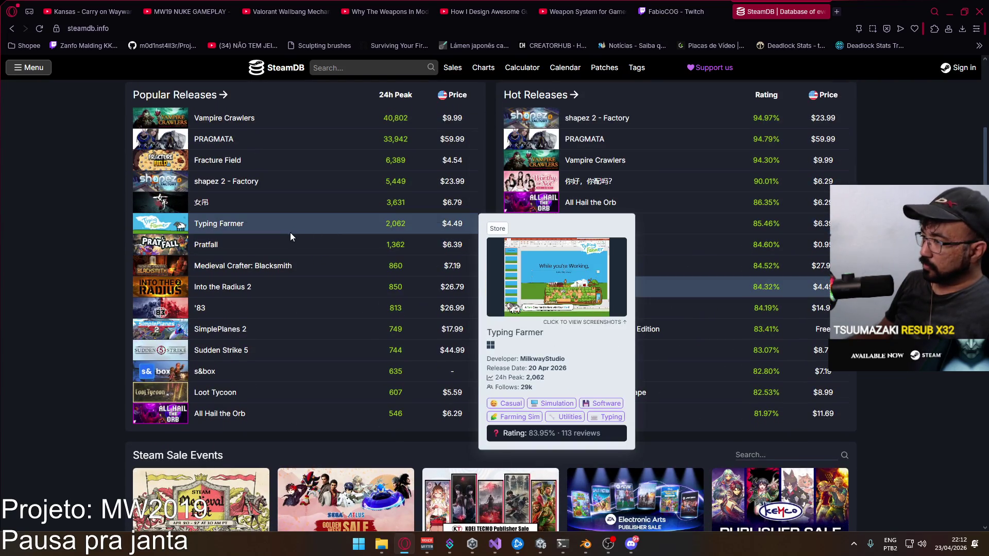
pyautogui.moveTo(559, 373)
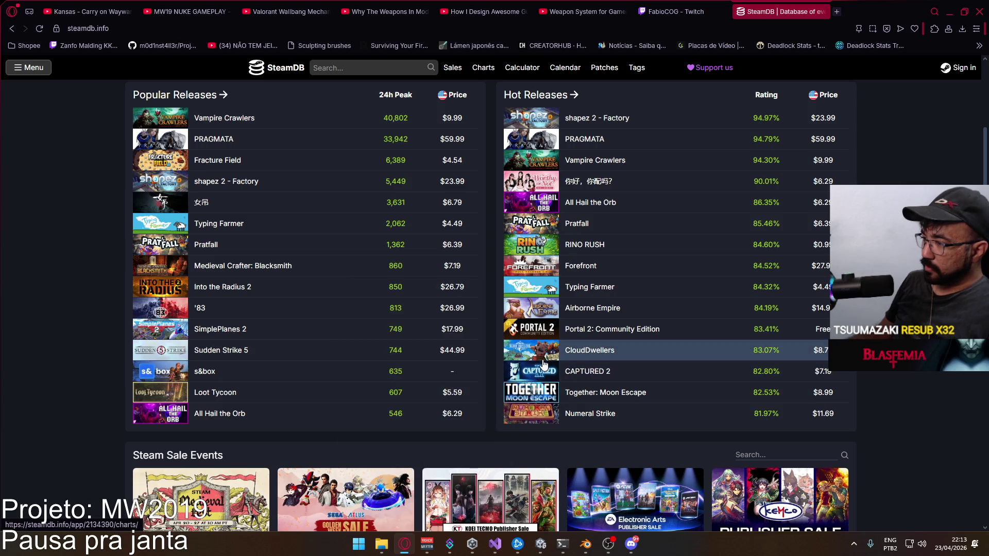
pyautogui.scroll(-4, 543, 364)
pyautogui.scroll(-5, 808, 335)
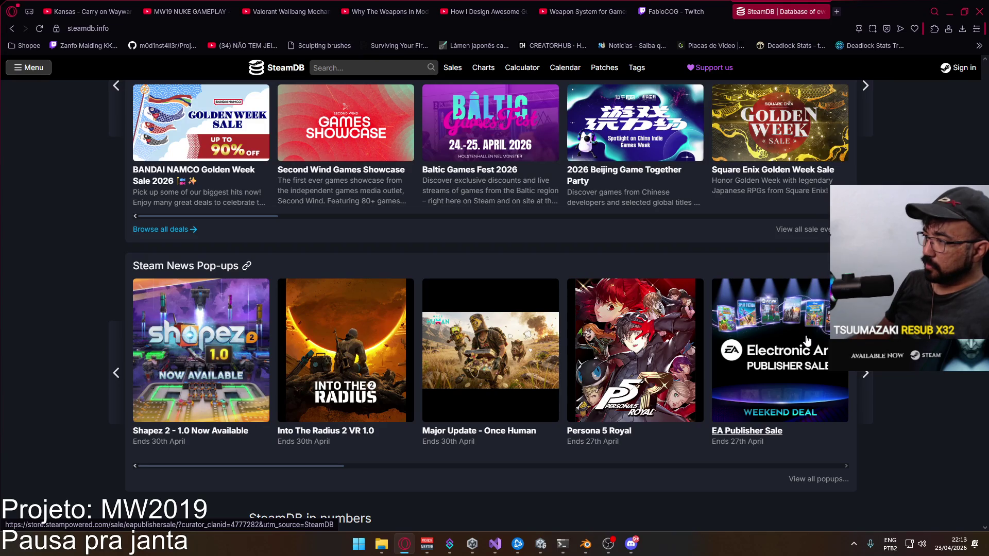
pyautogui.scroll(-8, 801, 339)
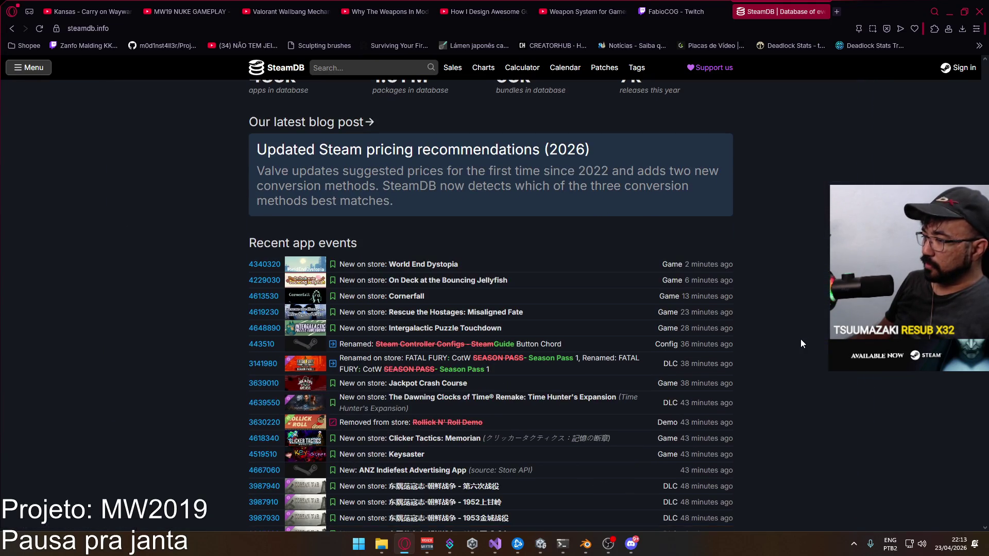
pyautogui.scroll(15, 804, 343)
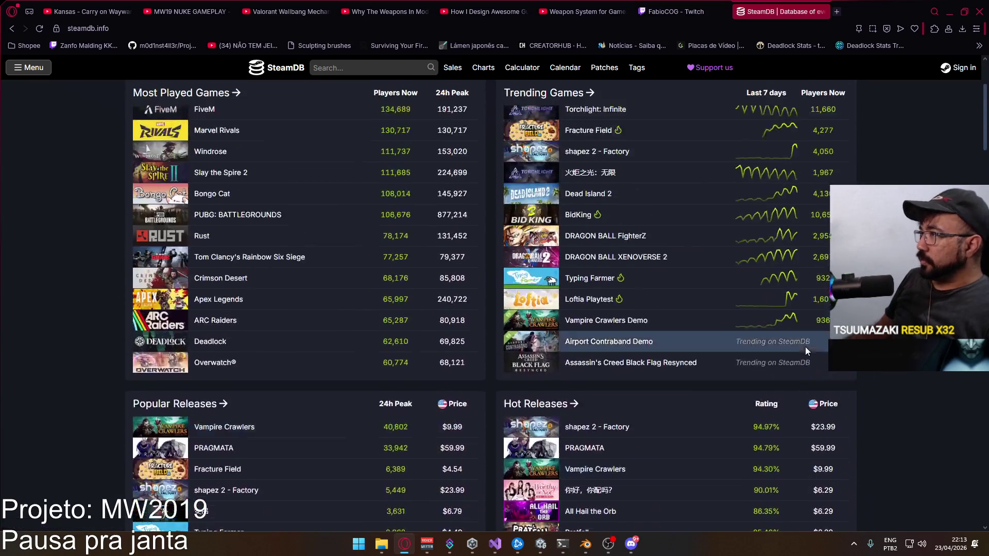
# - Close SteamDB, minimize Opera and launch Project Hell.exe from F:\Builds\Project Hell
pyautogui.click(824, 11)
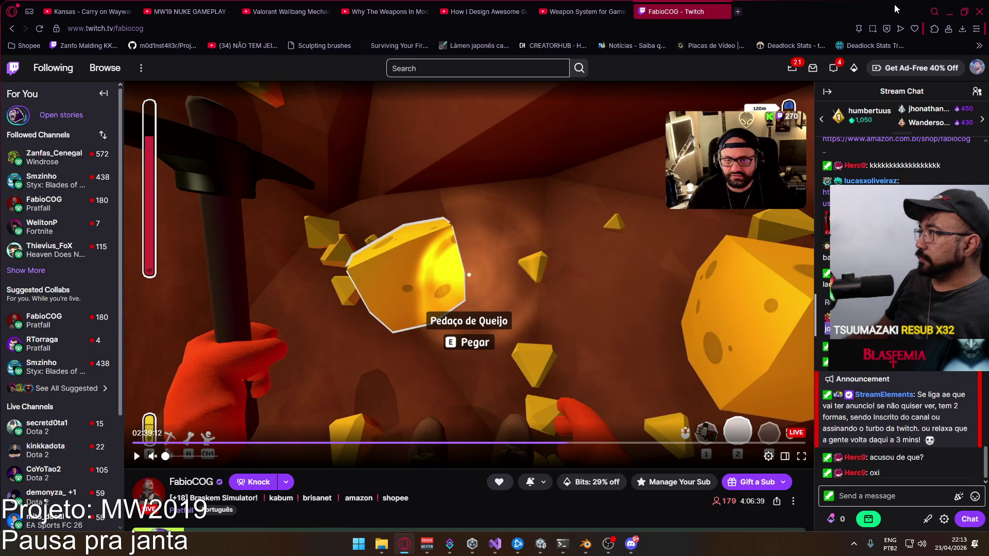
pyautogui.click(950, 11)
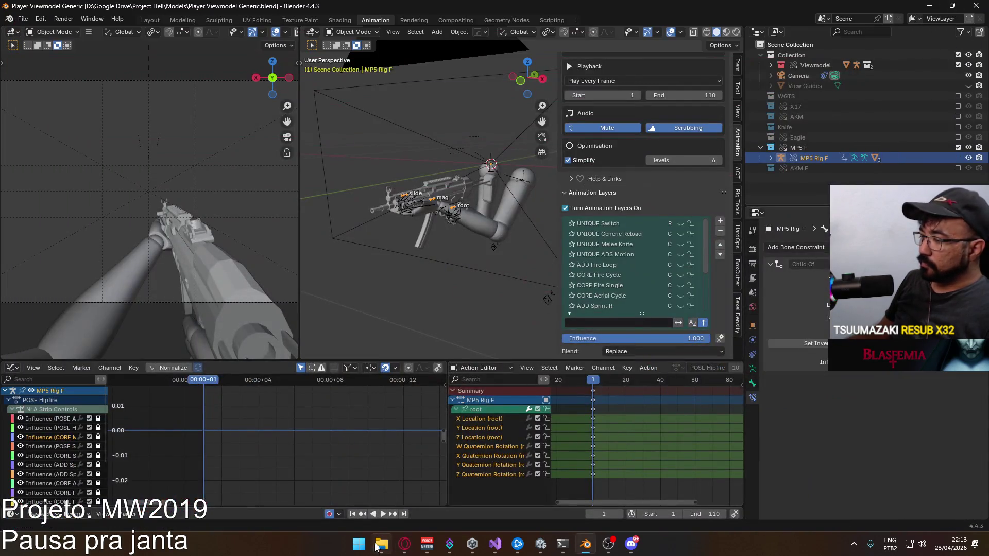
pyautogui.click(380, 544)
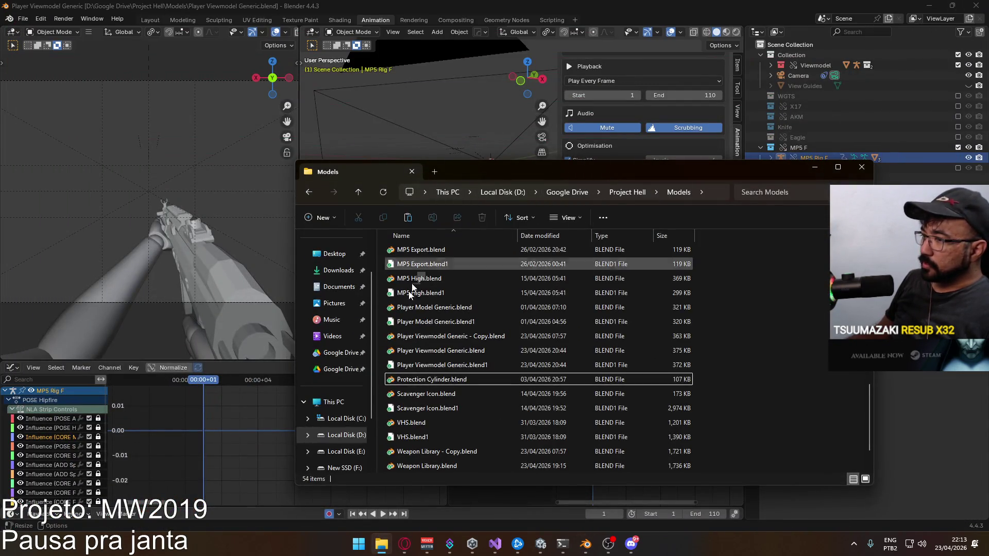
pyautogui.click(352, 435)
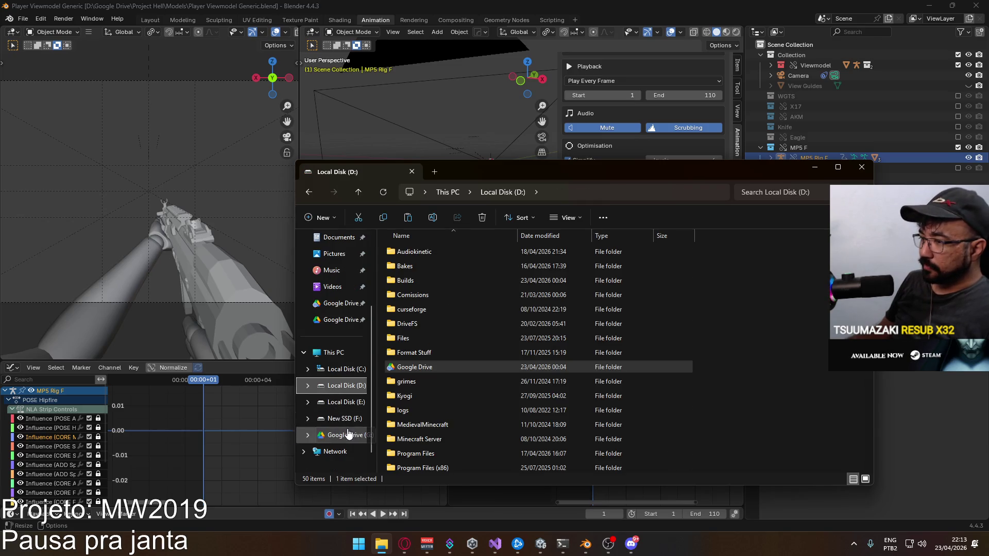
pyautogui.click(344, 418)
pyautogui.doubleClick(416, 264)
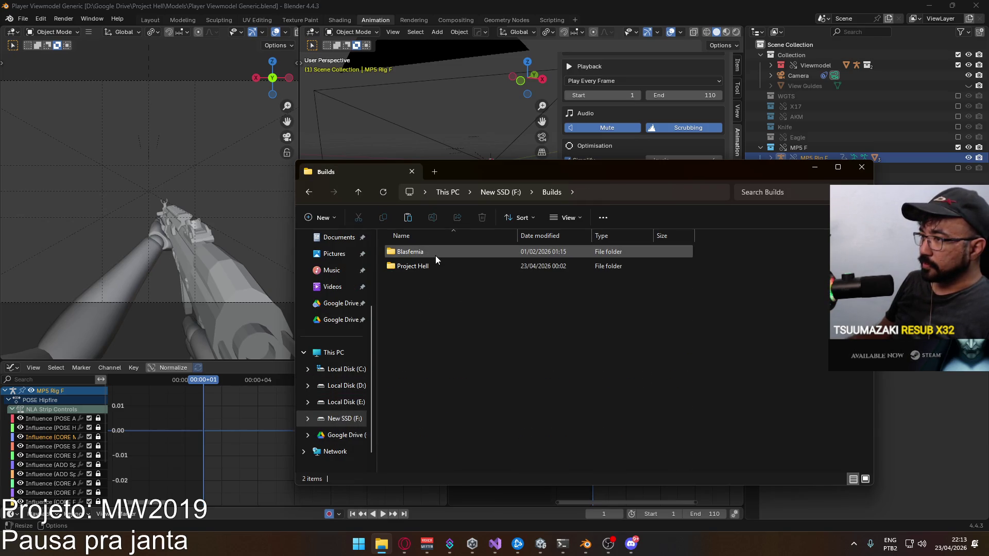
pyautogui.doubleClick(435, 264)
pyautogui.doubleClick(454, 293)
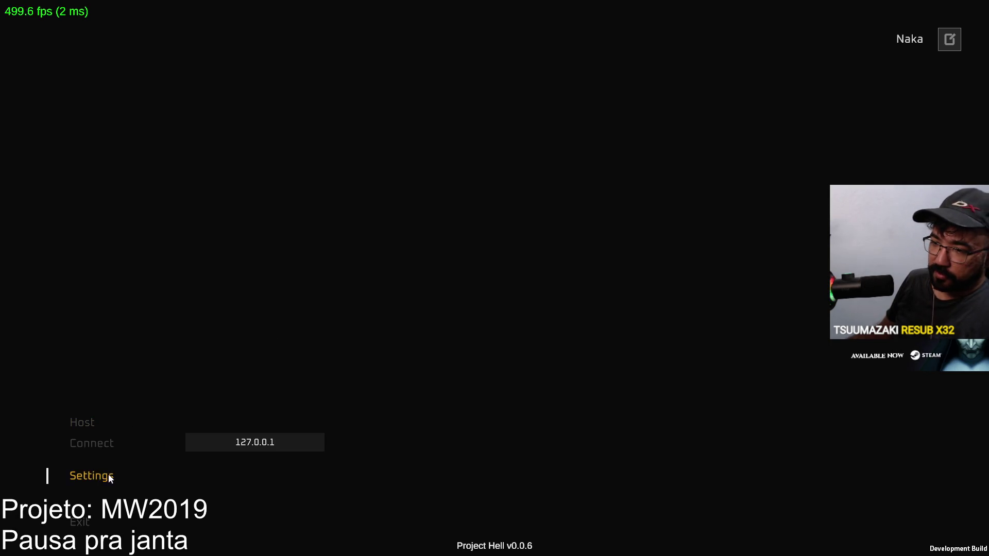
# - Host a Domination match on Crash instead of Shipment and spawn in with the MP5 loadout
pyautogui.click(81, 422)
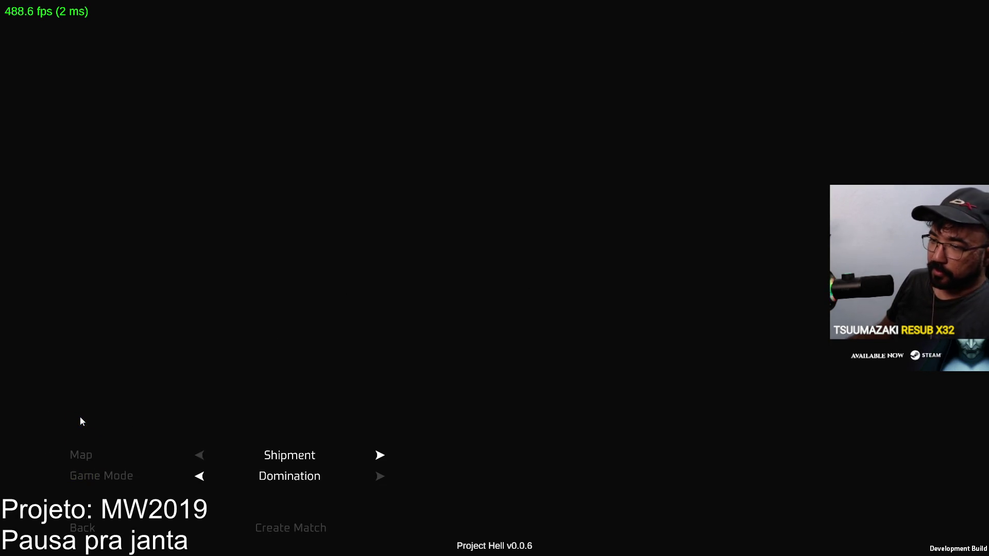
pyautogui.click(380, 455)
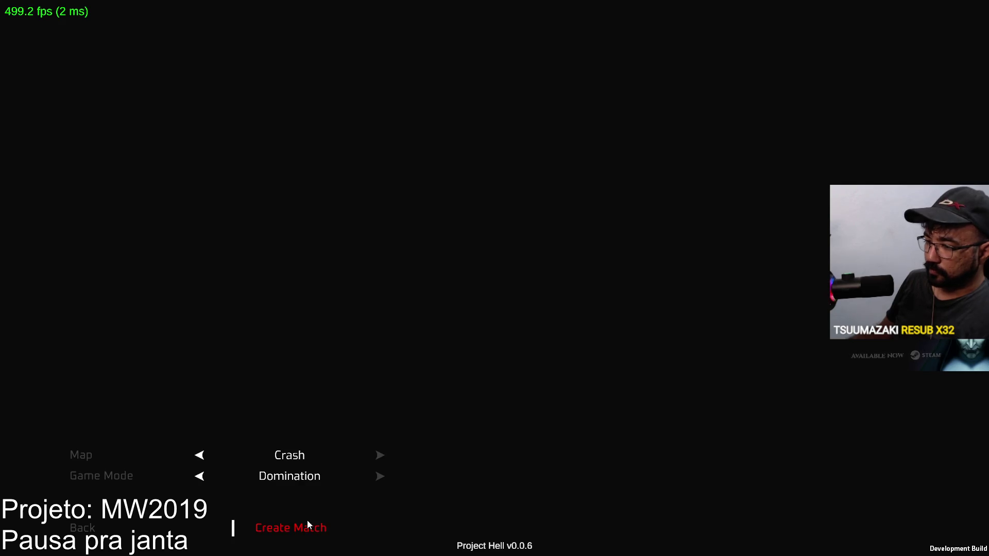
pyautogui.click(307, 522)
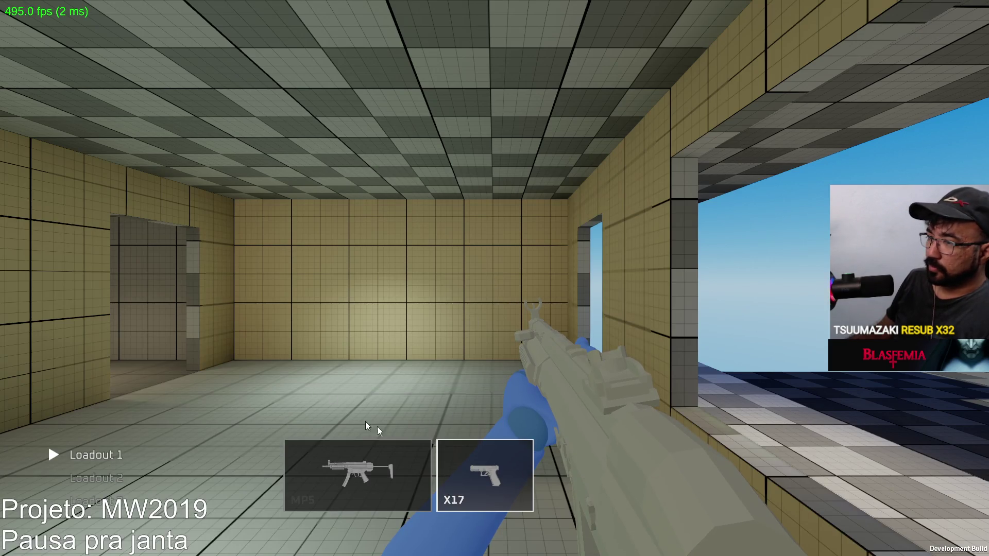
pyautogui.click(499, 474)
pyautogui.click(295, 393)
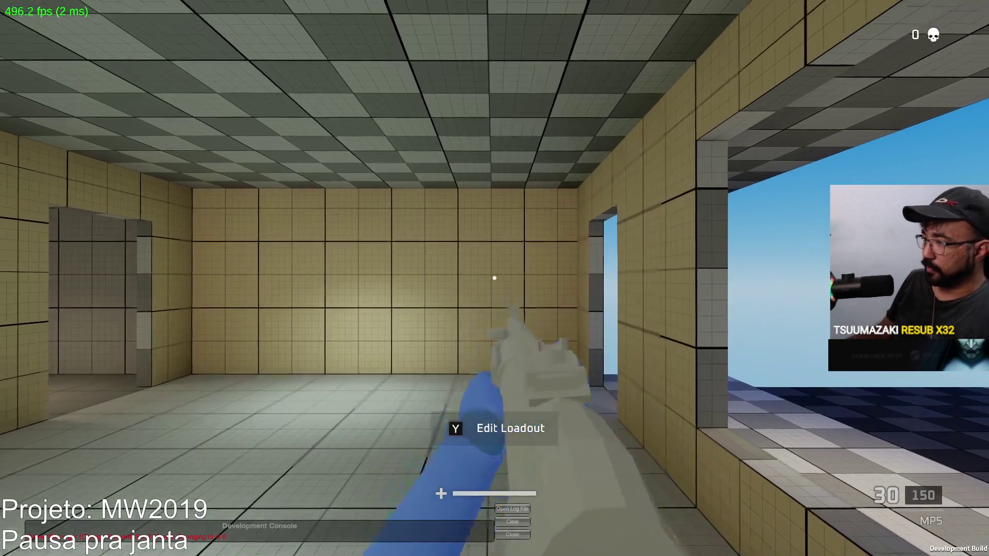
# - Walk into the alley, aim and fire the MP5, then reload it
pyautogui.press('w')
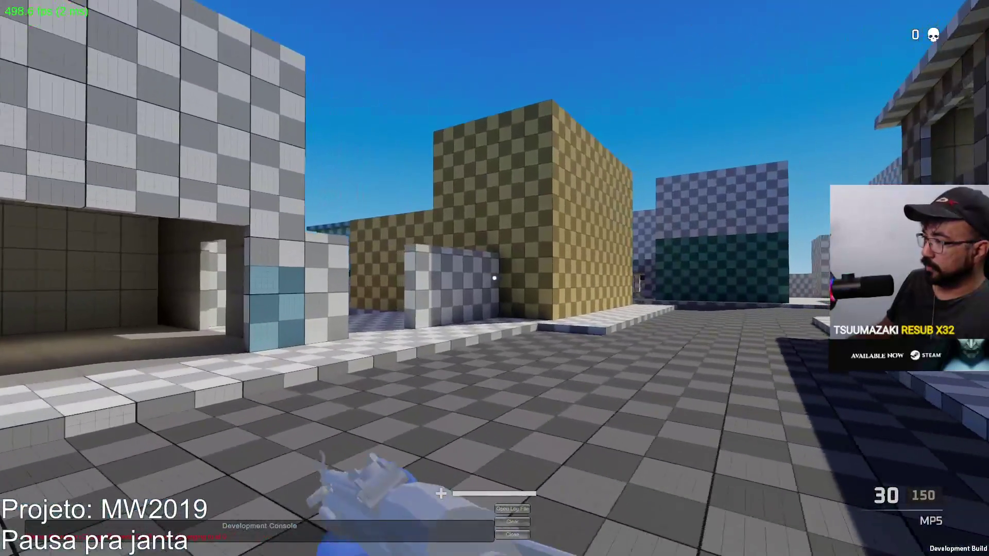
pyautogui.press('w')
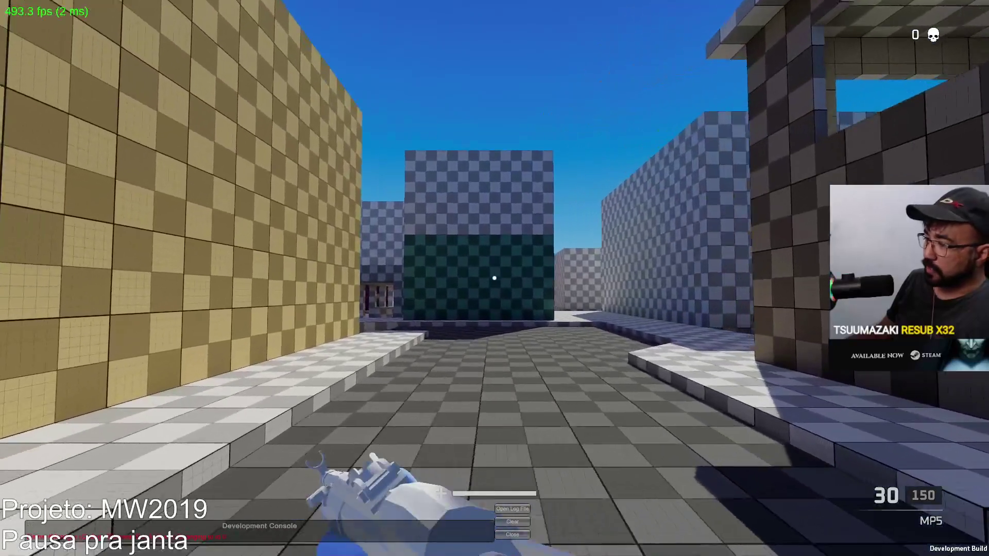
pyautogui.press('w')
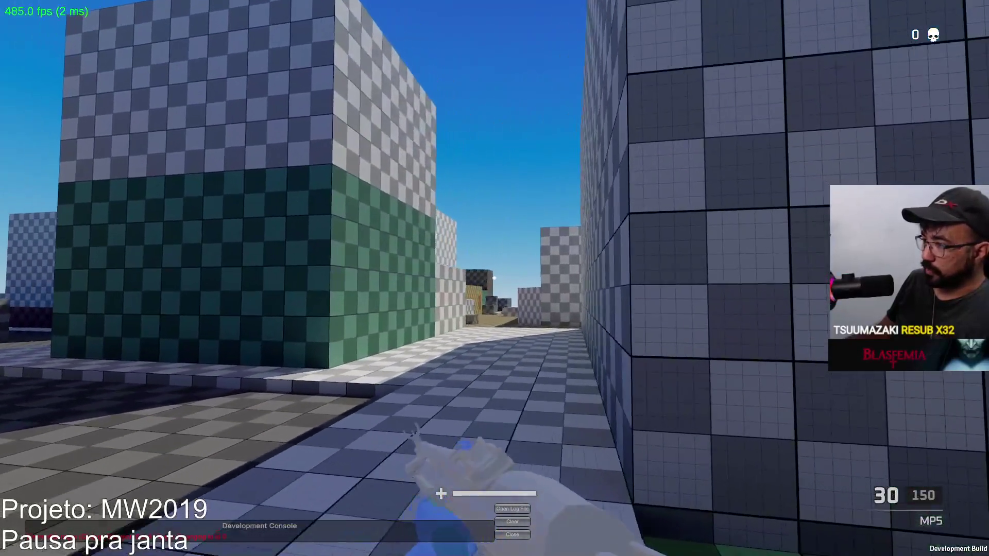
pyautogui.press('w')
pyautogui.rightClick(494, 278)
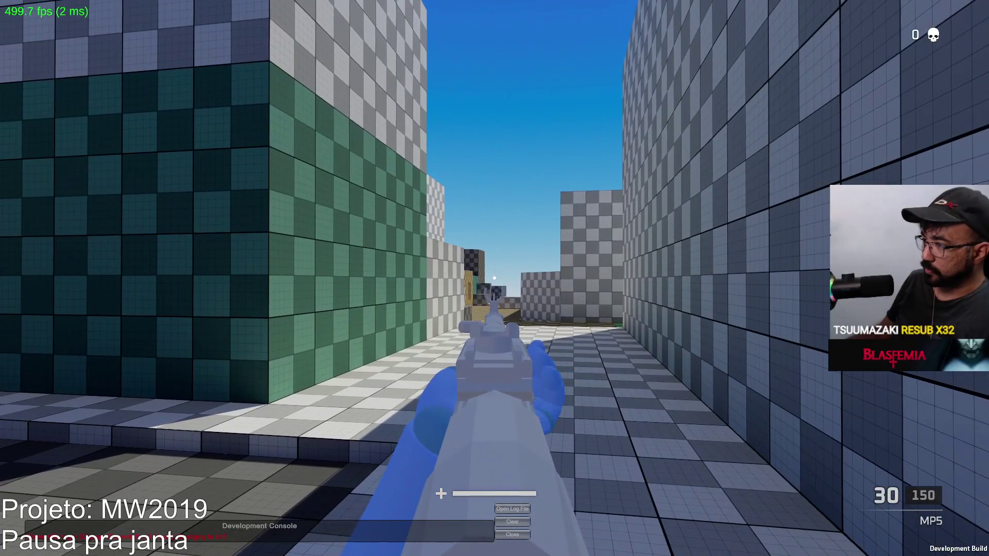
pyautogui.click(494, 278)
pyautogui.click(494, 278)
pyautogui.moveTo(495, 278); pyautogui.dragTo(494, 278)
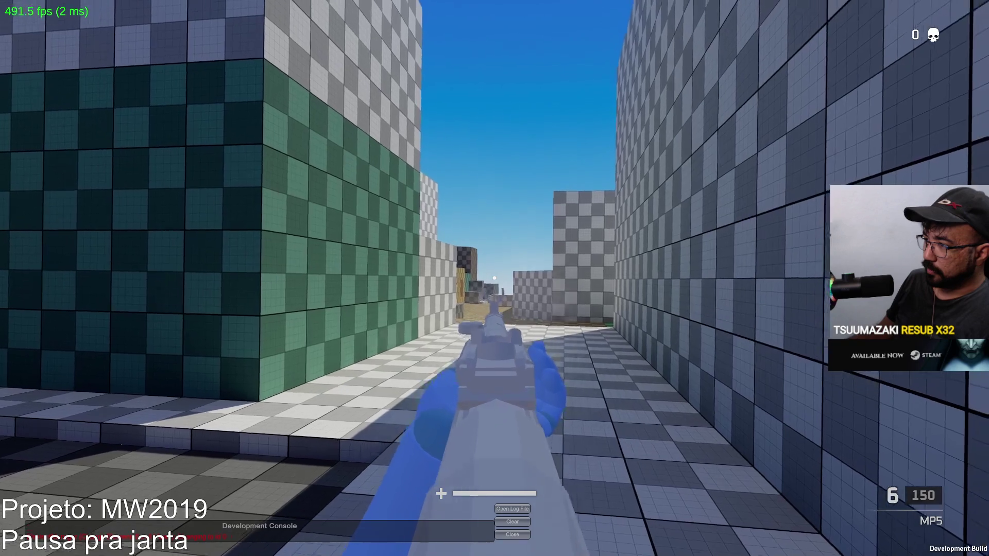
pyautogui.rightClick(494, 278)
pyautogui.press('w')
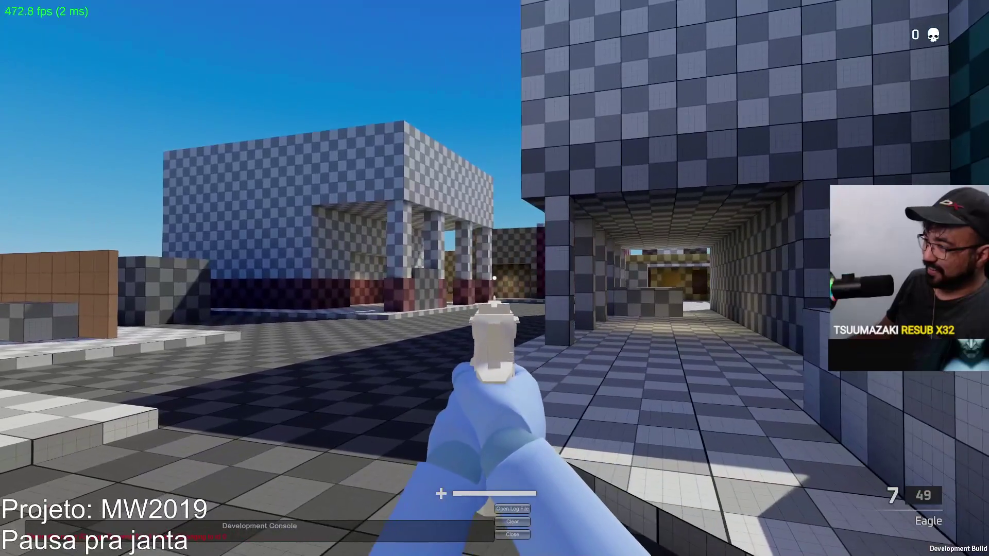
# - Fire the Eagle four times, then walk through the blue rooms to the checkered area
pyautogui.click(494, 278)
pyautogui.click(494, 278)
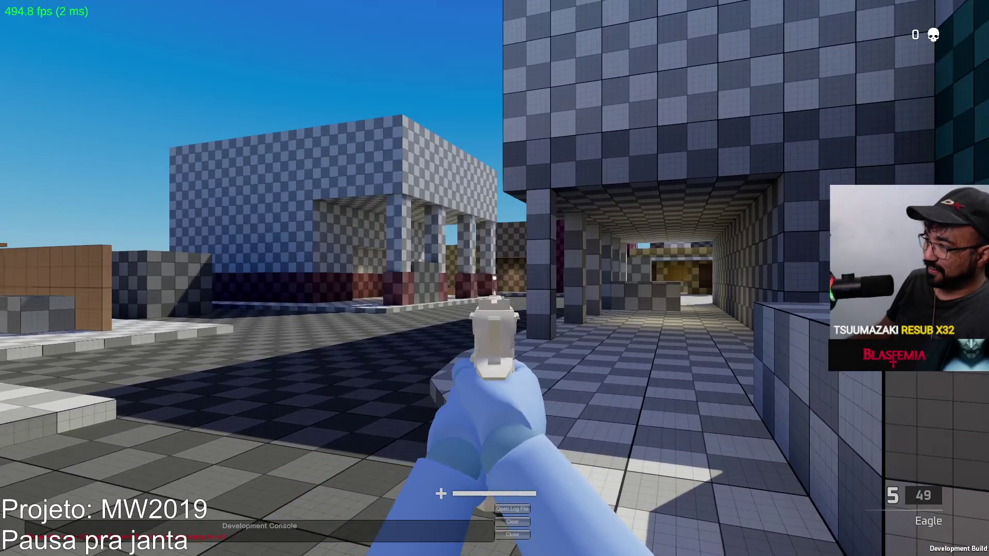
pyautogui.click(494, 278)
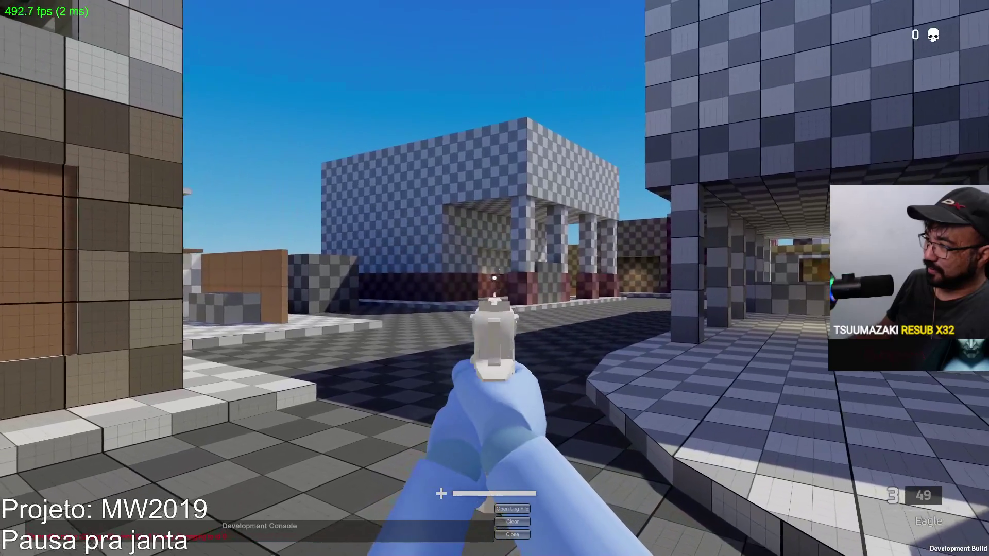
pyautogui.click(494, 278)
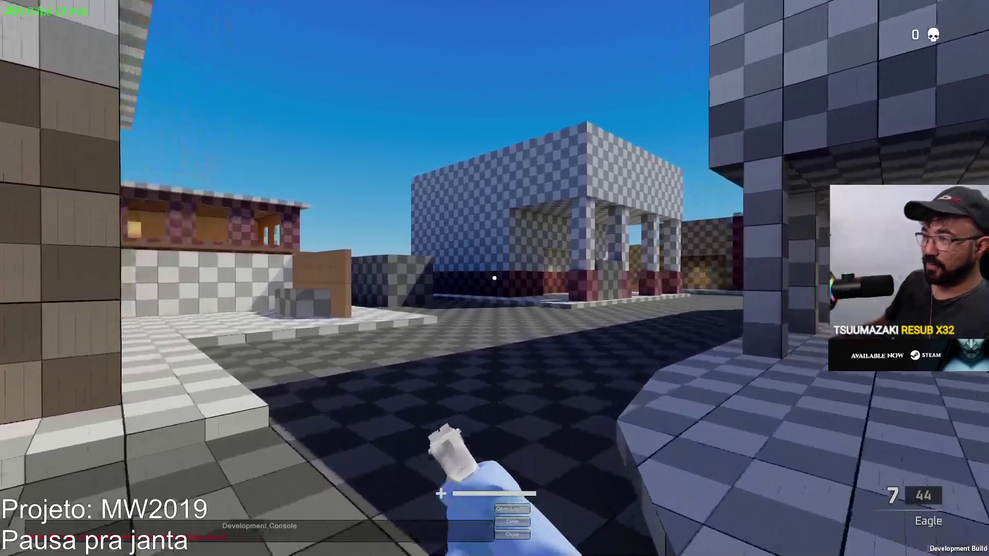
pyautogui.press('w')
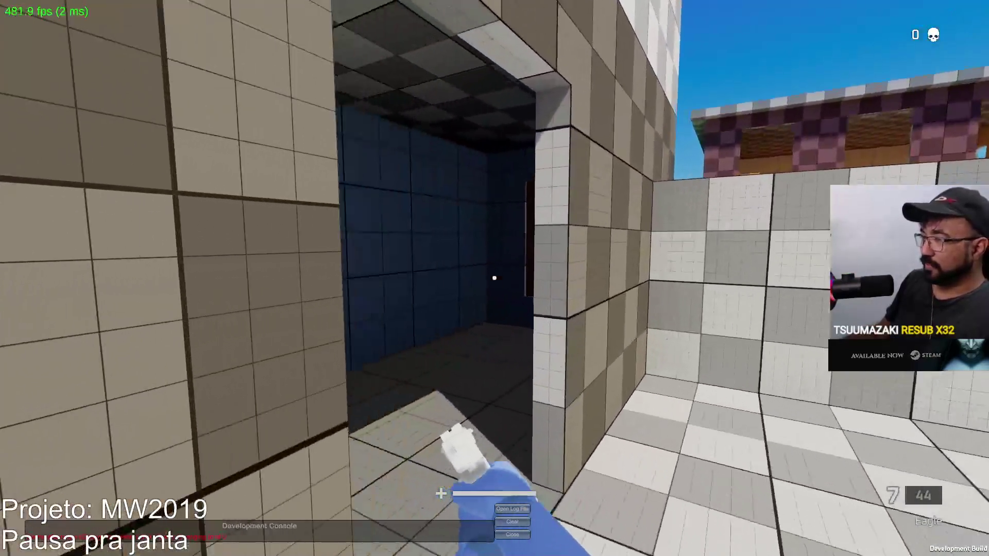
pyautogui.press('w')
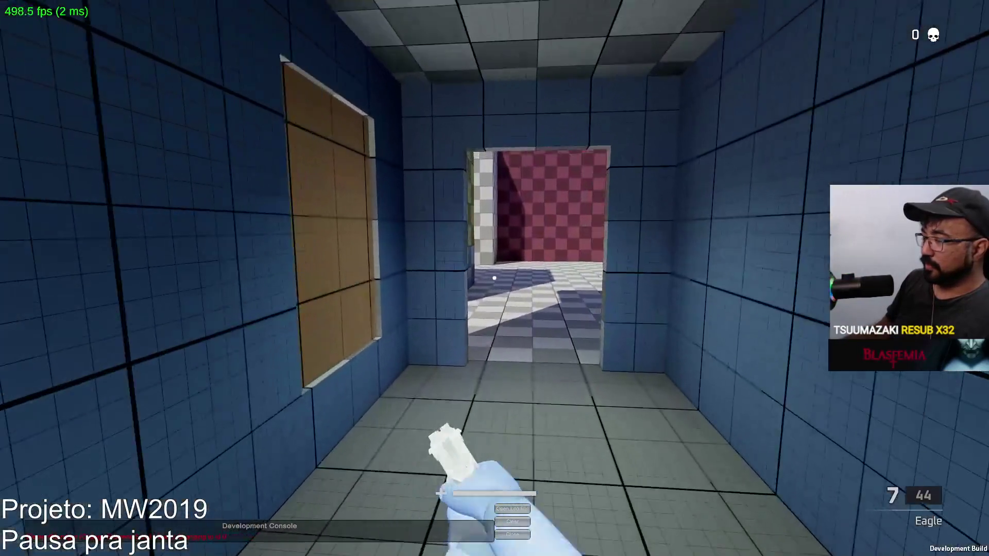
pyautogui.press('w')
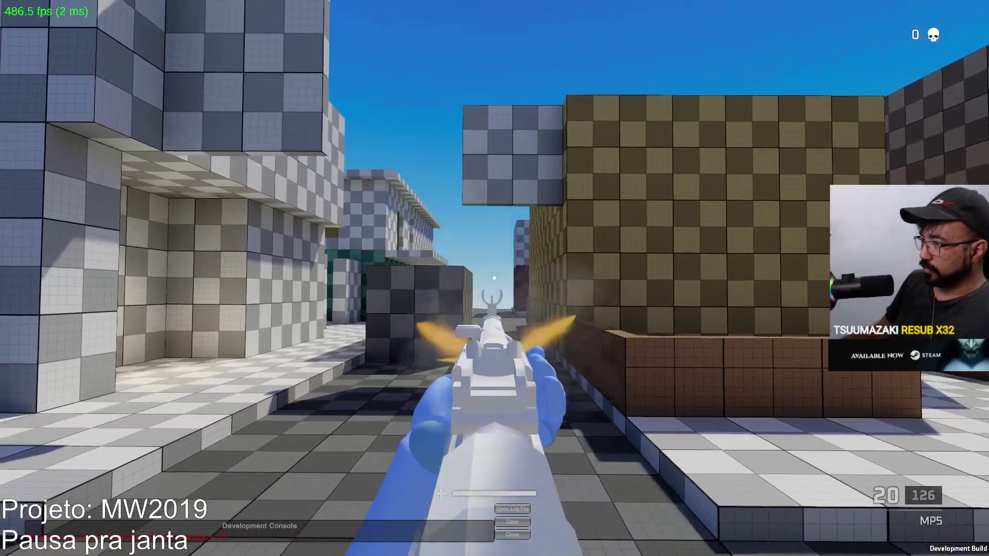
# - Fire the MP5 continuously, reload it, and quit the game with Alt+F4
pyautogui.press('w')
pyautogui.moveTo(494, 278); pyautogui.dragTo(494, 278)
pyautogui.press('r')
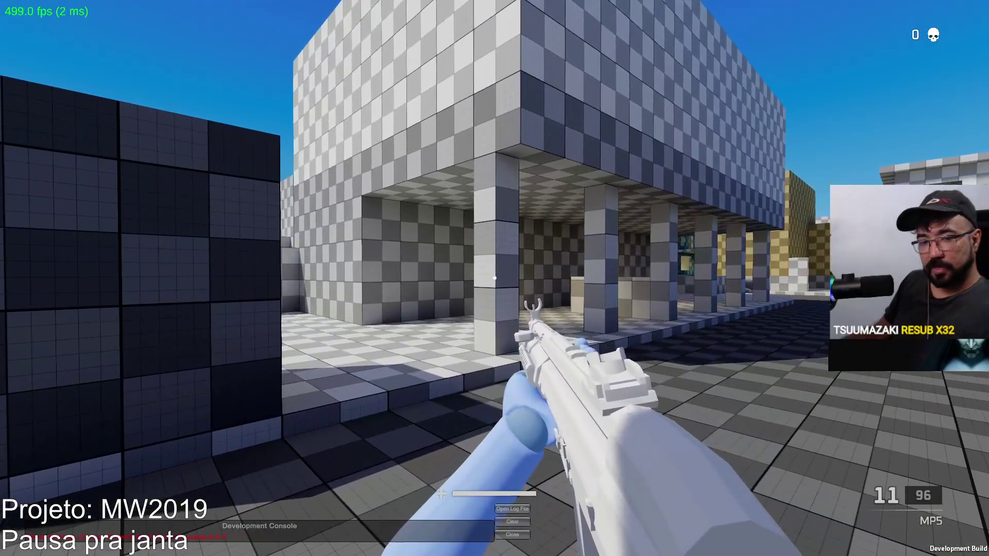
pyautogui.hotkey('alt', 'F4')
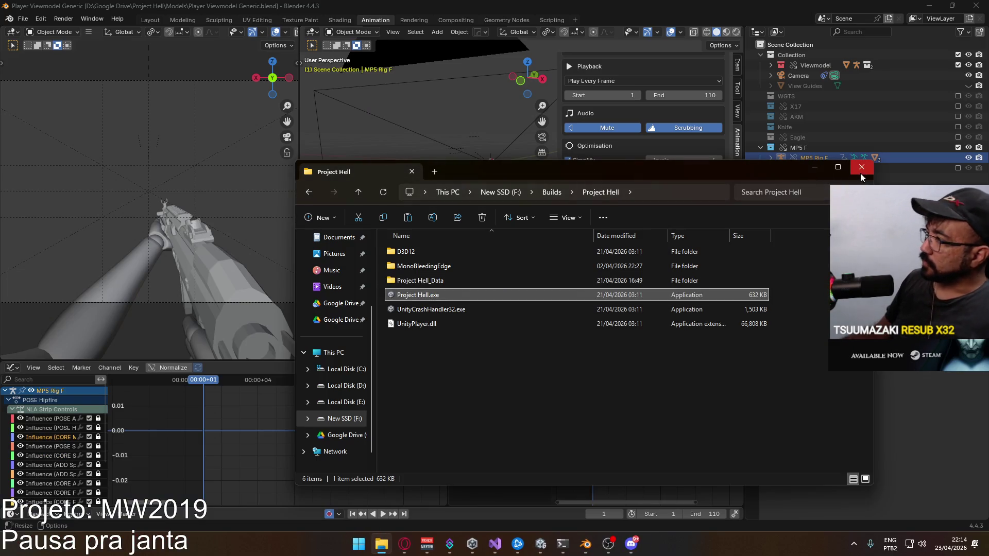
# - Close the Project Hell build folder and scroll through the MP5 Rig F animation layers
pyautogui.click(862, 167)
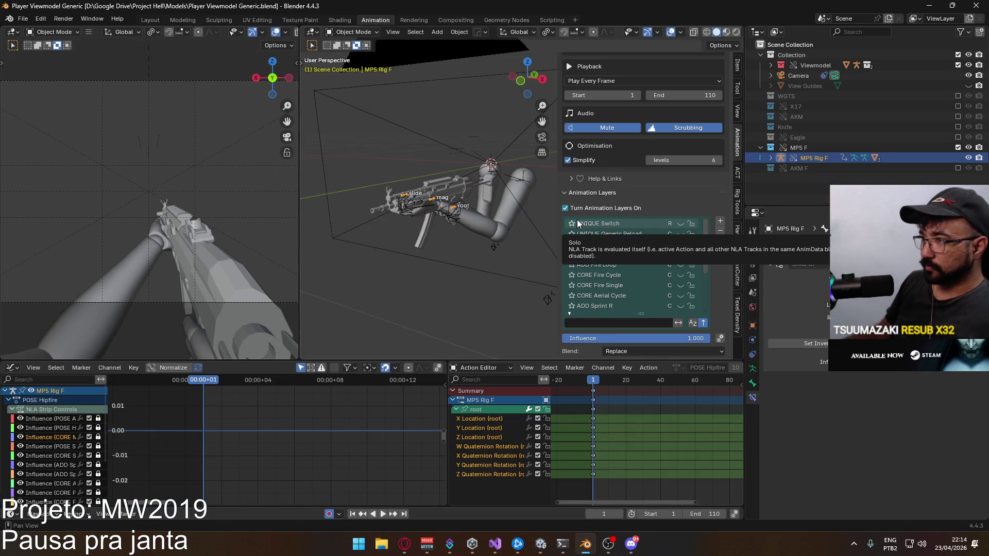
pyautogui.scroll(2, 660, 221)
pyautogui.scroll(-3, 647, 241)
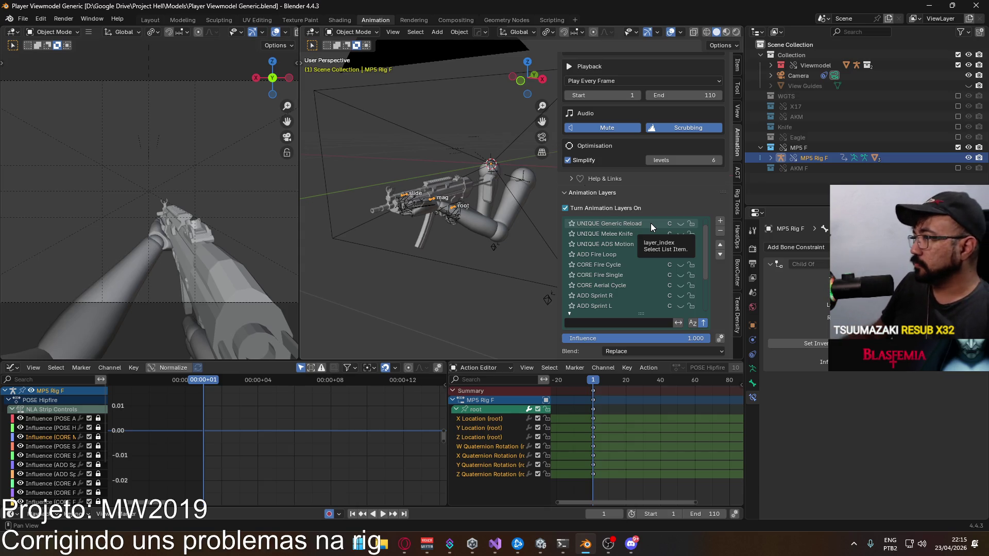
# - Uncheck Simplify, collapse the MP5 F collection, and save Player Viewmodel Generic.blend
pyautogui.click(568, 160)
pyautogui.scroll(4, 619, 193)
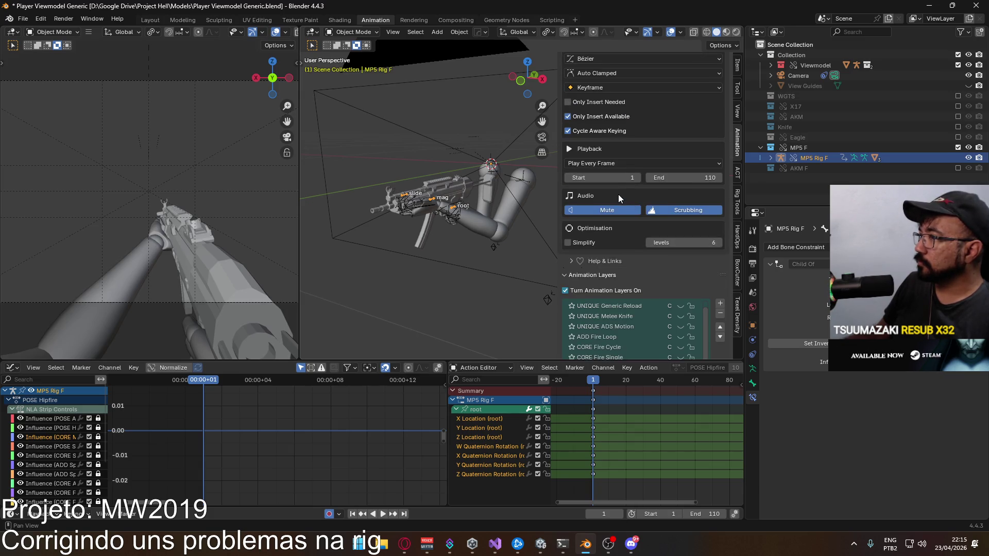
pyautogui.scroll(6, 589, 239)
pyautogui.scroll(2, 593, 242)
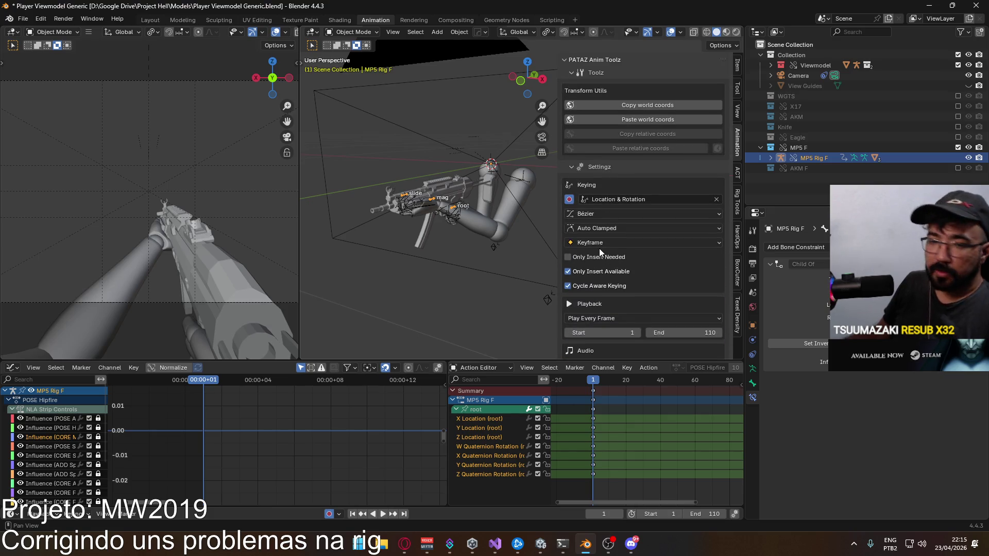
pyautogui.scroll(-6, 593, 242)
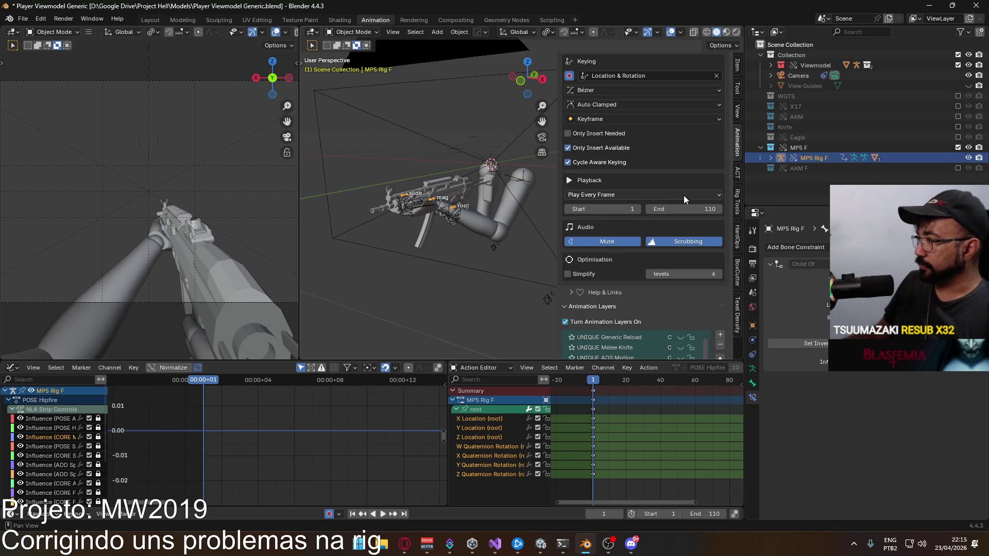
pyautogui.scroll(-4, 611, 190)
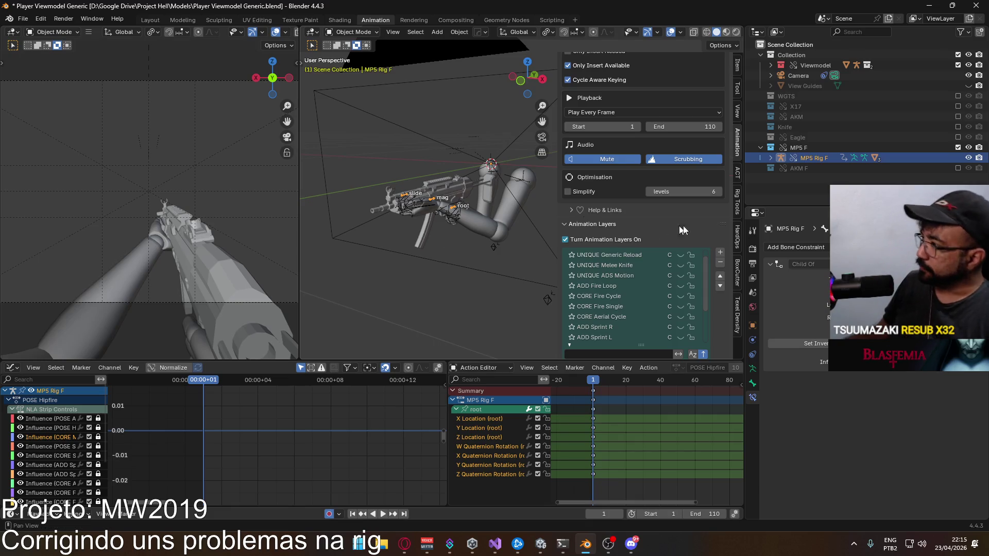
pyautogui.click(762, 148)
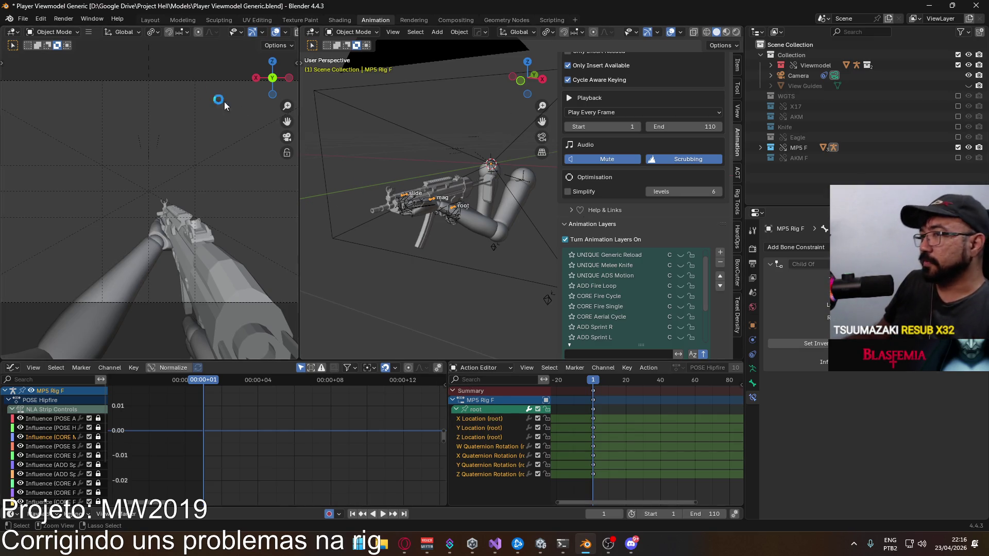
pyautogui.hotkey('ctrl', 's')
pyautogui.click(23, 18)
# - Open Weapon Library.blend from recent files and switch from Pose Mode to Object Mode
pyautogui.moveTo(57, 54)
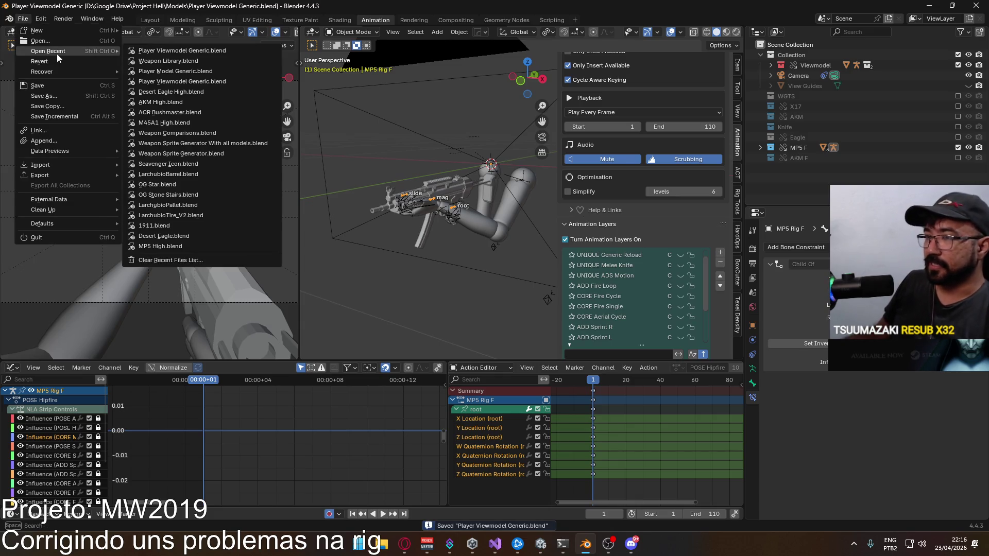
pyautogui.click(159, 61)
pyautogui.scroll(-3, 431, 240)
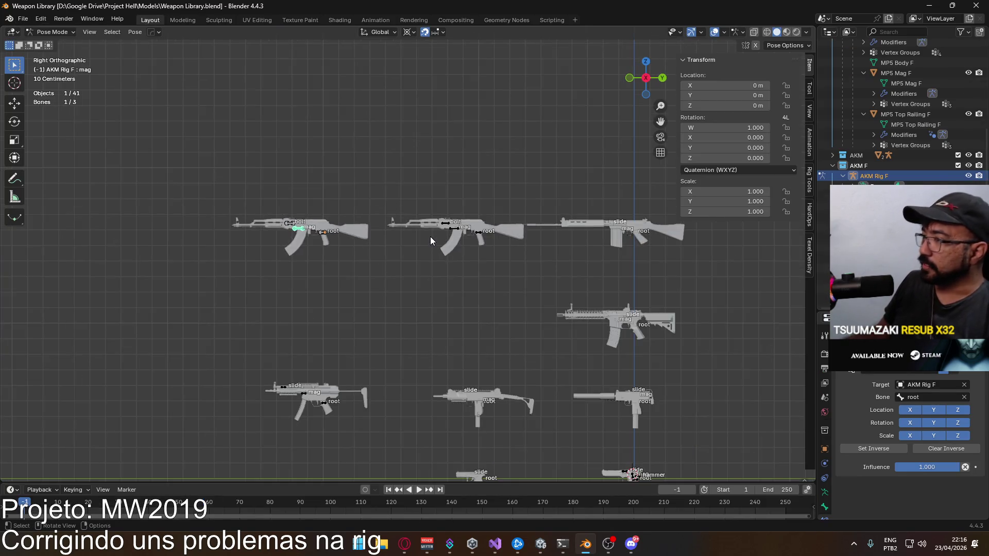
pyautogui.scroll(-2, 431, 241)
pyautogui.click(56, 32)
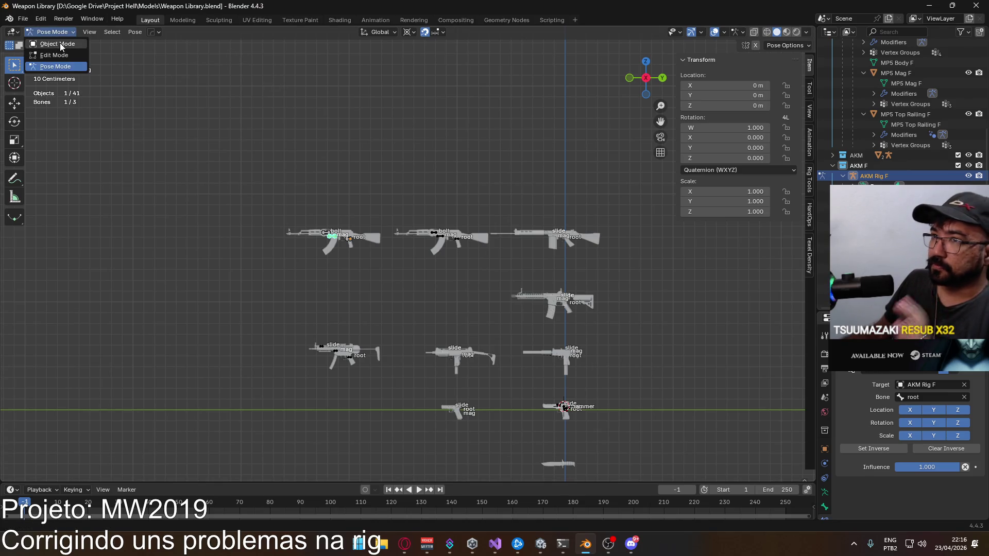
pyautogui.click(58, 44)
# - Select the FN FAL rig and inspect its active bone's viewport display and constraints
pyautogui.click(443, 236)
pyautogui.scroll(3, 580, 298)
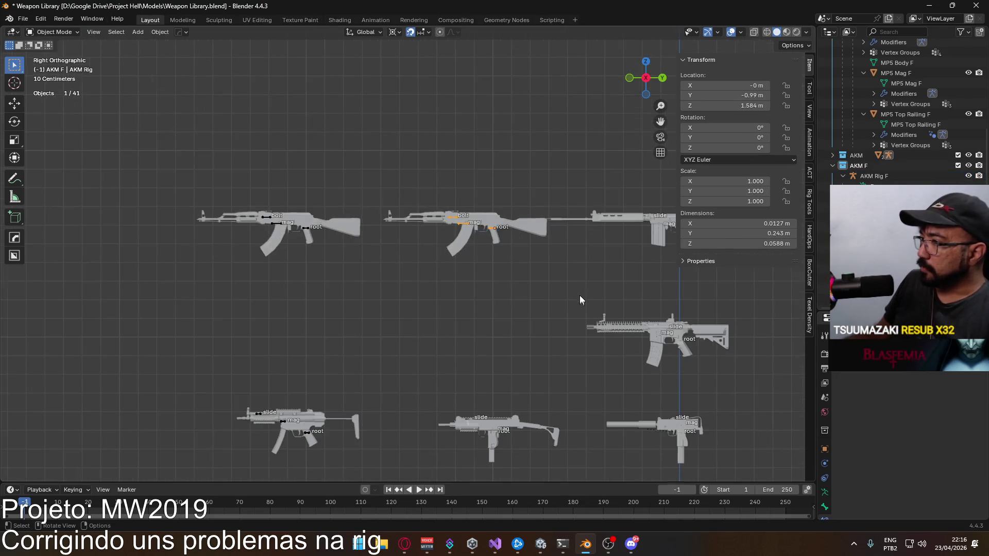
pyautogui.scroll(3, 580, 262)
pyautogui.click(591, 193)
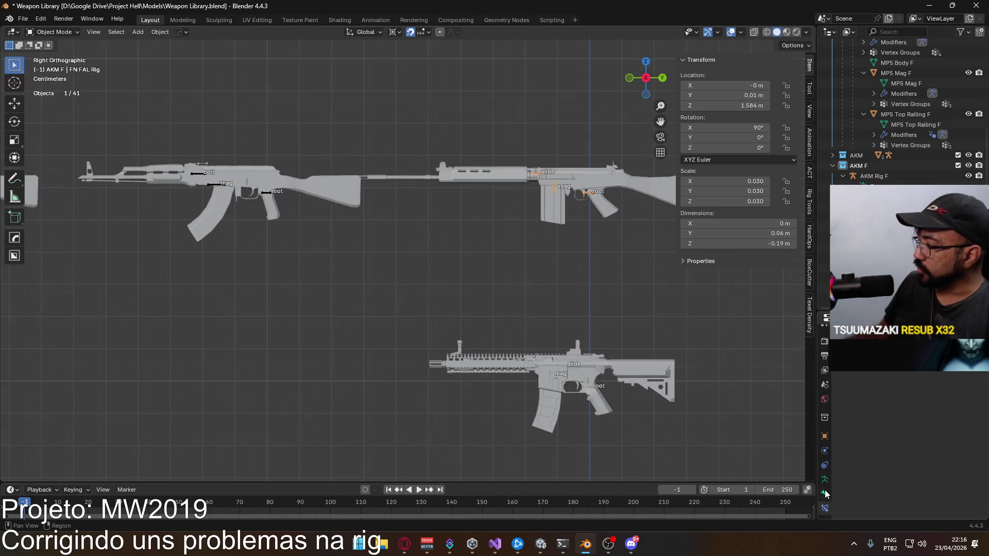
pyautogui.click(825, 507)
pyautogui.scroll(-1, 865, 436)
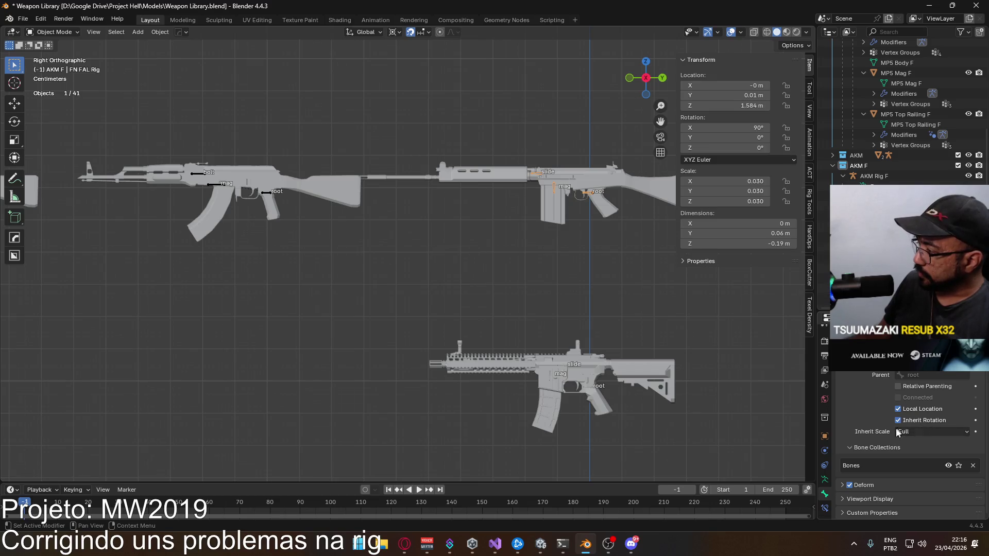
pyautogui.click(841, 500)
pyautogui.scroll(-5, 910, 454)
pyautogui.scroll(-1, 904, 459)
pyautogui.click(824, 508)
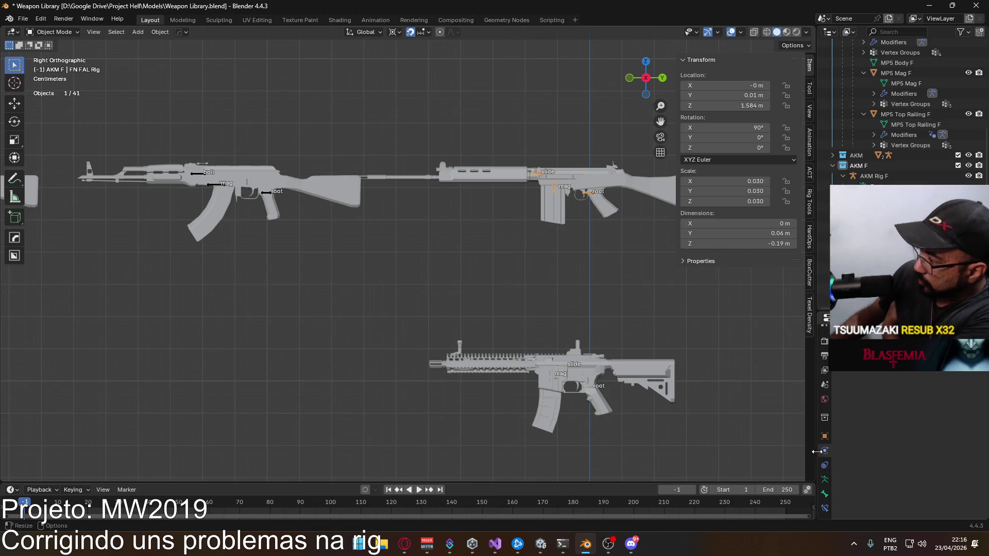
# - Open the rig's Armature Data Viewport Display and its Display As dropdown
pyautogui.click(824, 436)
pyautogui.scroll(-10, 907, 437)
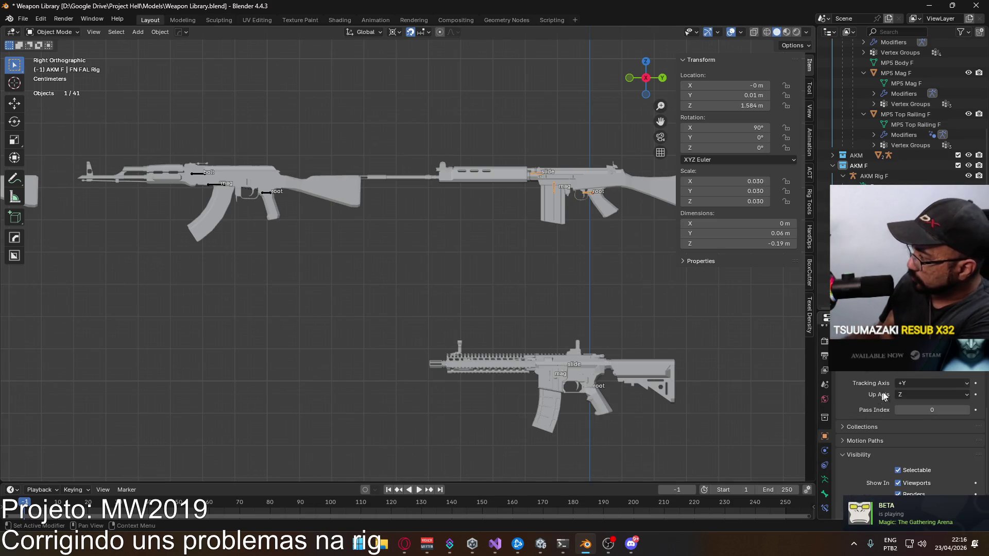
pyautogui.scroll(-2, 909, 437)
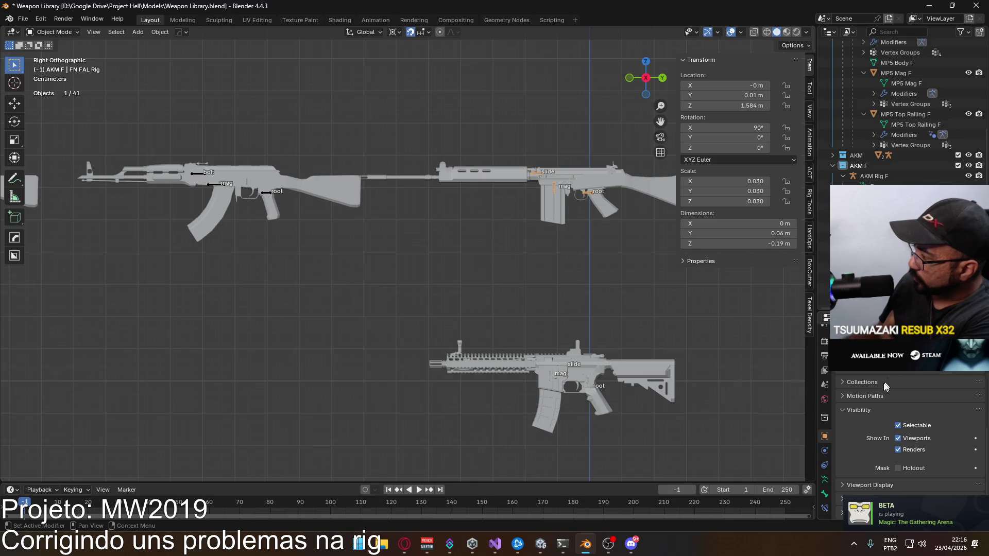
pyautogui.click(824, 480)
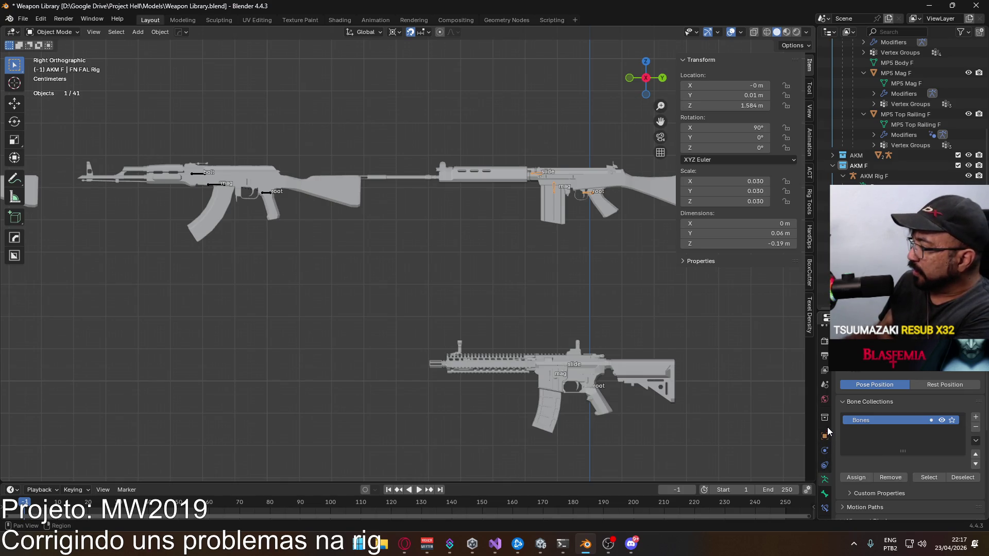
pyautogui.scroll(-1, 830, 455)
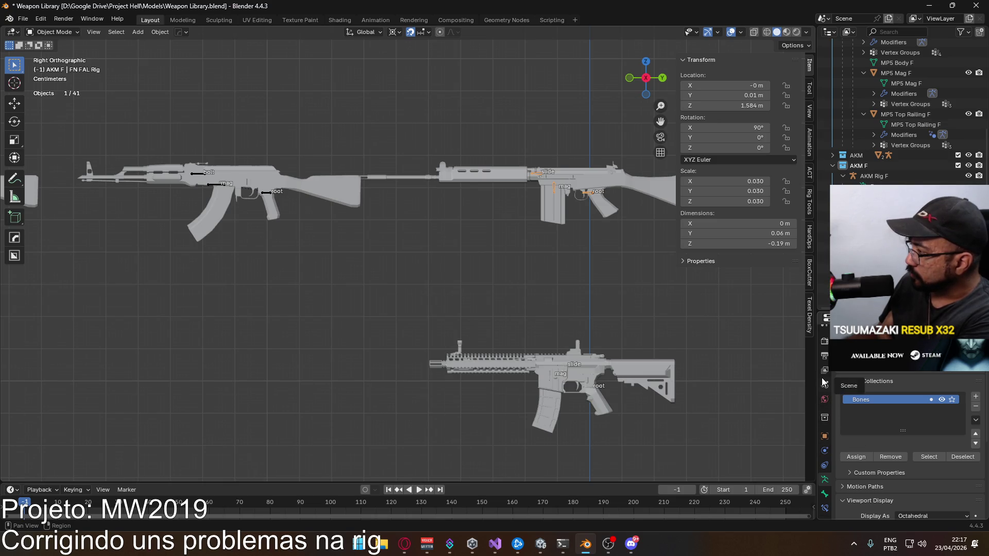
pyautogui.keyDown('ctrl'); pyautogui.scroll(7, 864, 386); pyautogui.keyUp('ctrl')
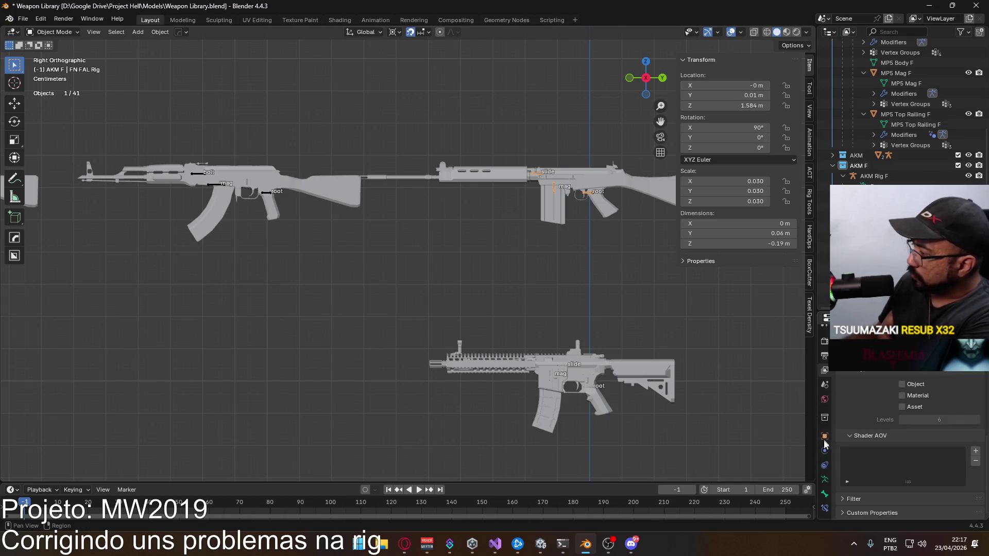
pyautogui.keyDown('ctrl'); pyautogui.scroll(-7, 881, 463); pyautogui.keyUp('ctrl')
pyautogui.scroll(3, 881, 464)
pyautogui.click(926, 445)
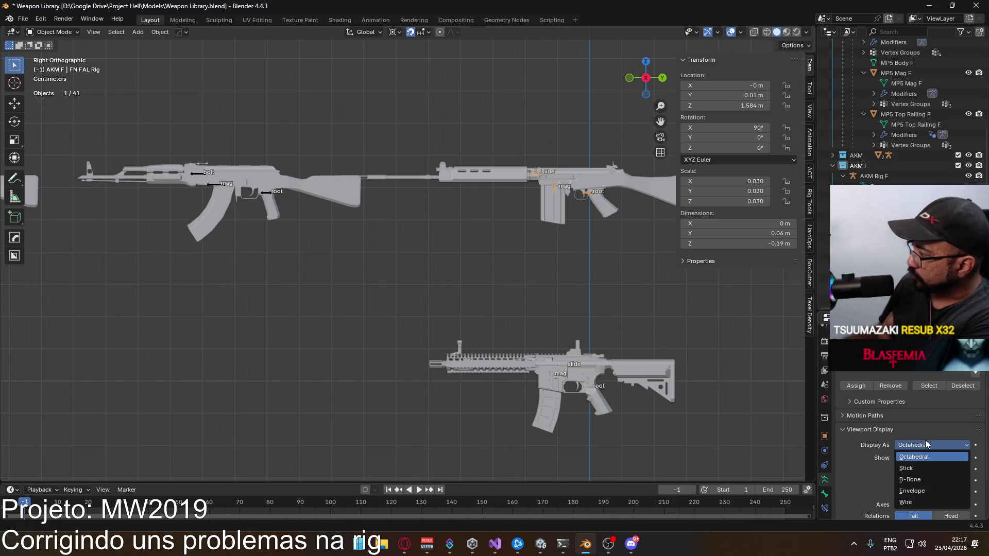
# - Set the FN FAL and MK18 rigs' bone display to Stick
pyautogui.click(931, 466)
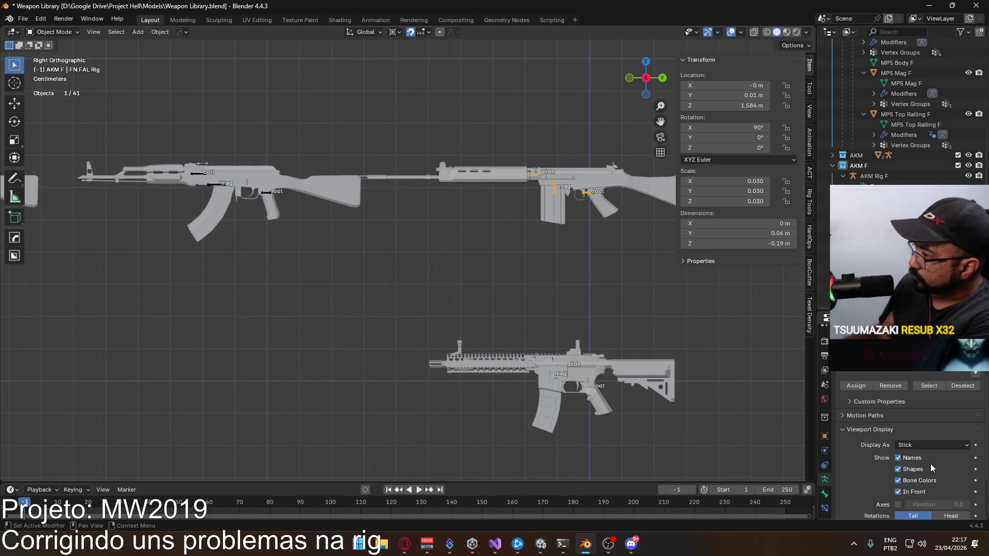
pyautogui.click(555, 270)
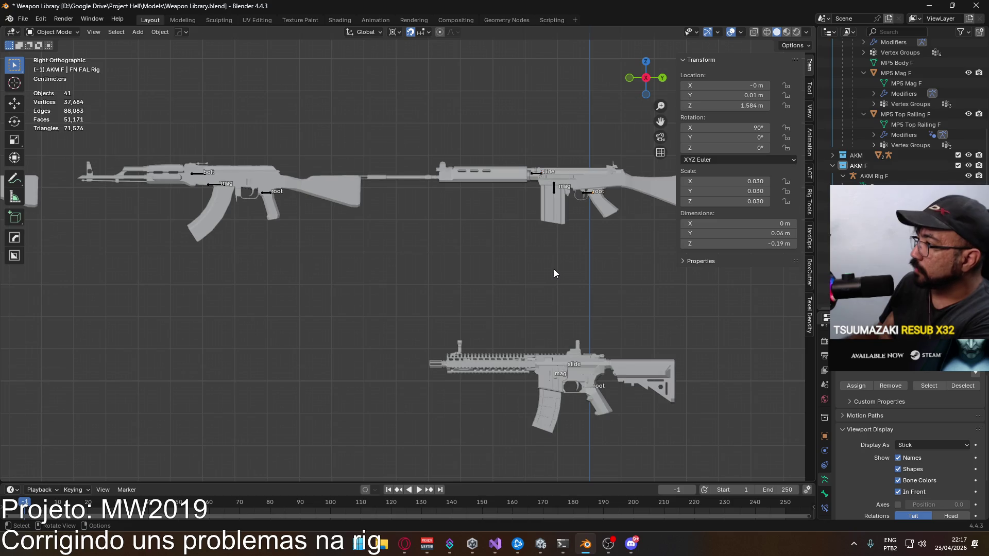
pyautogui.click(550, 376)
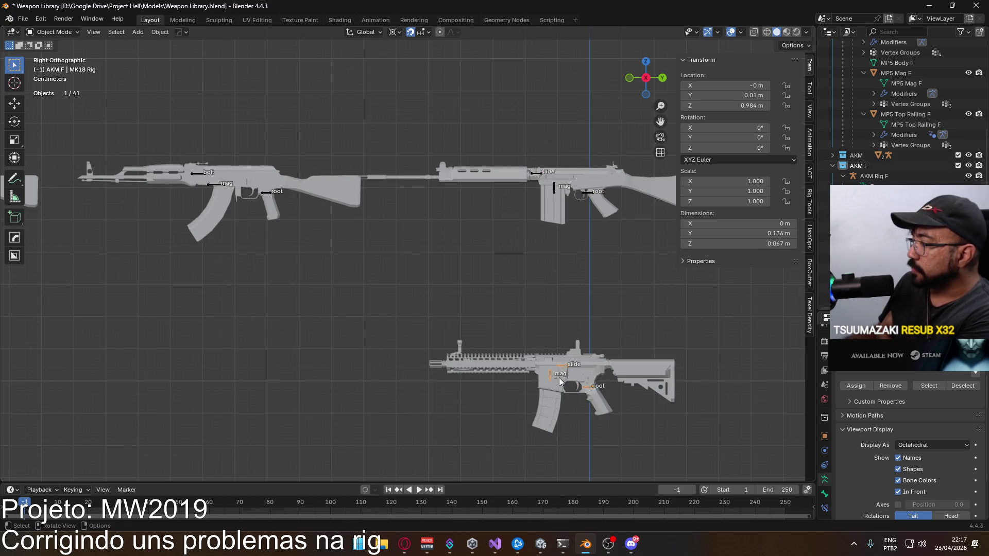
pyautogui.click(930, 446)
pyautogui.click(920, 469)
pyautogui.click(567, 297)
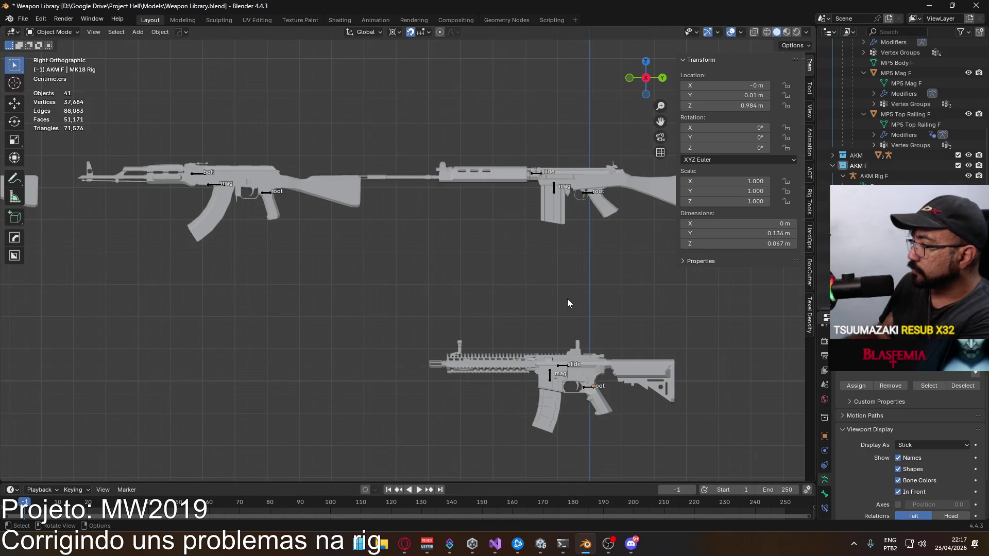
pyautogui.scroll(-4, 485, 340)
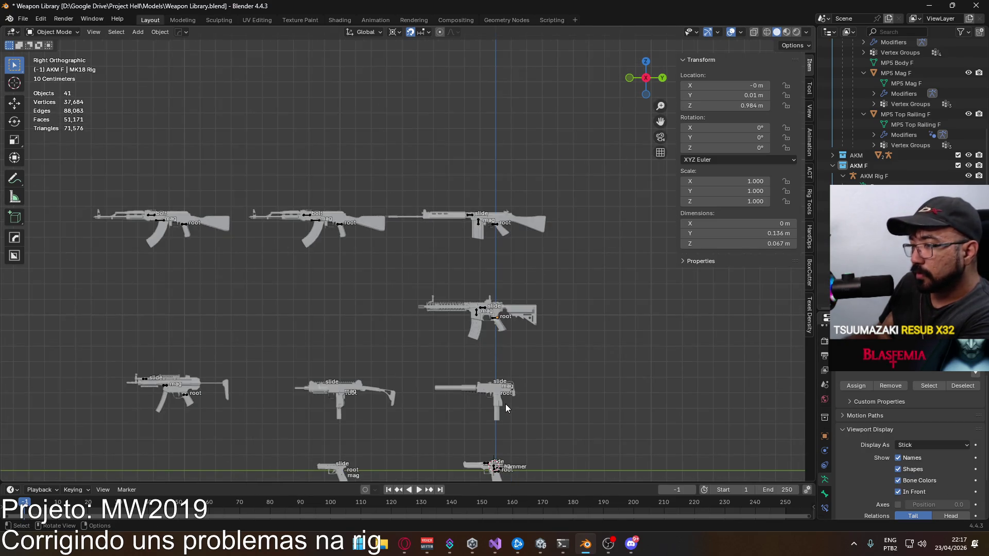
pyautogui.keyDown('shift'); pyautogui.scroll(-2, 424, 409); pyautogui.keyUp('shift')
pyautogui.scroll(4, 470, 327)
# - Set the X17, UZI and MAC10 rigs' bone display to Stick
pyautogui.click(287, 393)
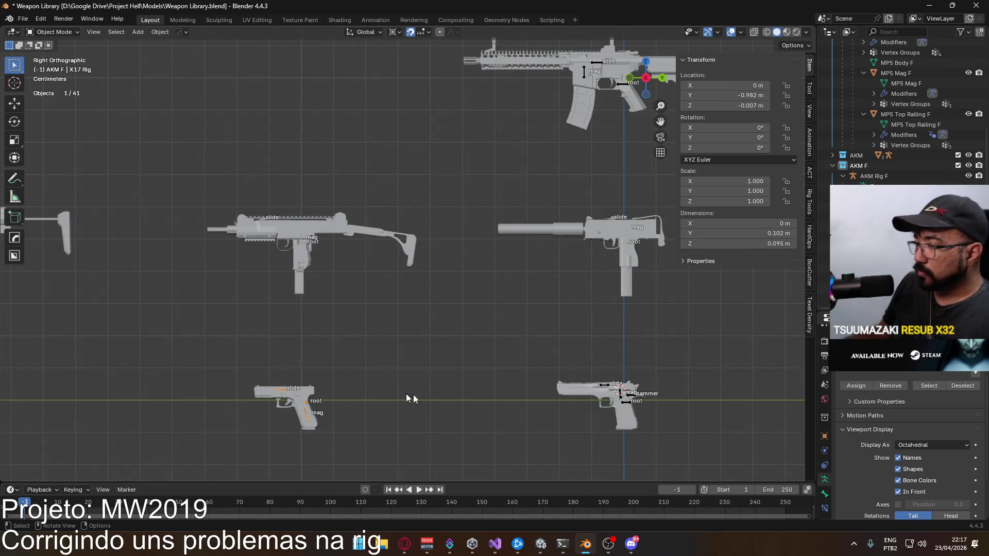
pyautogui.click(930, 445)
pyautogui.click(925, 469)
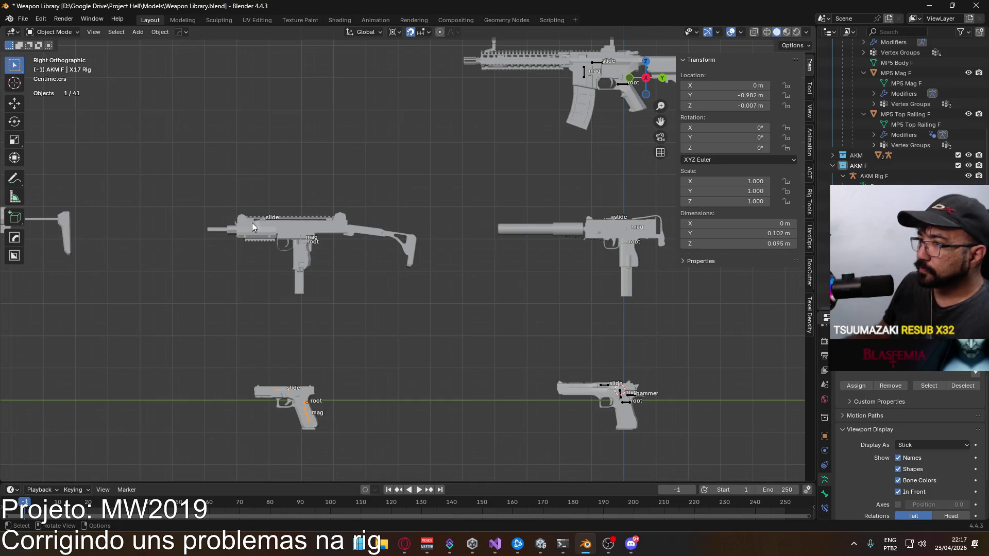
pyautogui.click(266, 223)
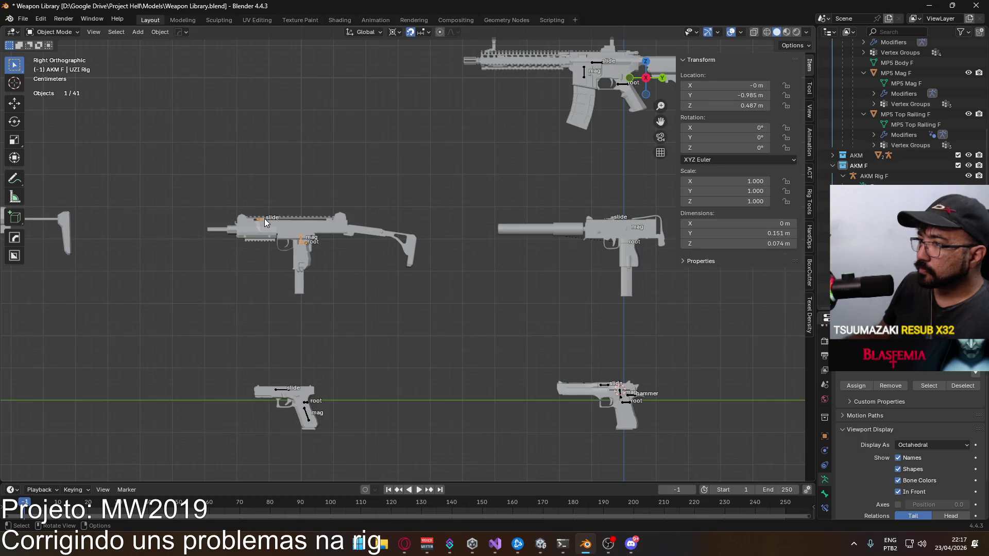
pyautogui.click(917, 446)
pyautogui.click(920, 469)
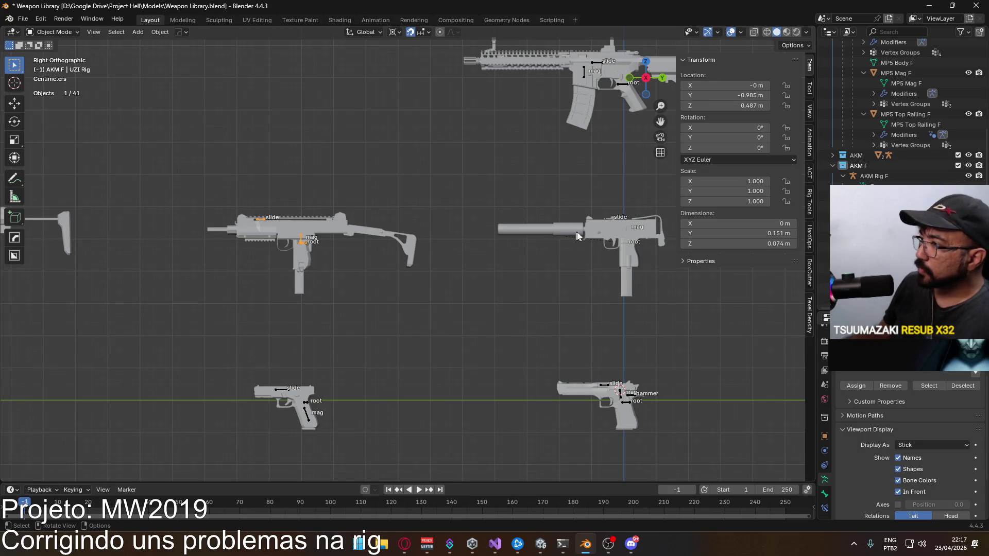
pyautogui.click(609, 219)
pyautogui.click(898, 445)
pyautogui.click(919, 467)
pyautogui.click(543, 323)
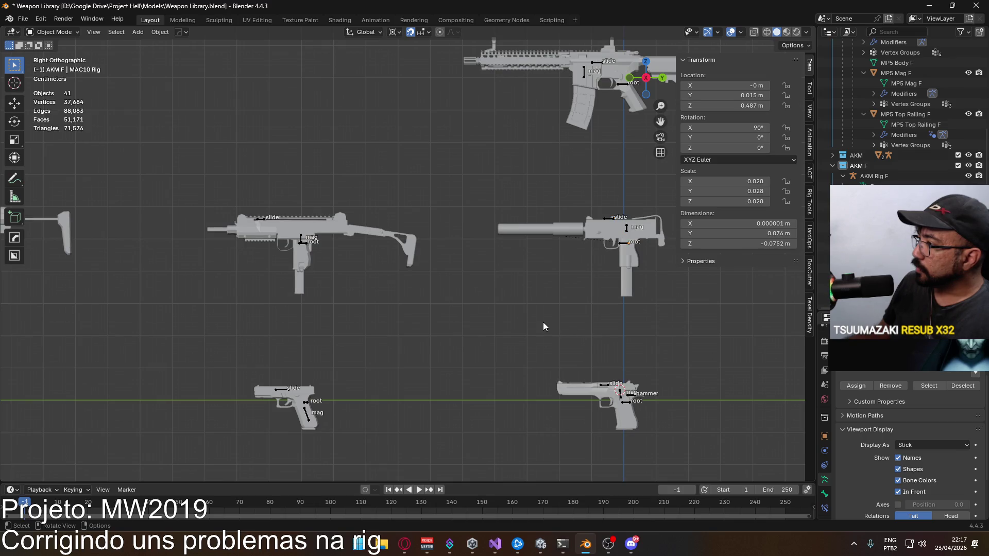
# - Pan across the weapon rigs and select the MK18 rig
pyautogui.scroll(-4, 543, 322)
pyautogui.moveTo(489, 355)
pyautogui.keyDown('shift'); pyautogui.mouseDown(button='middle')
pyautogui.moveTo(490, 372)
pyautogui.moveTo(475, 182)
pyautogui.moveTo(518, 423)
pyautogui.moveTo(553, 437)
pyautogui.moveTo(474, 386)
pyautogui.moveTo(475, 366)
pyautogui.moveTo(461, 367)
pyautogui.mouseUp(button='middle'); pyautogui.keyUp('shift')
pyautogui.scroll(5, 459, 236)
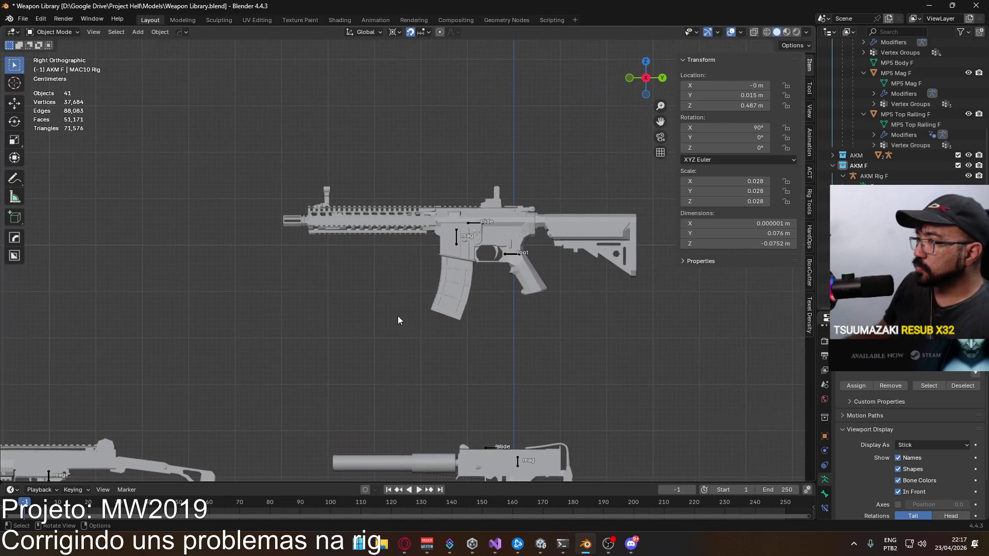
pyautogui.click(587, 254)
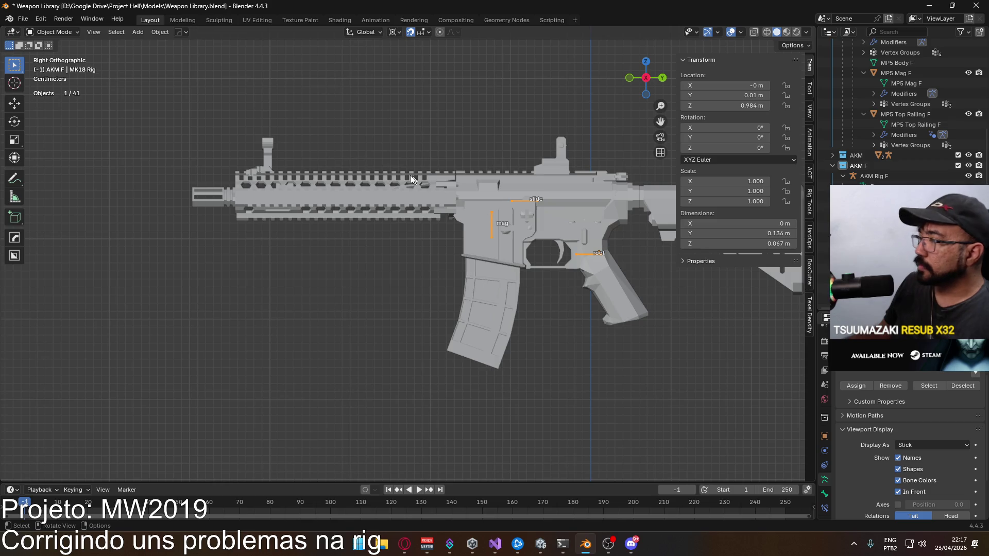
# - Enter Edit Mode on the MK18 rig and set the slide bone's roll to 0
pyautogui.click(52, 32)
pyautogui.click(52, 54)
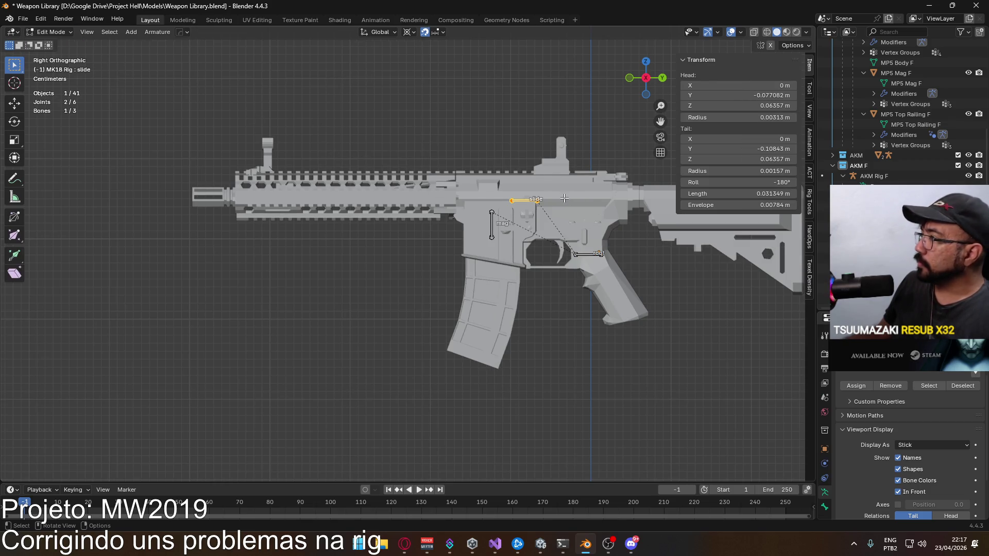
pyautogui.click(757, 183)
pyautogui.write('0')
pyautogui.press('Return')
# - Set the mag bone's roll to 0 and return the MK18 rig to Object Mode
pyautogui.click(590, 260)
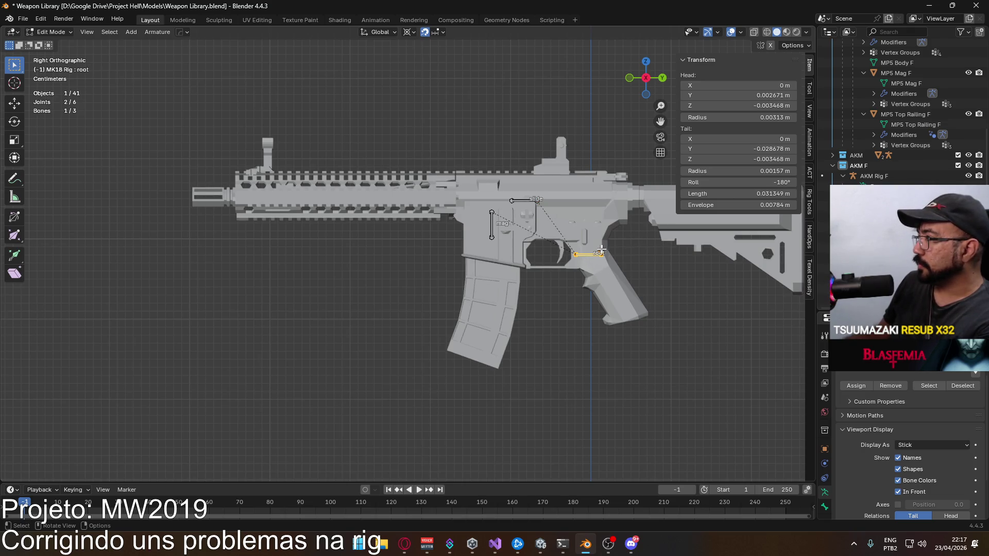
pyautogui.click(489, 221)
pyautogui.click(758, 184)
pyautogui.write('0')
pyautogui.press('Return')
pyautogui.click(606, 364)
pyautogui.scroll(-8, 606, 364)
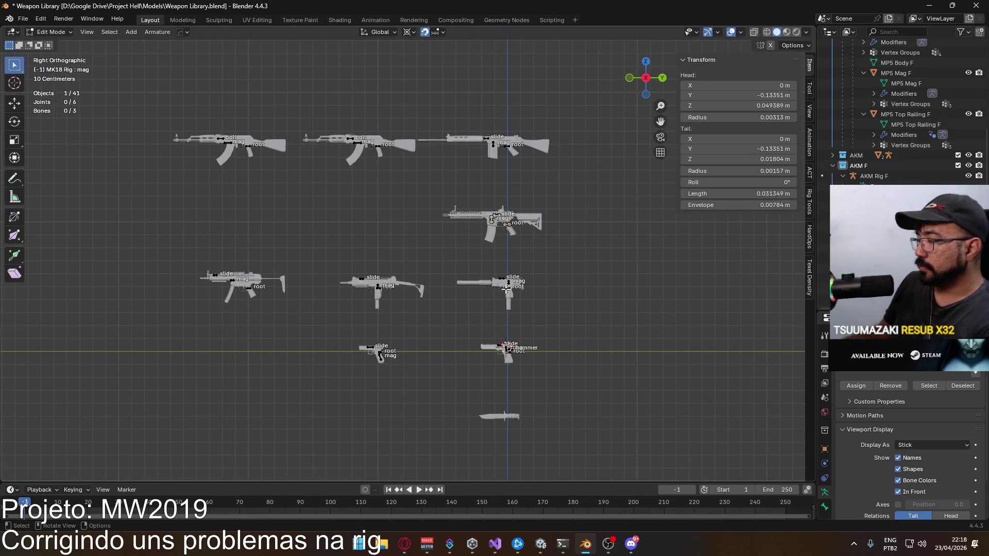
pyautogui.click(55, 33)
pyautogui.click(54, 43)
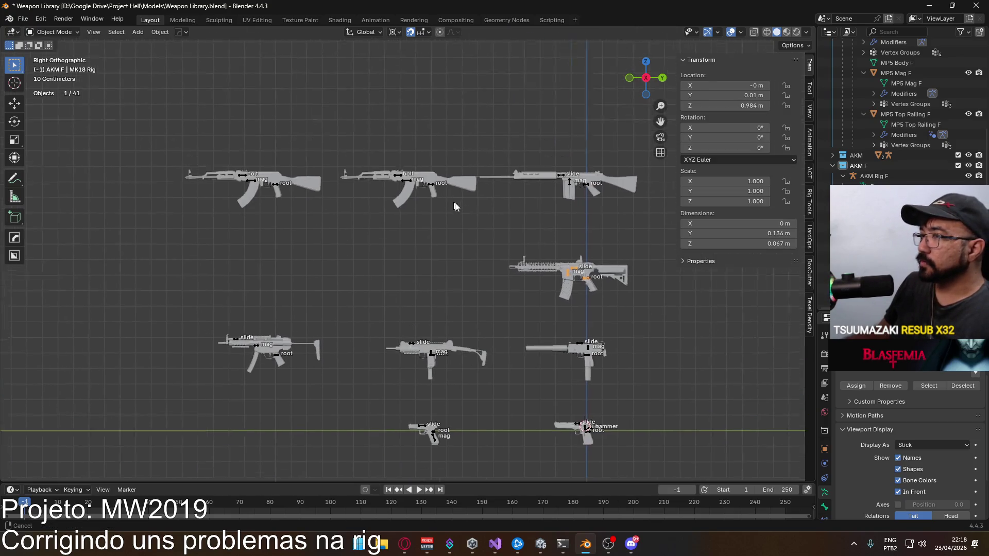
pyautogui.scroll(3, 438, 184)
pyautogui.keyDown('shift'); pyautogui.moveTo(510, 226); pyautogui.dragTo(338, 229, button='middle'); pyautogui.keyUp('shift')
pyautogui.click(472, 221)
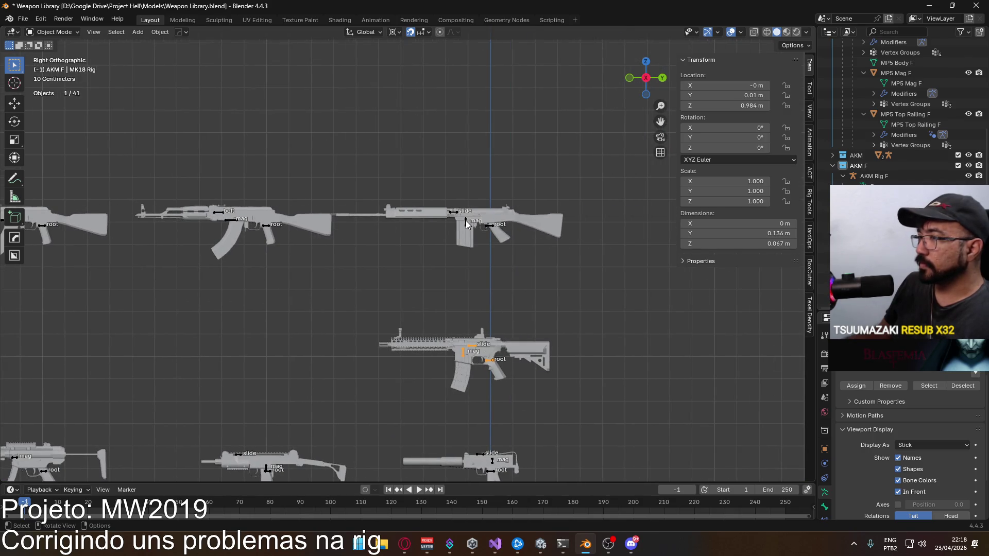
pyautogui.click(52, 32)
pyautogui.click(63, 71)
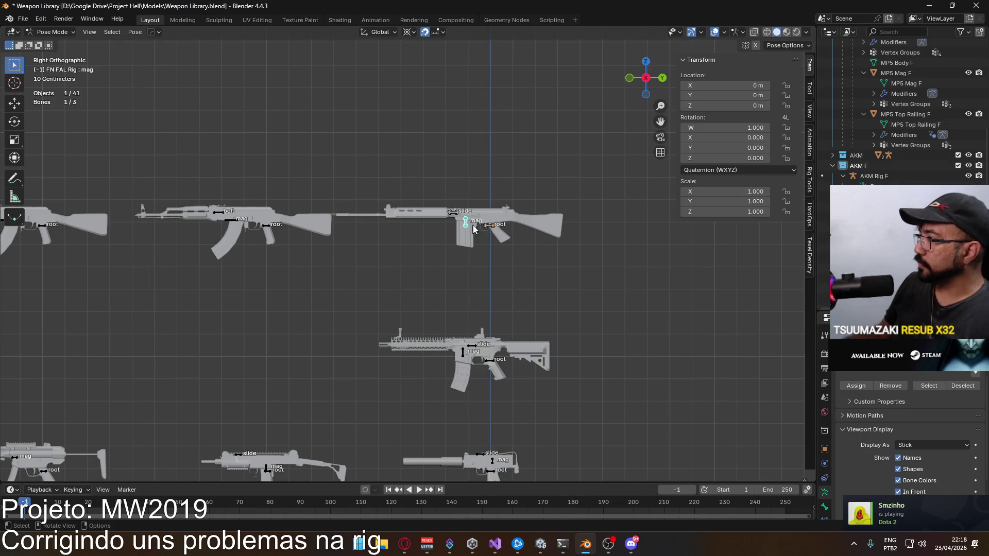
pyautogui.press('Tab')
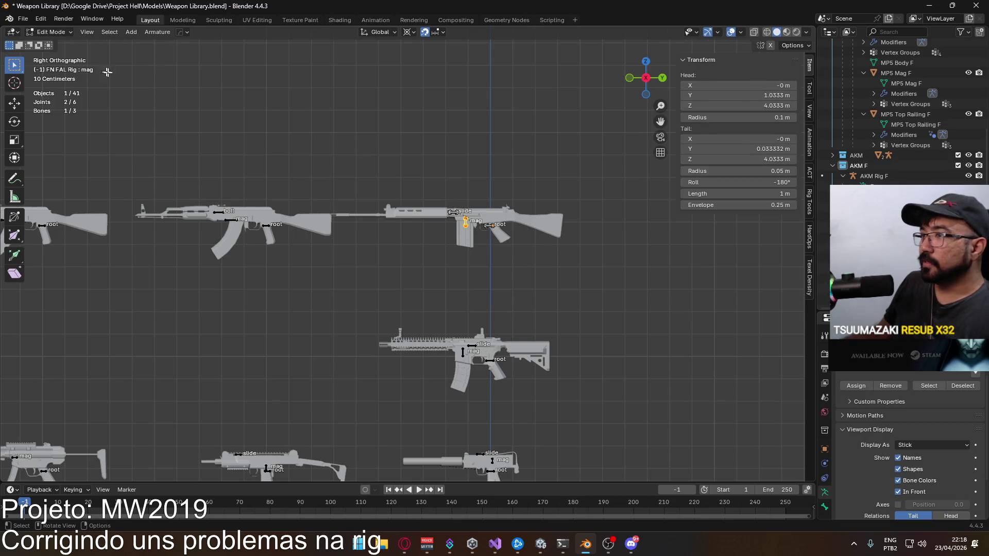
pyautogui.click(453, 212)
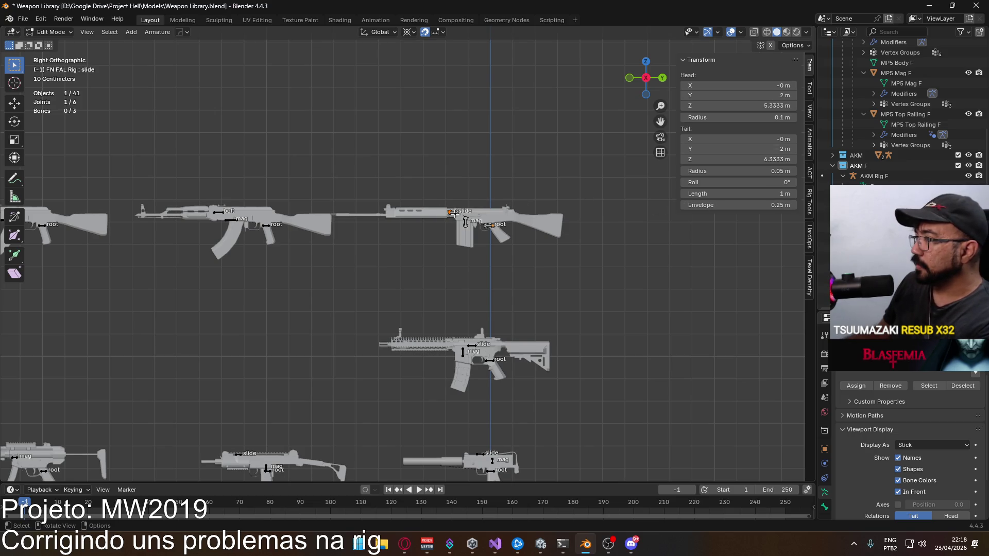
pyautogui.click(464, 224)
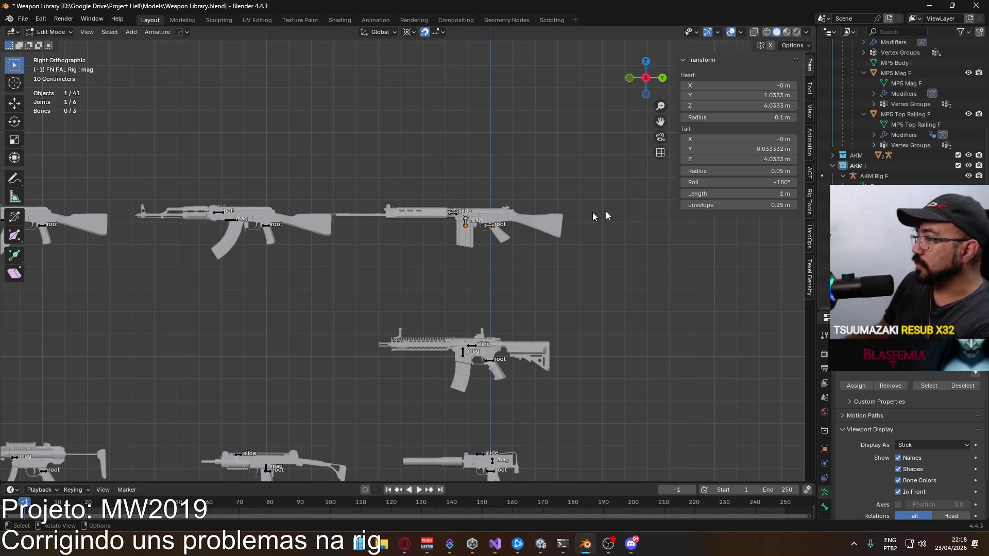
pyautogui.click(489, 226)
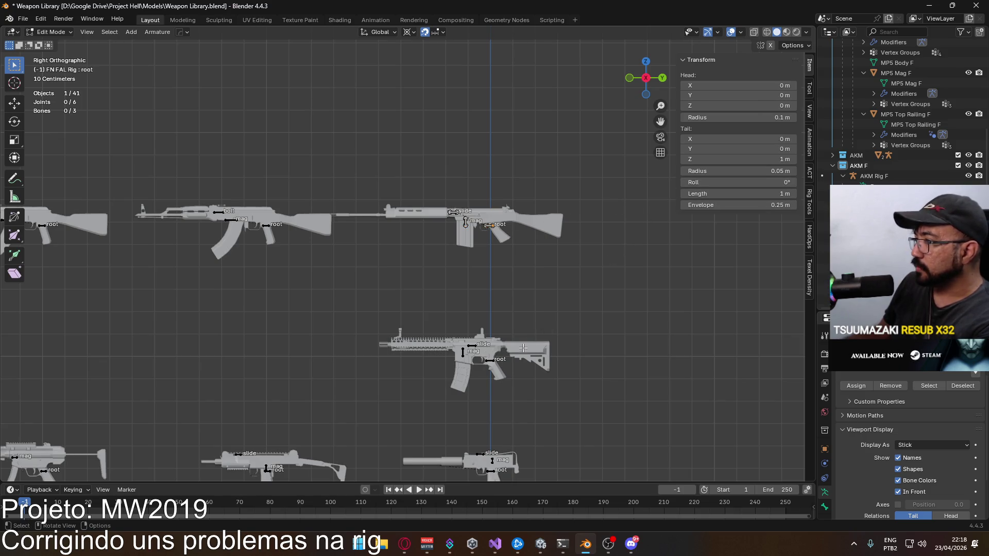
pyautogui.click(50, 32)
pyautogui.click(60, 43)
pyautogui.keyDown('shift'); pyautogui.moveTo(504, 329); pyautogui.dragTo(518, 256, button='middle'); pyautogui.keyUp('shift')
pyautogui.click(493, 275)
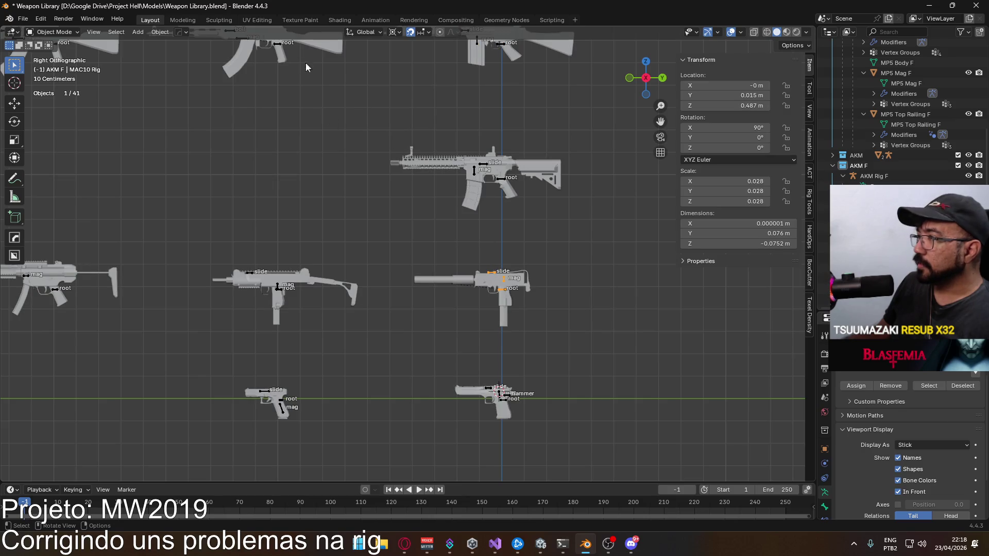
pyautogui.keyDown('shift'); pyautogui.moveTo(425, 120); pyautogui.dragTo(419, 227, button='middle'); pyautogui.keyUp('shift')
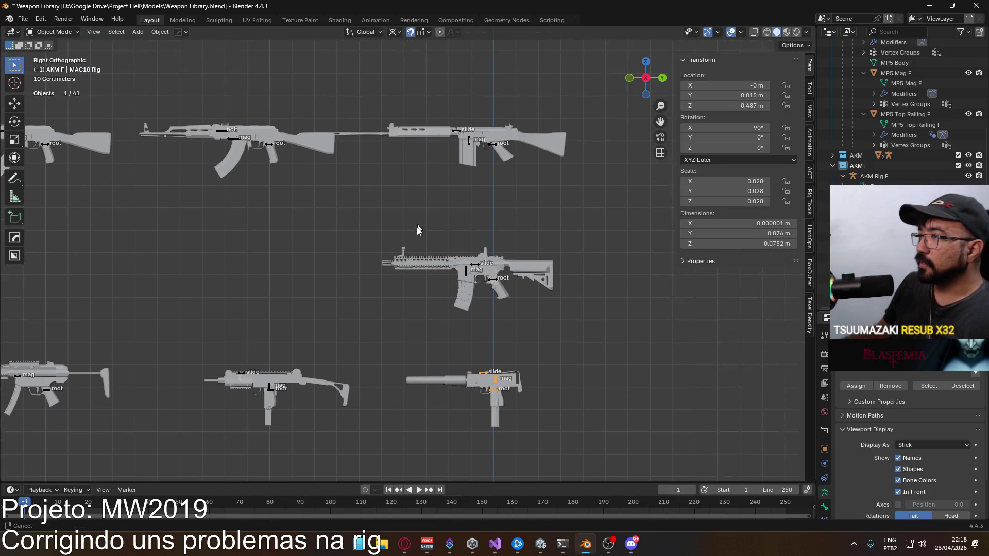
pyautogui.click(467, 153)
pyautogui.click(231, 152)
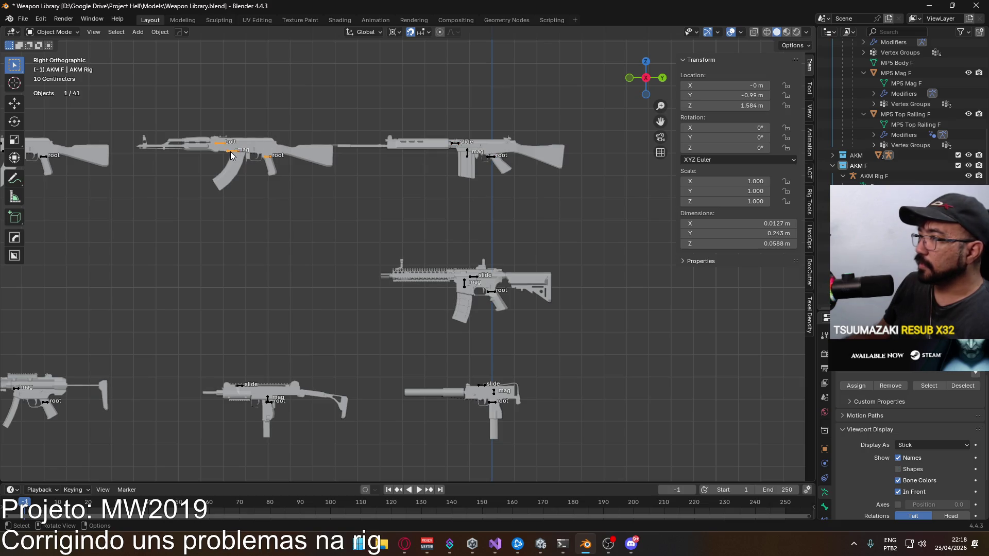
pyautogui.click(467, 153)
# - Apply scale and then rotation to the FN FAL rig
pyautogui.hotkey('ctrl', 'a')
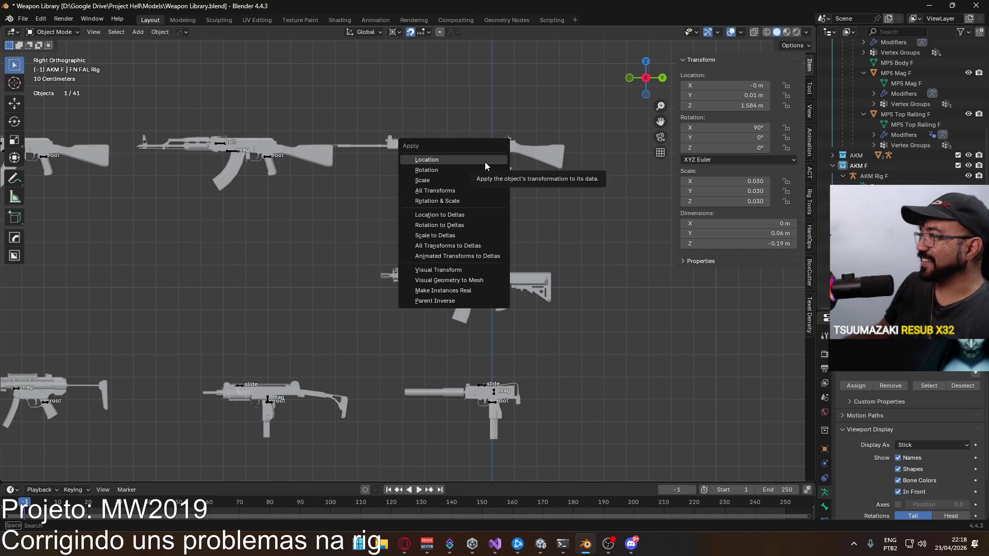
pyautogui.click(465, 178)
pyautogui.hotkey('ctrl', 'a')
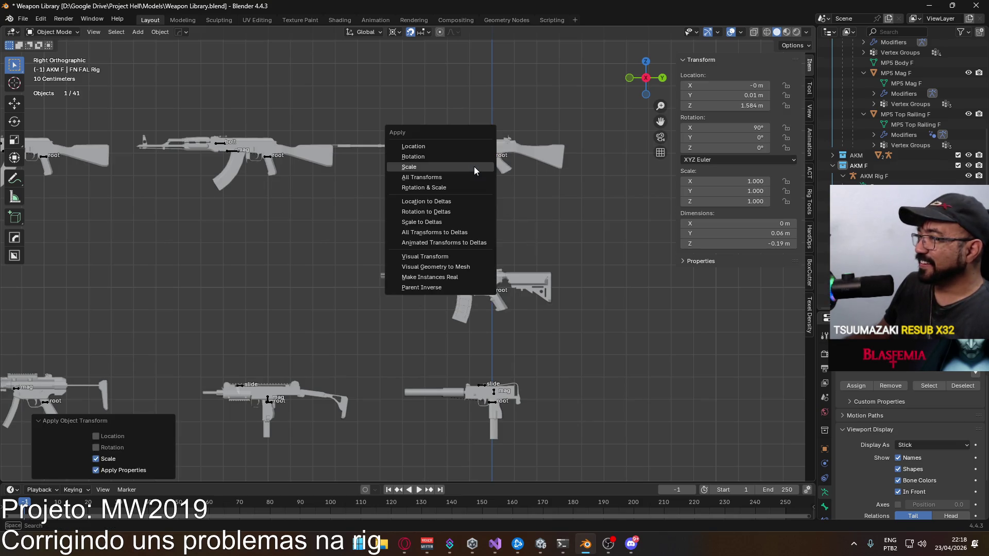
pyautogui.click(474, 157)
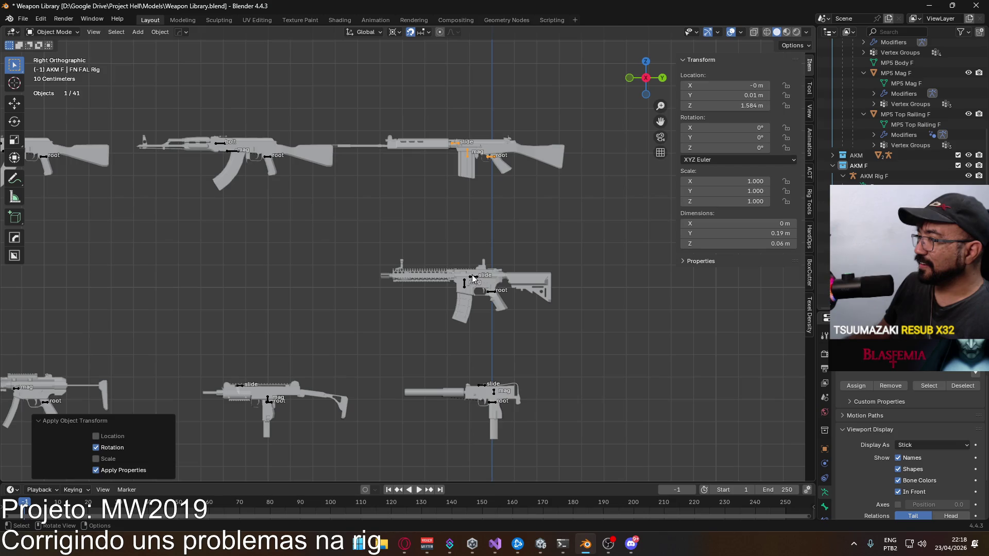
# - Apply rotation and scale to the MAC10 rig
pyautogui.click(477, 278)
pyautogui.keyDown('shift'); pyautogui.moveTo(473, 370); pyautogui.dragTo(497, 243, button='middle'); pyautogui.keyUp('shift')
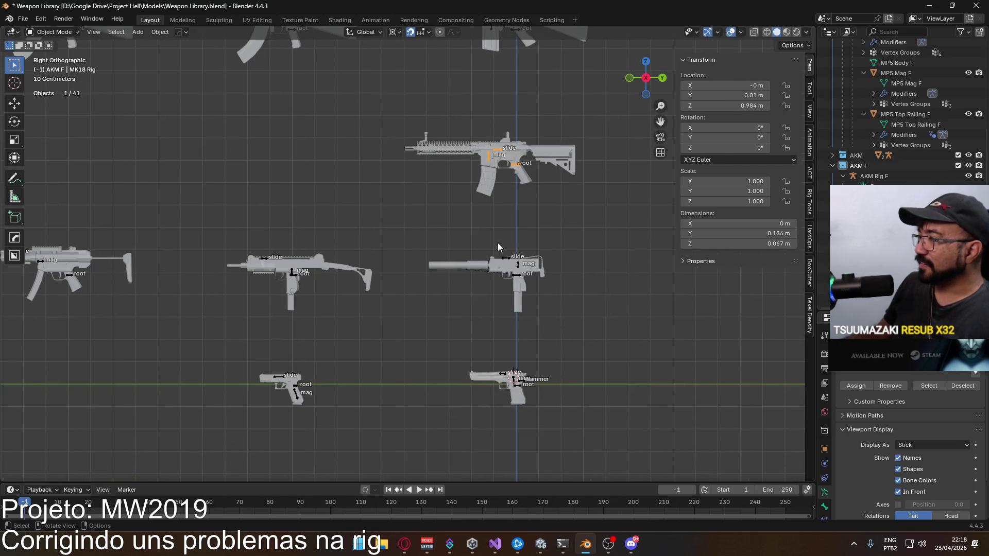
pyautogui.click(508, 264)
pyautogui.hotkey('ctrl', 'a')
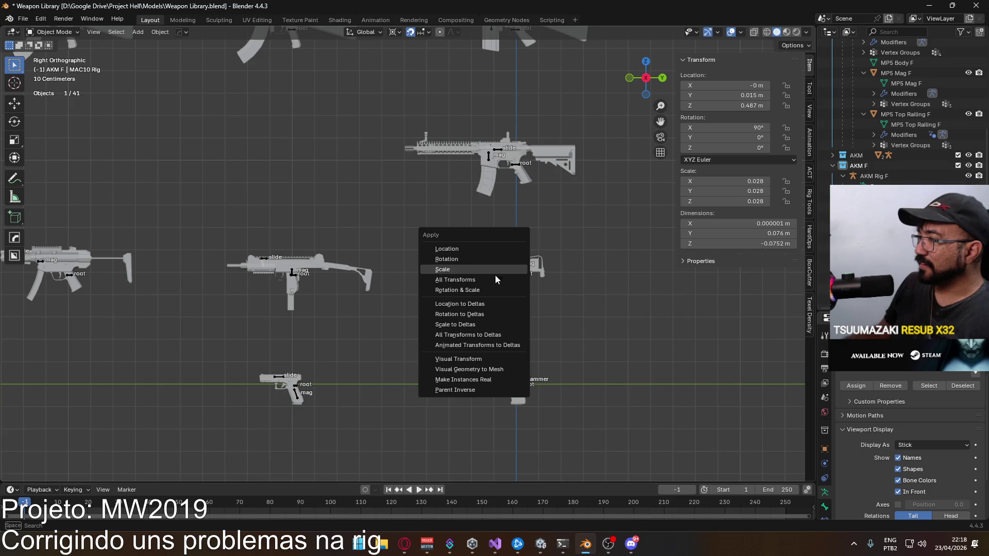
pyautogui.click(488, 290)
pyautogui.click(401, 234)
# - Check the UZI, X17, Desert Eagle, MAC10 and MK18 rigs read 0° rotation and 1.000 scale
pyautogui.keyDown('shift'); pyautogui.moveTo(402, 238); pyautogui.dragTo(562, 206, button='middle'); pyautogui.keyUp('shift')
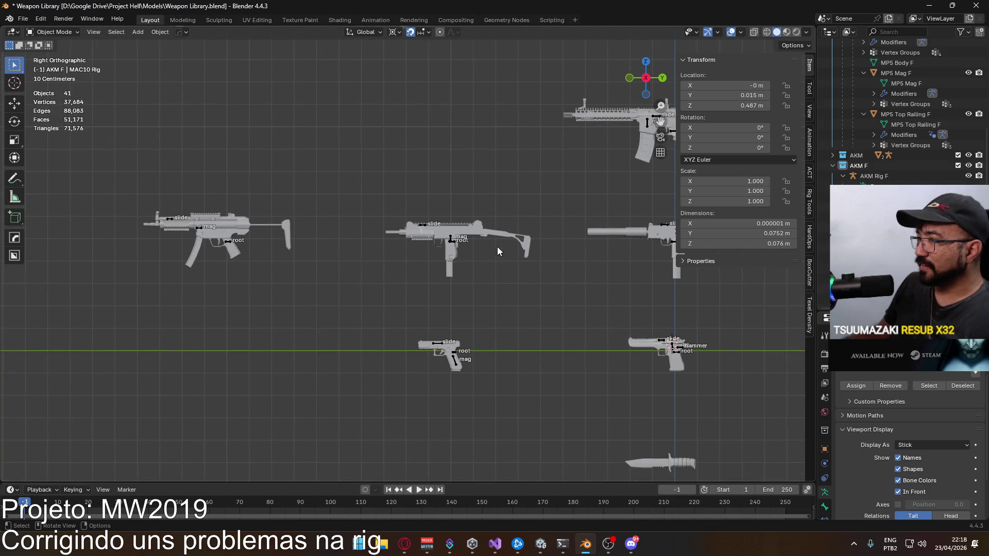
pyautogui.click(450, 241)
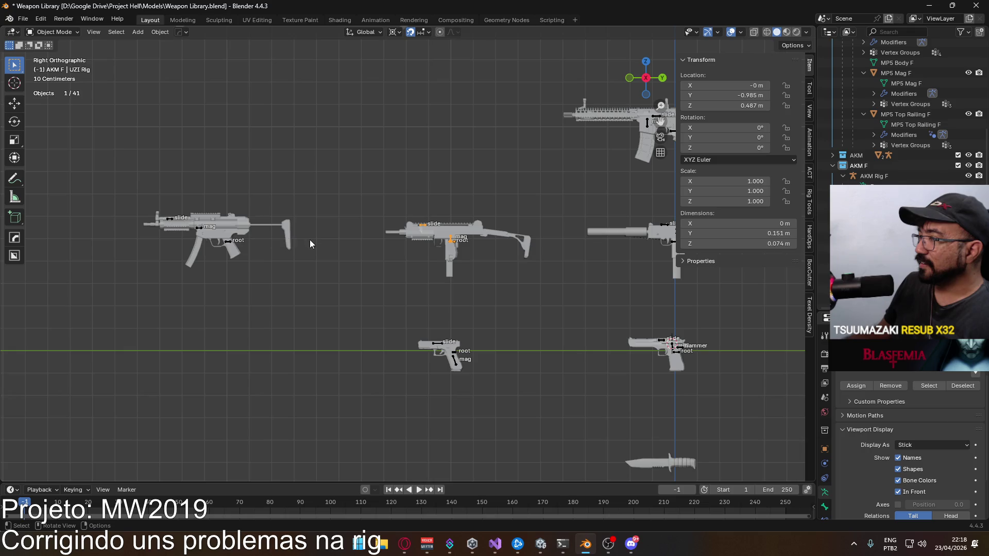
pyautogui.click(440, 348)
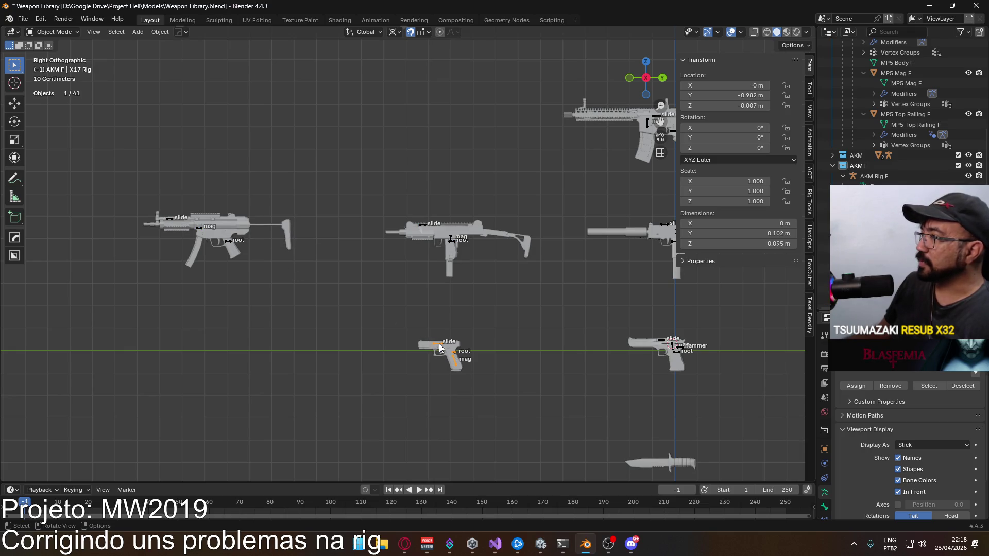
pyautogui.click(662, 343)
pyautogui.keyDown('shift'); pyautogui.moveTo(662, 343); pyautogui.dragTo(539, 366, button='middle'); pyautogui.keyUp('shift')
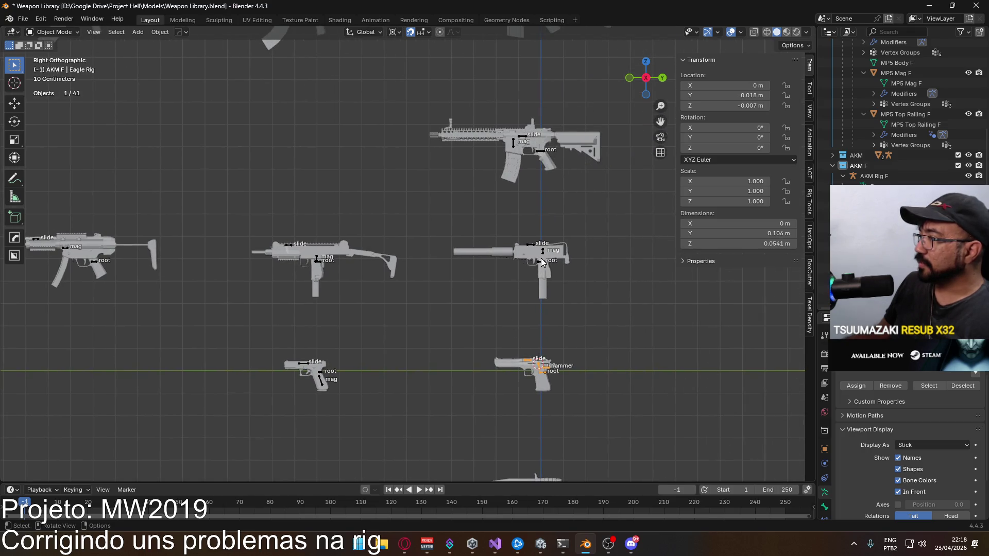
pyautogui.click(542, 265)
pyautogui.click(318, 263)
pyautogui.click(513, 145)
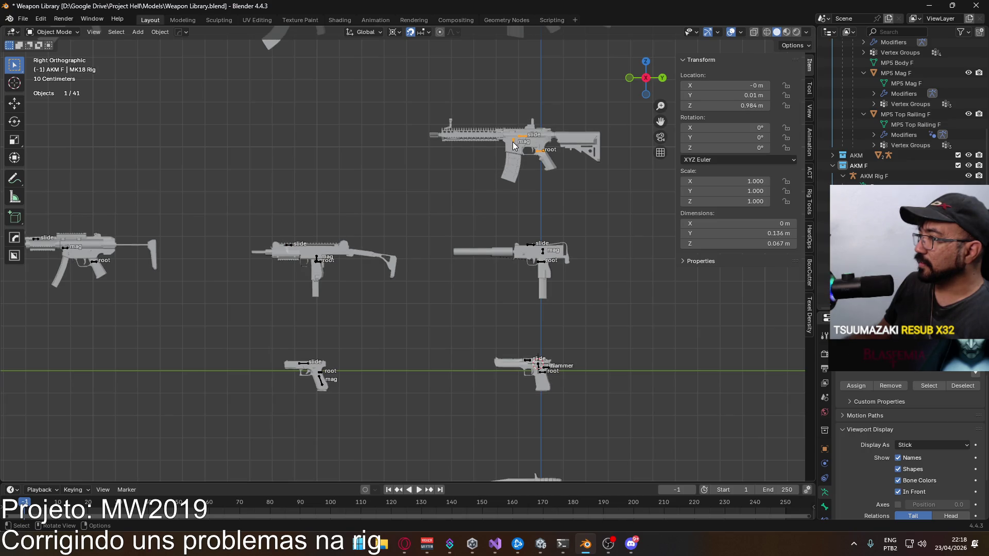
pyautogui.scroll(-6, 532, 275)
pyautogui.scroll(2, 497, 294)
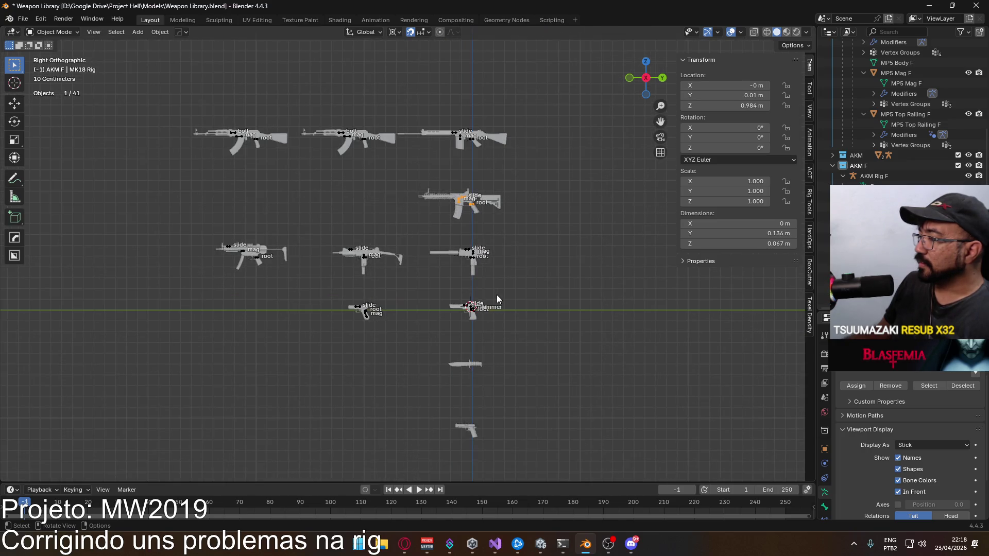
# - Recentre the view around the MK18 rig and select the FN FAL rig
pyautogui.moveTo(476, 328)
pyautogui.keyDown('shift'); pyautogui.mouseDown(button='middle')
pyautogui.moveTo(466, 225)
pyautogui.moveTo(488, 159)
pyautogui.moveTo(439, 330)
pyautogui.mouseUp(button='middle'); pyautogui.keyUp('shift')
pyautogui.scroll(2, 489, 160)
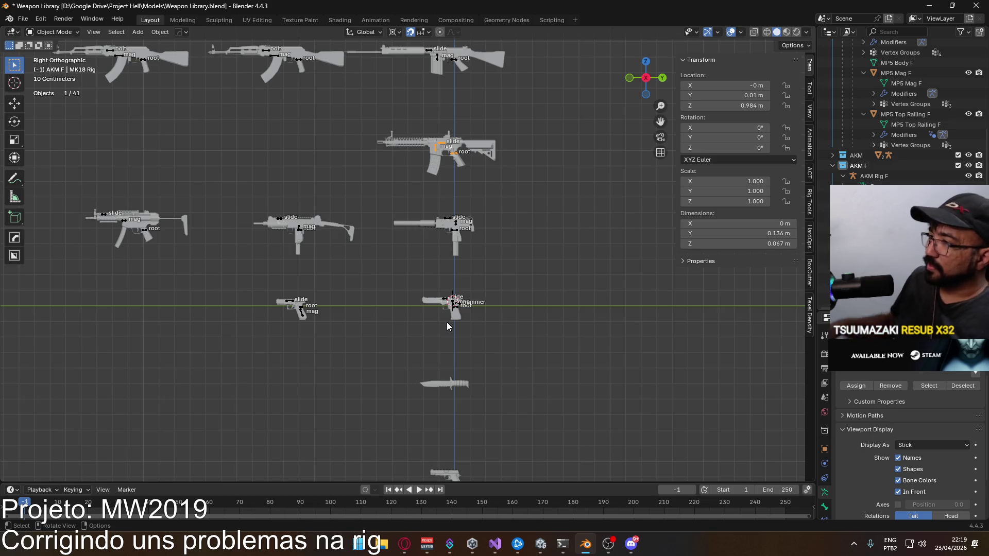
pyautogui.scroll(4, 432, 243)
pyautogui.keyDown('shift'); pyautogui.moveTo(424, 143); pyautogui.dragTo(371, 295, button='middle'); pyautogui.keyUp('shift')
pyautogui.scroll(3, 309, 252)
pyautogui.moveTo(370, 257)
pyautogui.keyDown('shift'); pyautogui.mouseDown(button='middle')
pyautogui.moveTo(420, 198)
pyautogui.moveTo(449, 230)
pyautogui.moveTo(376, 280)
pyautogui.moveTo(450, 138)
pyautogui.moveTo(420, 178)
pyautogui.moveTo(592, 247)
pyautogui.mouseUp(button='middle'); pyautogui.keyUp('shift')
pyautogui.click(428, 167)
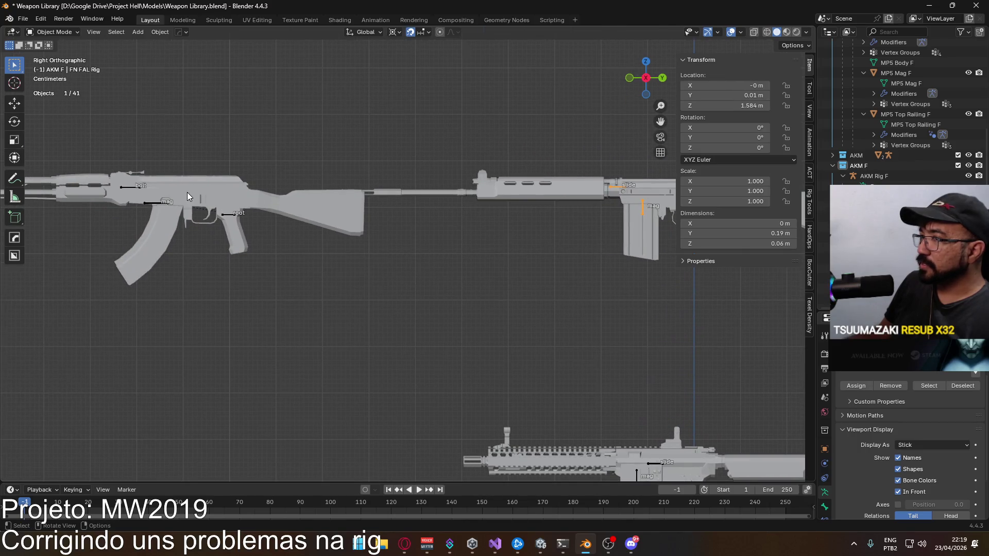
# - Select the AKM rig and switch it through Pose Mode into Edit Mode
pyautogui.click(151, 204)
pyautogui.keyDown('shift'); pyautogui.moveTo(151, 204); pyautogui.dragTo(551, 117, button='middle'); pyautogui.keyUp('shift')
pyautogui.click(54, 32)
pyautogui.click(56, 67)
pyautogui.click(57, 32)
pyautogui.click(60, 58)
pyautogui.moveTo(309, 138)
pyautogui.mouseDown(button='middle')
pyautogui.moveTo(512, 181)
pyautogui.moveTo(367, 166)
pyautogui.mouseUp(button='middle')
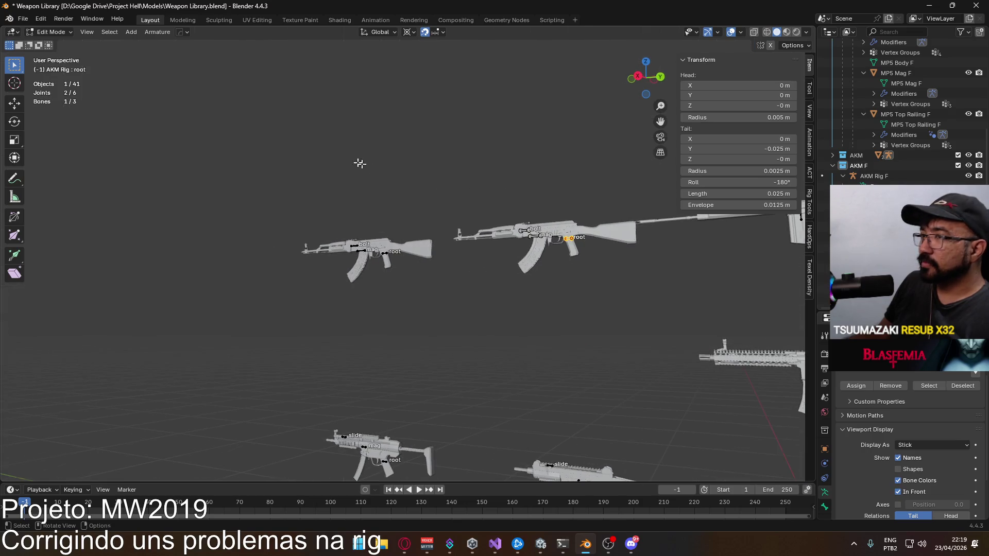
# - Snap to the side-on orthographic view and return to Object Mode
pyautogui.moveTo(256, 110); pyautogui.dragTo(337, 159, button='middle')
pyautogui.press('KP_3')
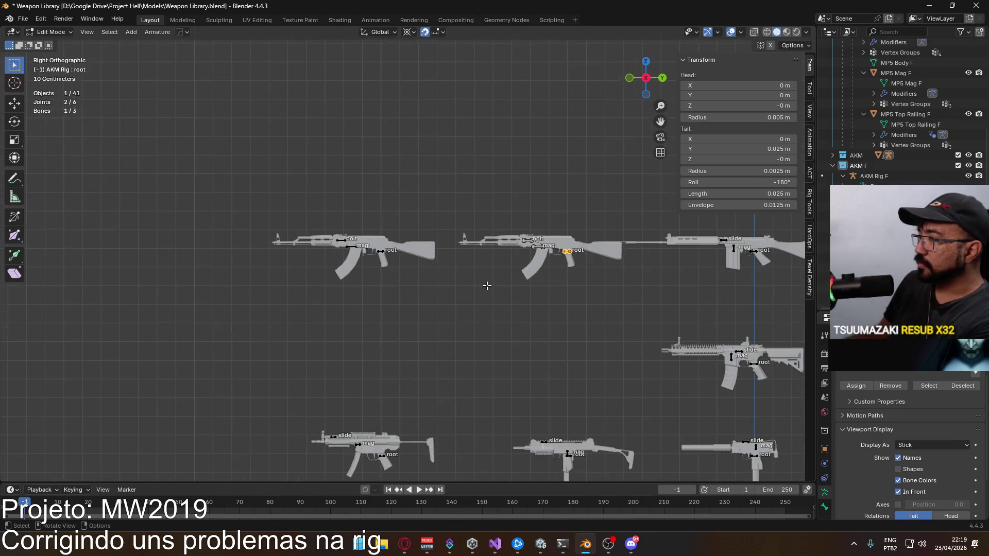
pyautogui.click(50, 32)
pyautogui.click(52, 46)
pyautogui.moveTo(523, 237)
pyautogui.keyDown('shift'); pyautogui.mouseDown(button='middle')
pyautogui.moveTo(444, 239)
pyautogui.moveTo(401, 269)
pyautogui.moveTo(310, 253)
pyautogui.mouseUp(button='middle'); pyautogui.keyUp('shift')
# - Select the FN FAL rig and switch it to Edit Mode
pyautogui.click(299, 255)
pyautogui.click(494, 229)
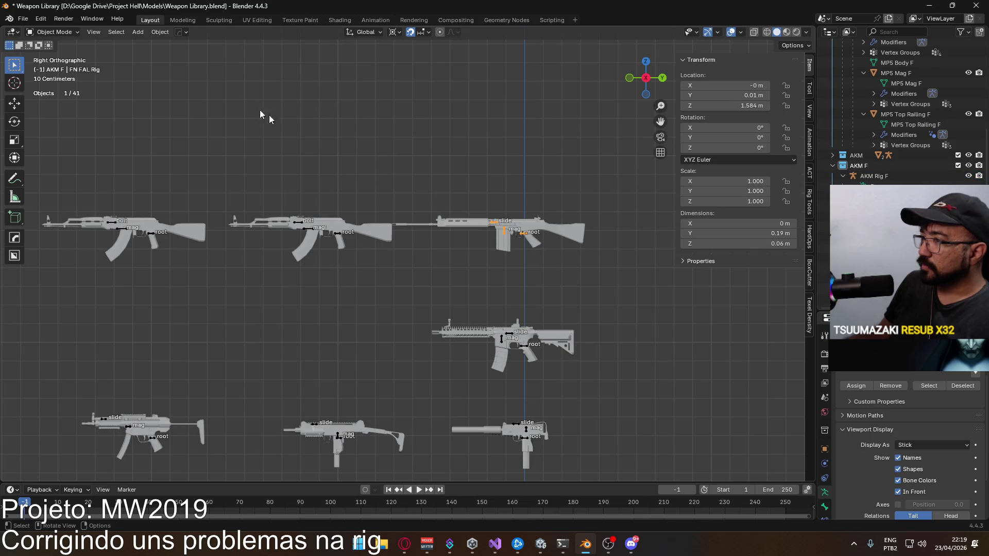
pyautogui.click(51, 31)
pyautogui.click(55, 55)
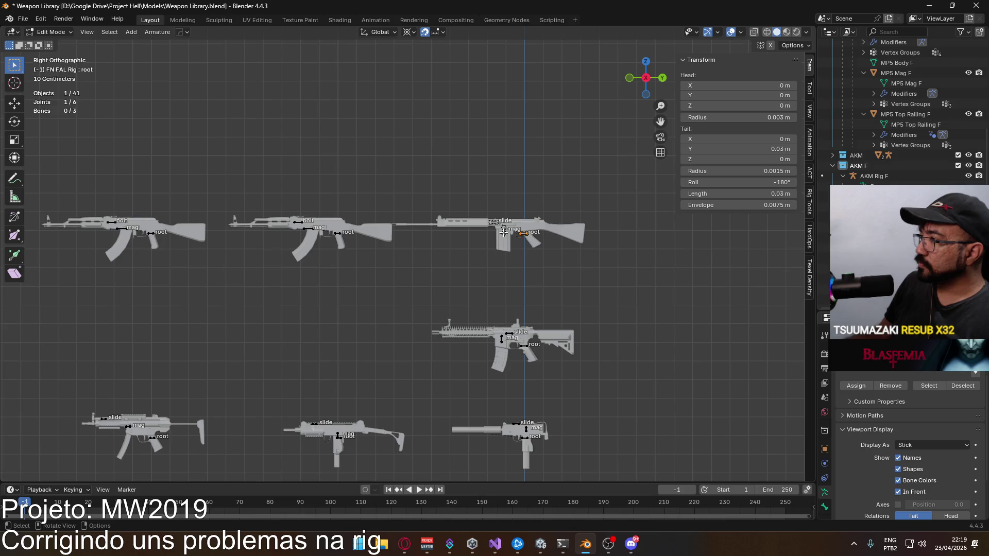
pyautogui.scroll(3, 535, 249)
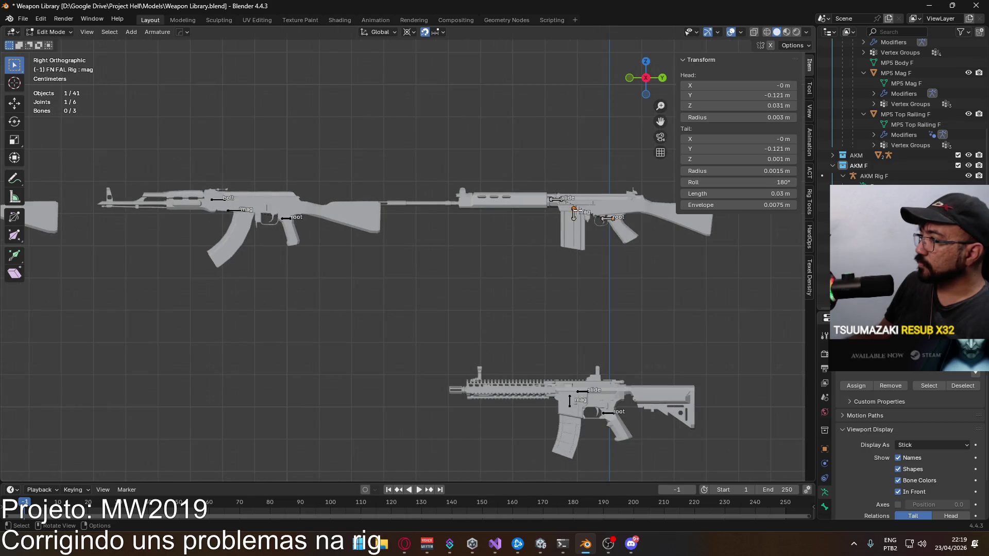
# - Set the FN FAL slide bone's roll to 0°, check the other bones, and save Weapon Library.blend
pyautogui.click(562, 200)
pyautogui.doubleClick(739, 182)
pyautogui.press('Return')
pyautogui.click(574, 210)
pyautogui.click(608, 219)
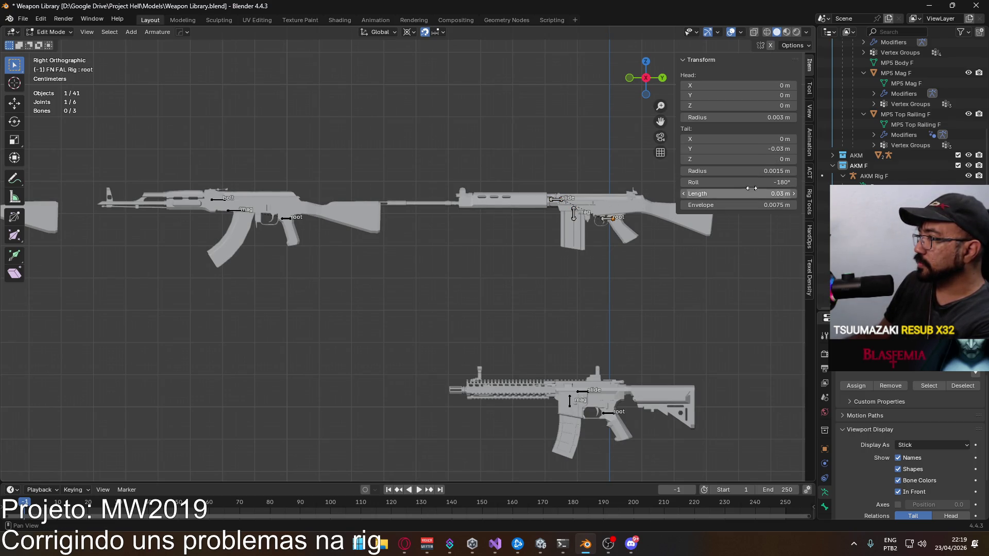
pyautogui.hotkey('ctrl', 's')
# - Return the FN FAL rig to Object Mode and select the MAC10 rig
pyautogui.click(51, 32)
pyautogui.click(51, 41)
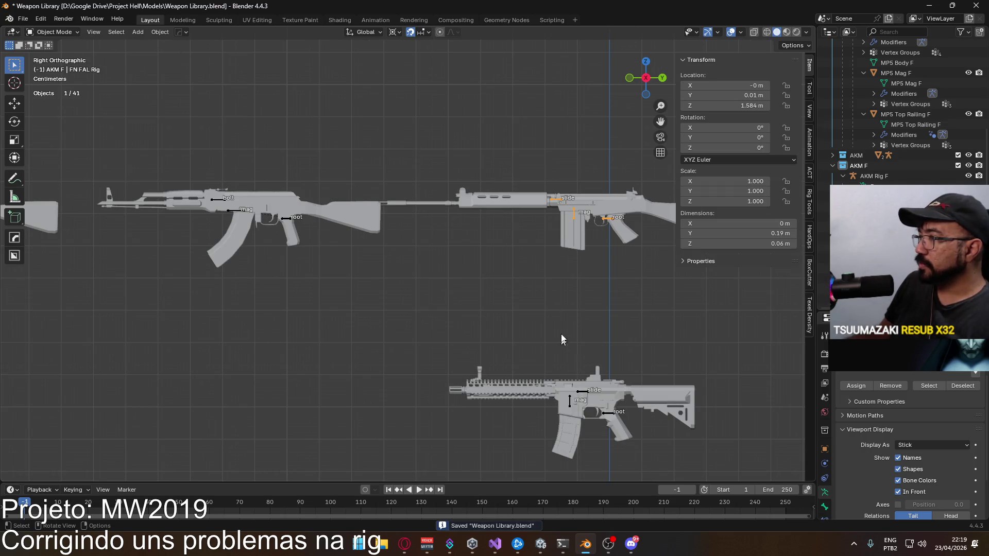
pyautogui.scroll(-4, 268, 193)
pyautogui.scroll(2, 469, 271)
pyautogui.click(506, 282)
pyautogui.click(41, 32)
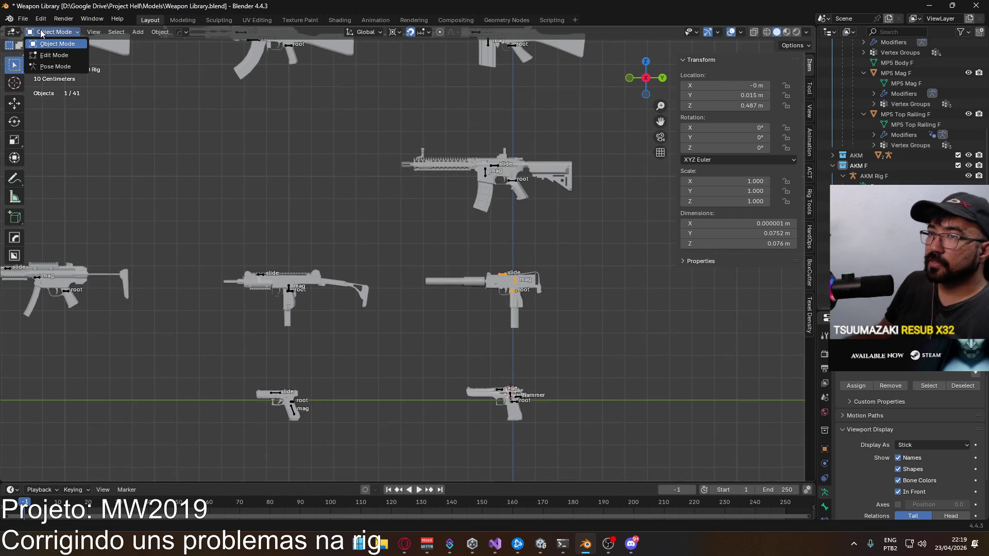
# - Clear the MAC10 root bone's roll with Alt+R, check its other bones, and save
pyautogui.click(53, 55)
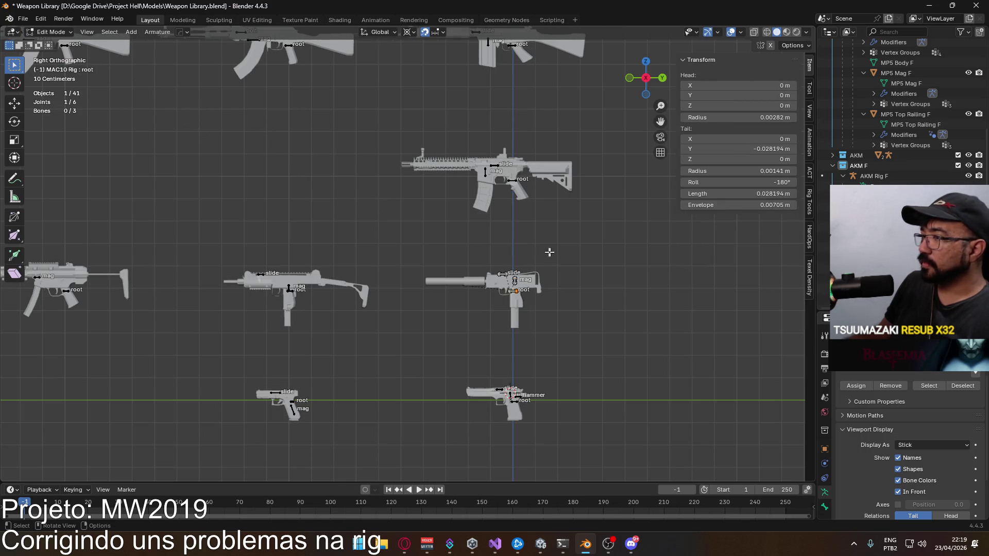
pyautogui.hotkey('alt', 'r')
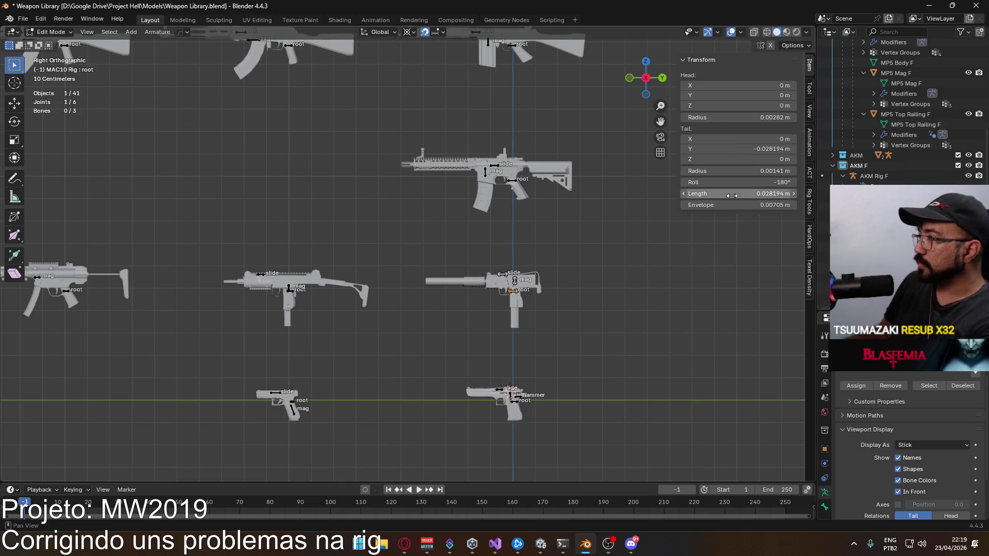
pyautogui.click(513, 281)
pyautogui.click(502, 273)
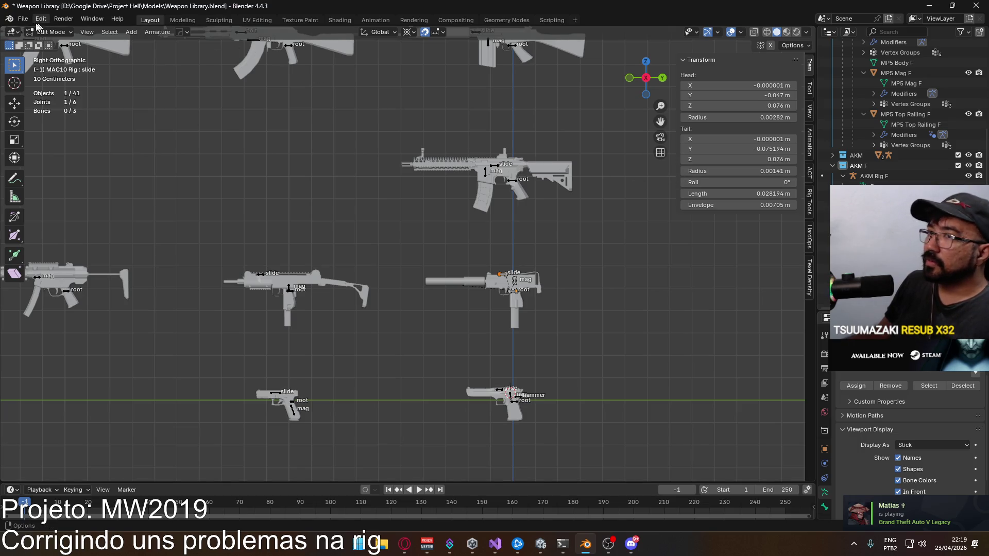
pyautogui.hotkey('ctrl', 's')
pyautogui.press('Tab')
# - Put the UZI rig in Edit Mode and set its slide bone roll to 0°
pyautogui.click(288, 288)
pyautogui.click(54, 32)
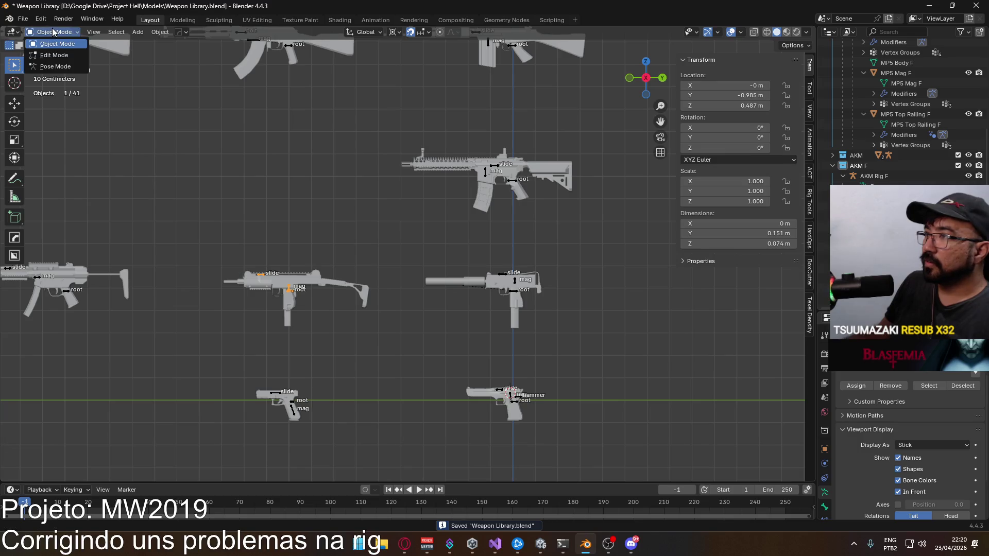
pyautogui.click(60, 55)
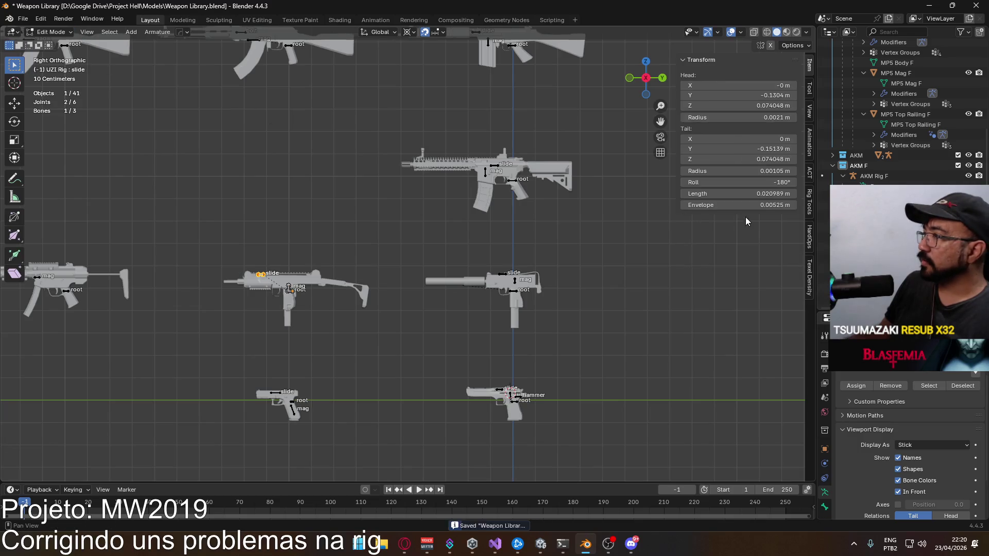
pyautogui.click(768, 185)
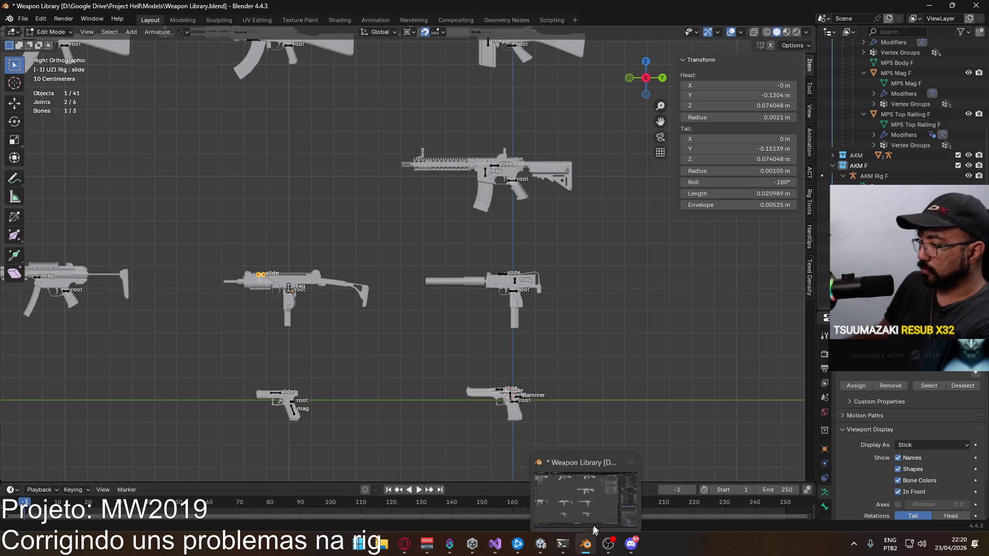
pyautogui.write('0')
pyautogui.press('Return')
# - Set the UZI root bone's roll to 0°, save, and return to Object Mode
pyautogui.click(289, 286)
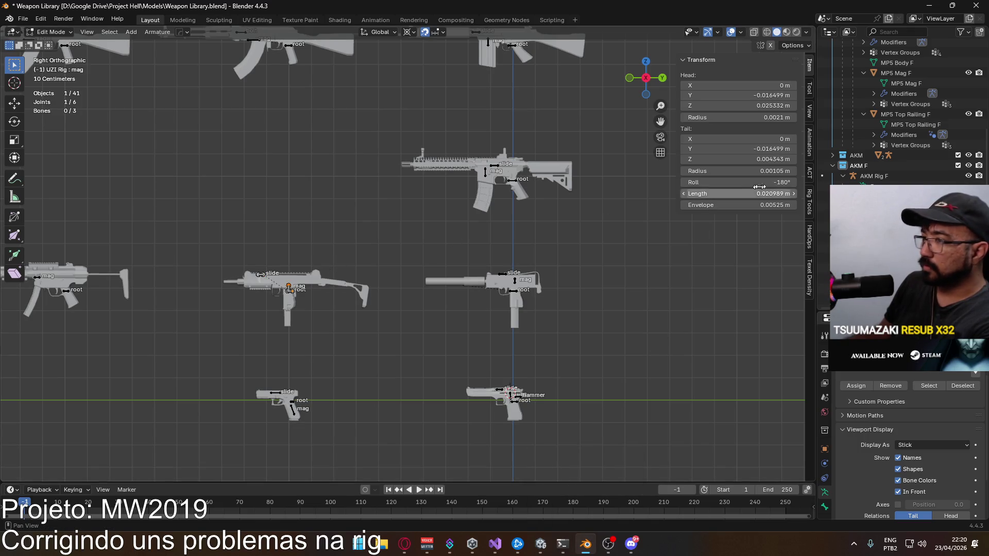
pyautogui.click(291, 290)
pyautogui.click(737, 182)
pyautogui.write('0')
pyautogui.press('Return')
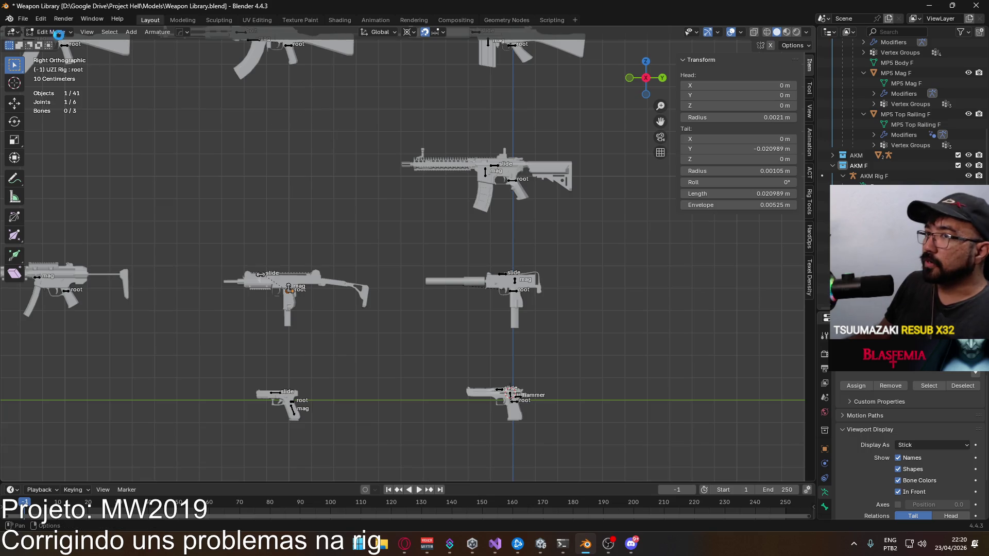
pyautogui.hotkey('ctrl', 's')
pyautogui.press('Tab')
pyautogui.moveTo(215, 271)
pyautogui.keyDown('shift'); pyautogui.mouseDown(button='middle')
pyautogui.moveTo(422, 251)
pyautogui.moveTo(249, 254)
pyautogui.mouseUp(button='middle'); pyautogui.keyUp('shift')
pyautogui.click(550, 273)
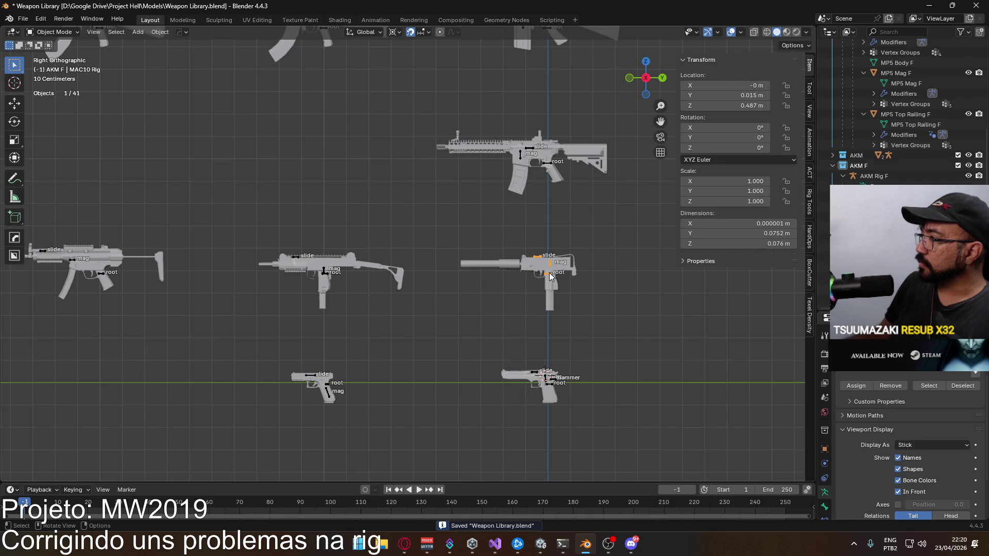
# - Check the MAC10 rig's root bone roll in Edit Mode, then return to Object Mode
pyautogui.click(53, 31)
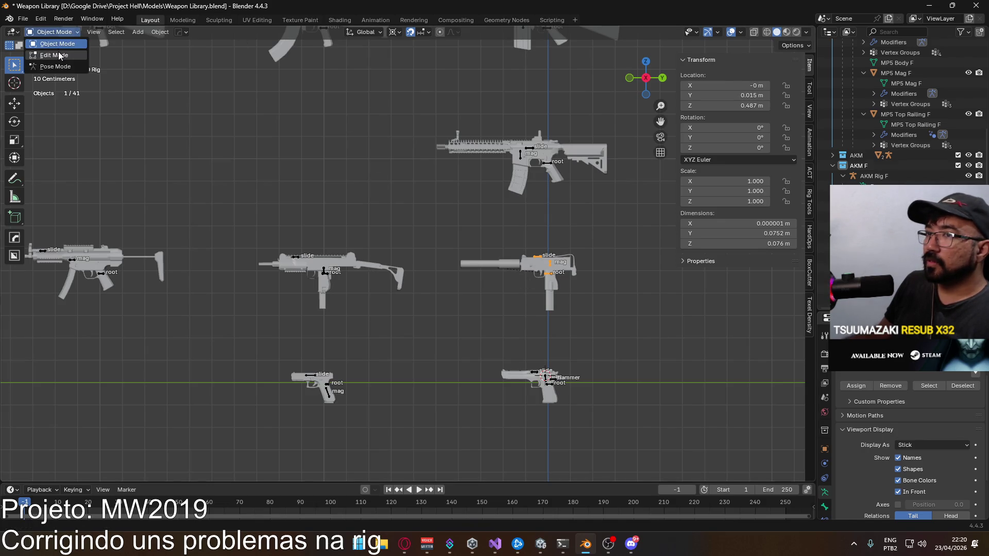
pyautogui.click(60, 55)
pyautogui.click(550, 273)
pyautogui.click(54, 31)
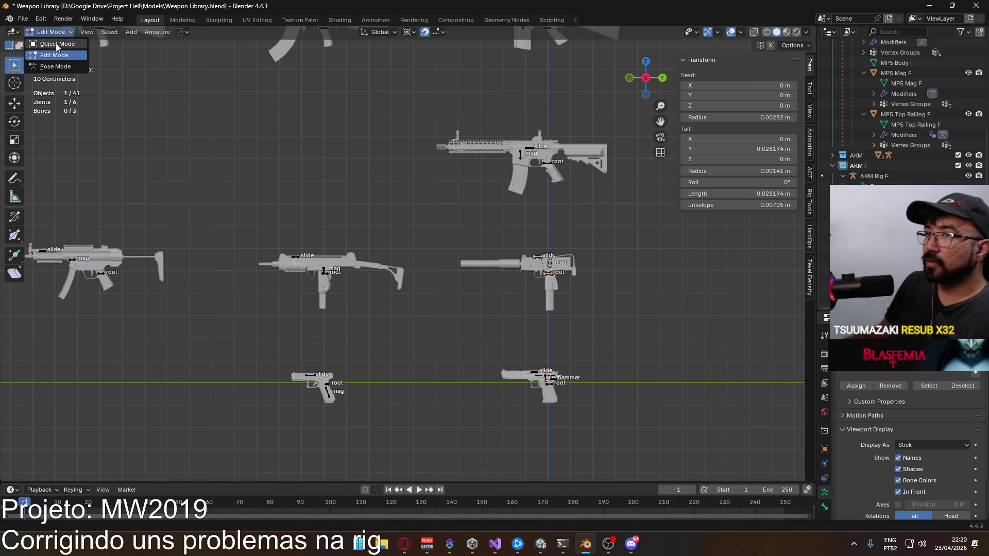
pyautogui.click(56, 44)
# - Inspect the MK18 rig's slide and root bone rolls, then return to Object Mode
pyautogui.click(531, 147)
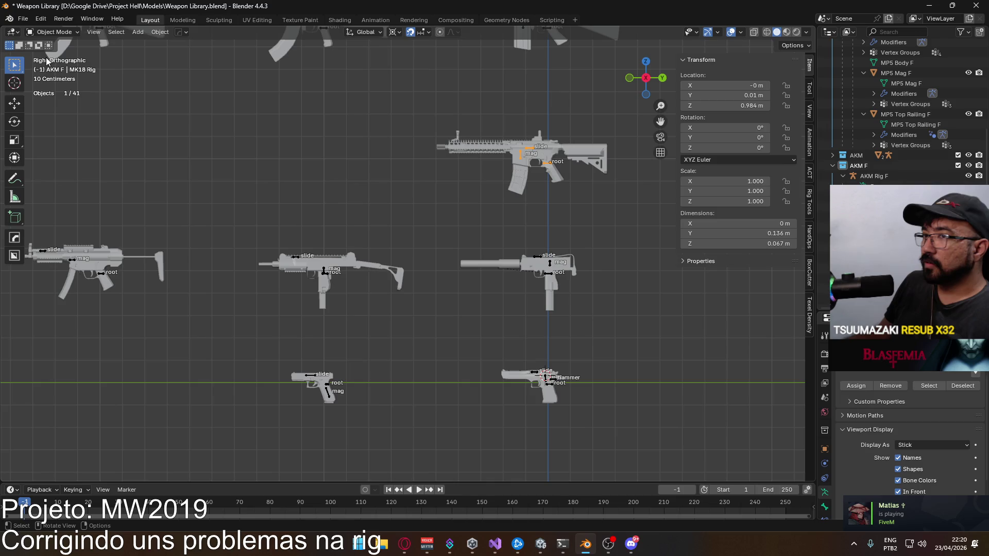
pyautogui.click(54, 32)
pyautogui.click(59, 55)
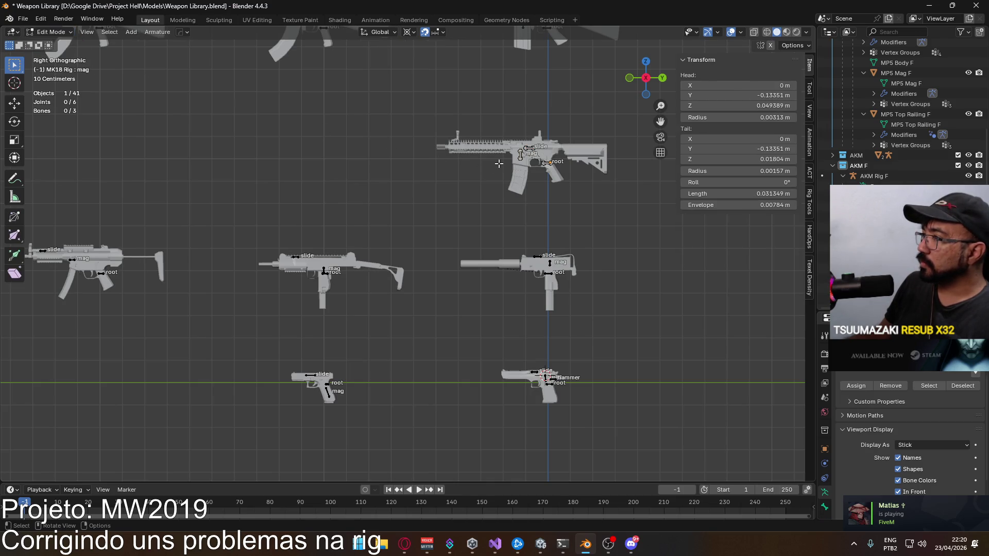
pyautogui.click(538, 153)
pyautogui.click(552, 164)
pyautogui.keyDown('shift'); pyautogui.moveTo(551, 164); pyautogui.dragTo(537, 303, button='middle'); pyautogui.keyUp('shift')
pyautogui.click(69, 33)
pyautogui.click(58, 44)
# - Select the FN FAL rig and open it in Edit Mode
pyautogui.click(503, 169)
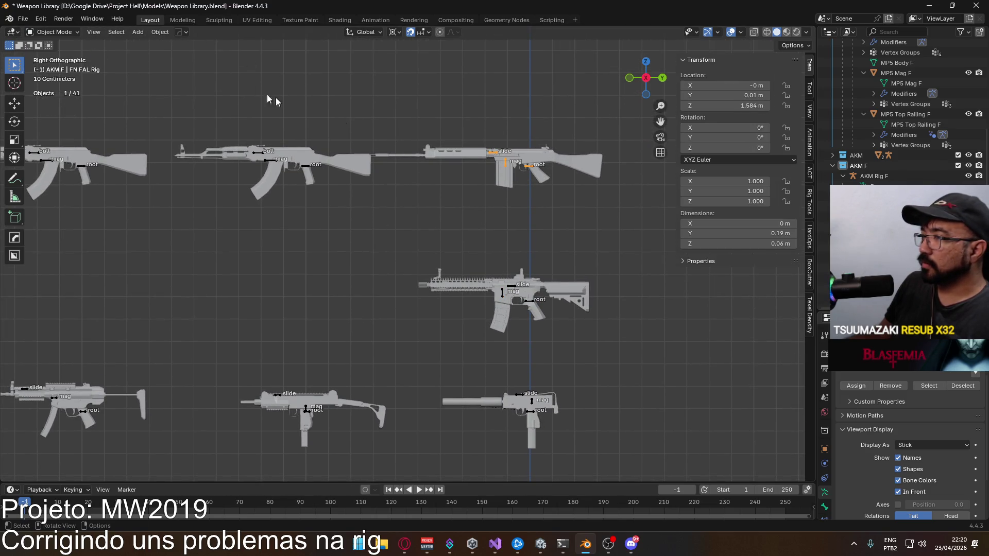
pyautogui.click(69, 33)
pyautogui.click(68, 51)
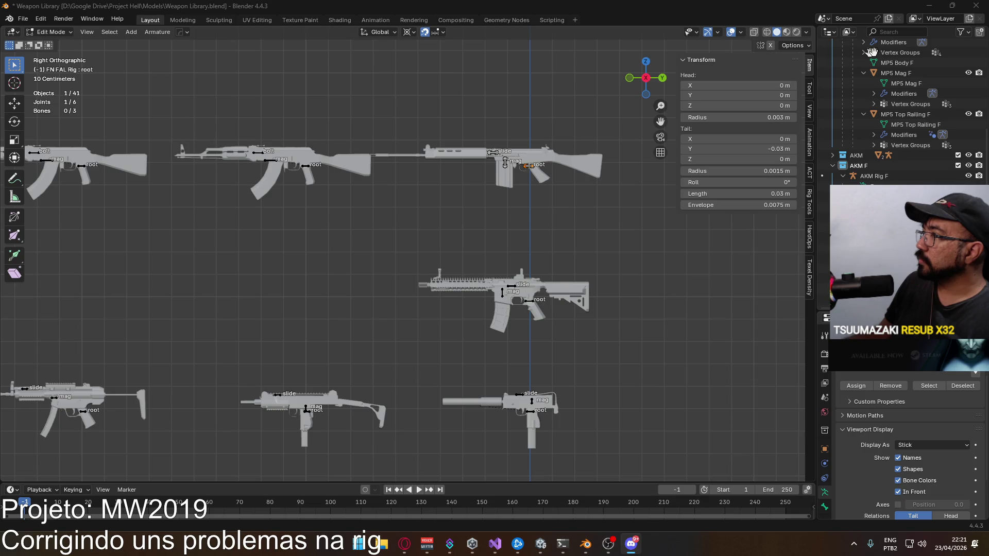
pyautogui.click(922, 7)
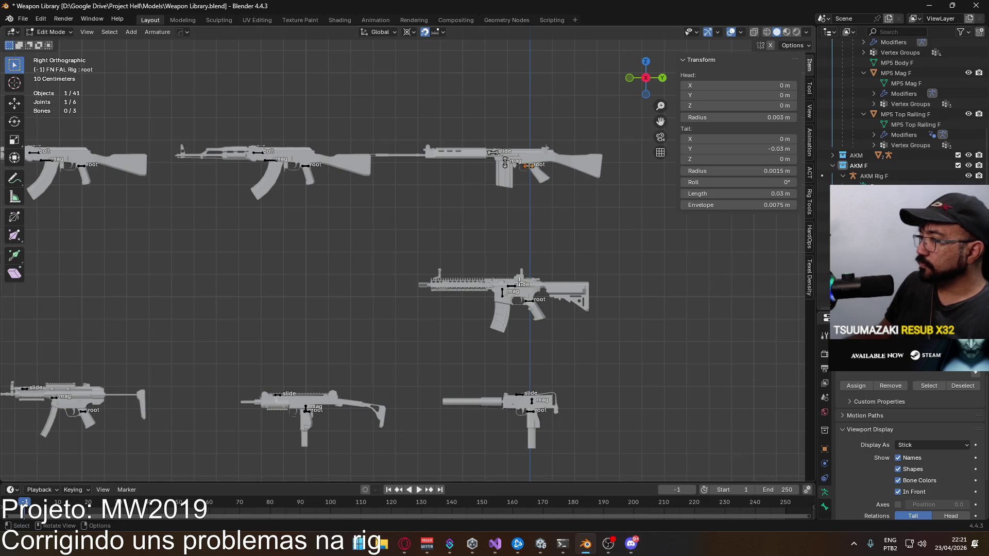
# - Check the FN FAL slide bone and return the rig to Object Mode
pyautogui.keyDown('shift'); pyautogui.moveTo(508, 177); pyautogui.dragTo(536, 239, button='middle'); pyautogui.keyUp('shift')
pyautogui.click(524, 215)
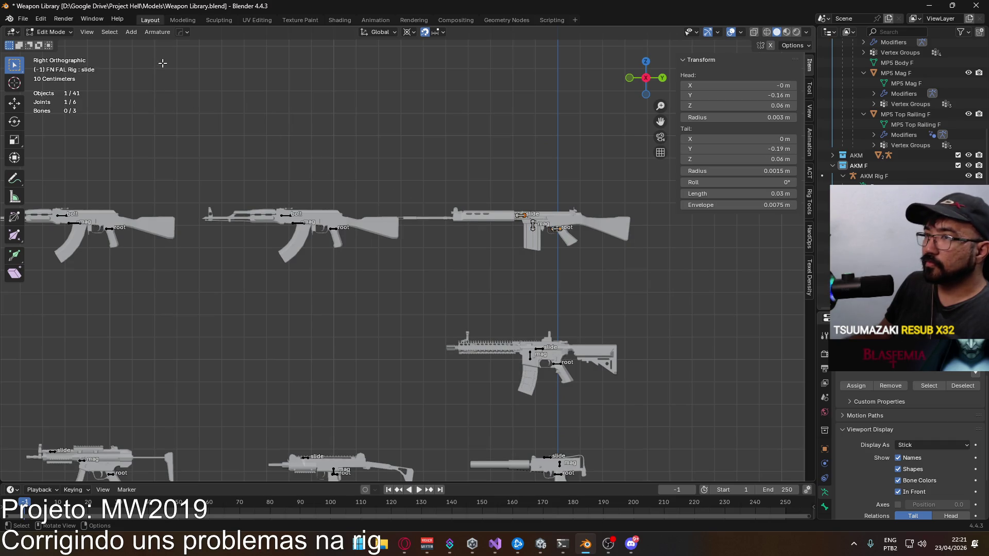
pyautogui.click(51, 32)
pyautogui.click(49, 44)
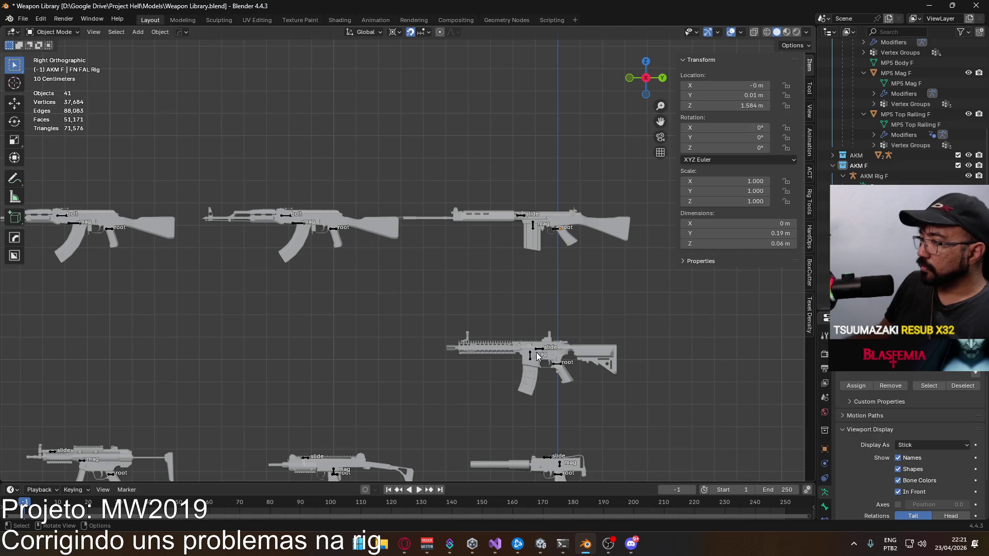
# - Inspect the MK18 rig's slide bone in Edit Mode, then return to Object Mode
pyautogui.click(537, 356)
pyautogui.click(540, 351)
pyautogui.click(50, 32)
pyautogui.click(49, 55)
pyautogui.click(540, 348)
pyautogui.keyDown('shift'); pyautogui.moveTo(502, 372); pyautogui.dragTo(430, 181, button='middle'); pyautogui.keyUp('shift')
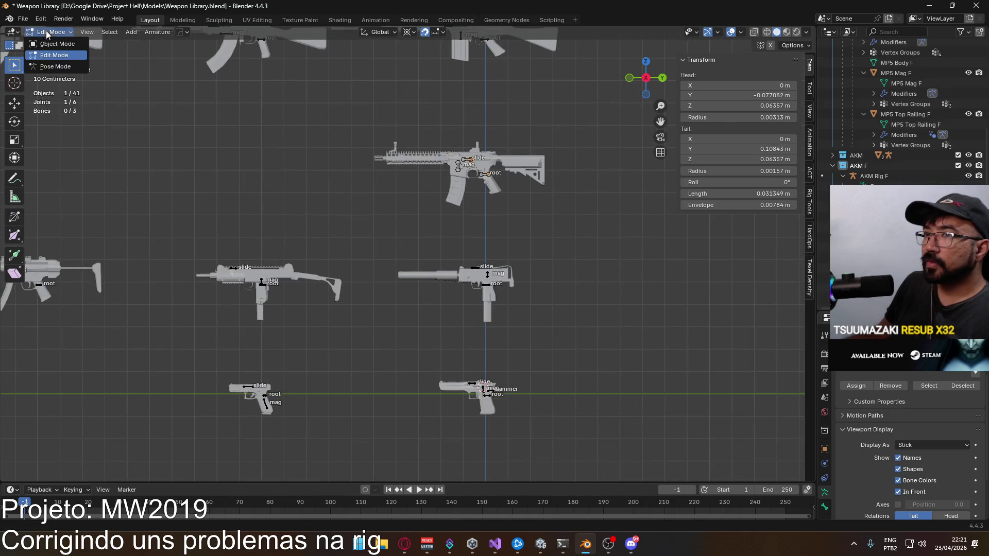
pyautogui.press('Tab')
# - Check the MAC10 rig's slide bone roll and return to Object Mode
pyautogui.click(490, 275)
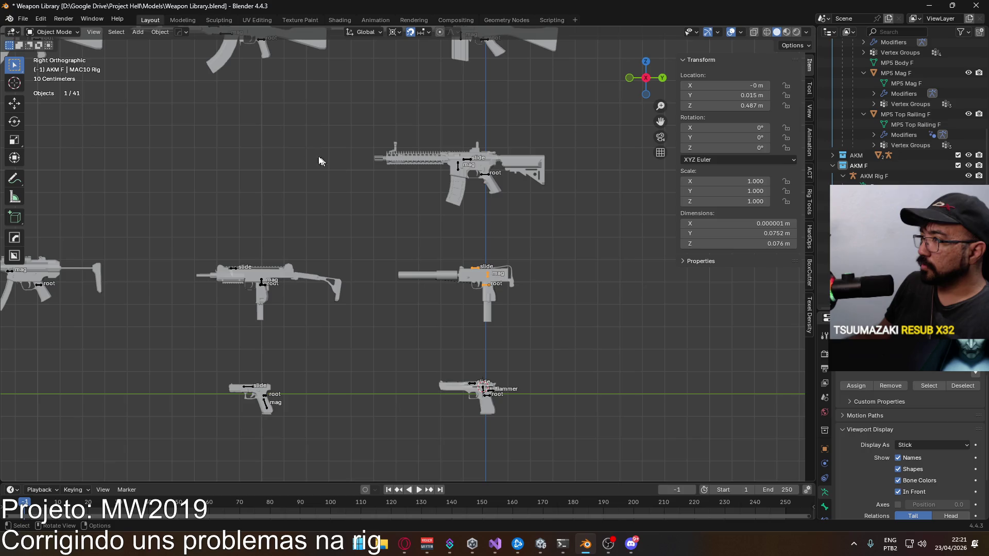
pyautogui.press('Tab')
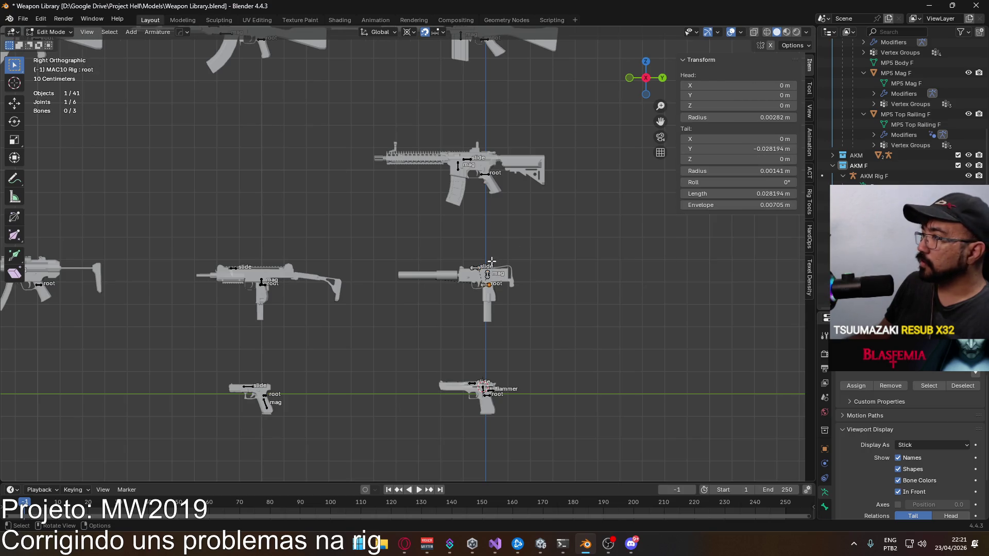
pyautogui.click(474, 266)
pyautogui.click(51, 32)
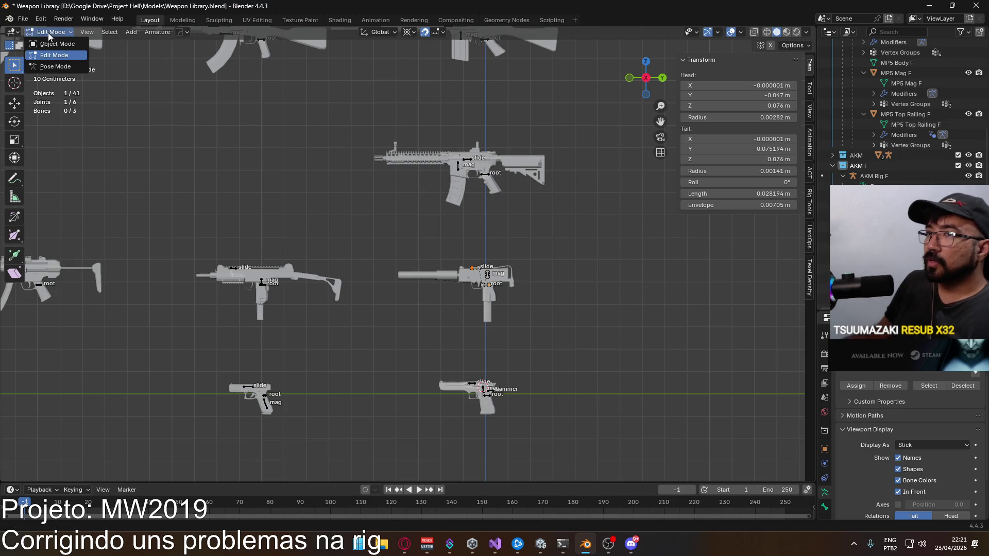
pyautogui.click(52, 43)
# - Centre on the UZI rig, check its mag bone roll, then deselect everything
pyautogui.click(263, 285)
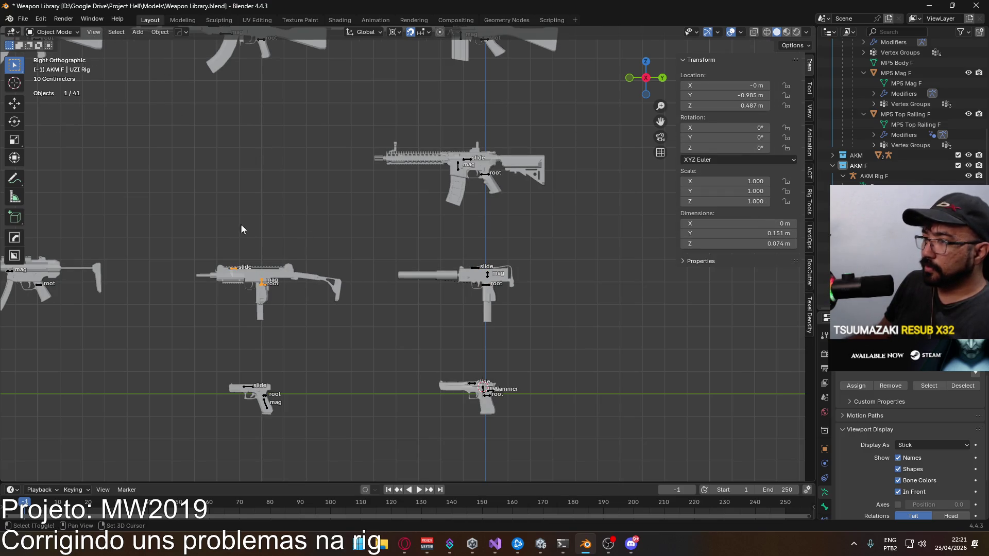
pyautogui.press('KP_Decimal')
pyautogui.click(54, 33)
pyautogui.click(56, 55)
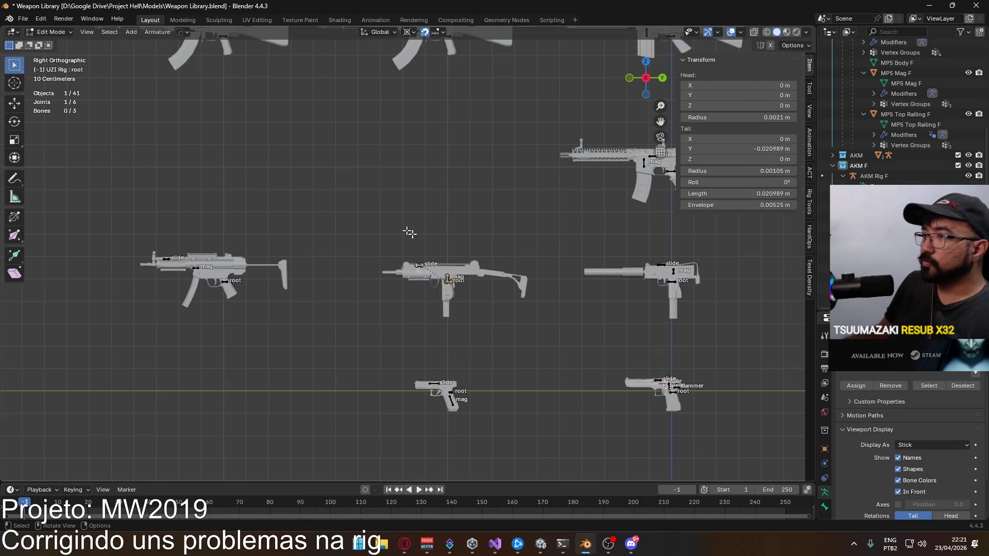
pyautogui.click(448, 275)
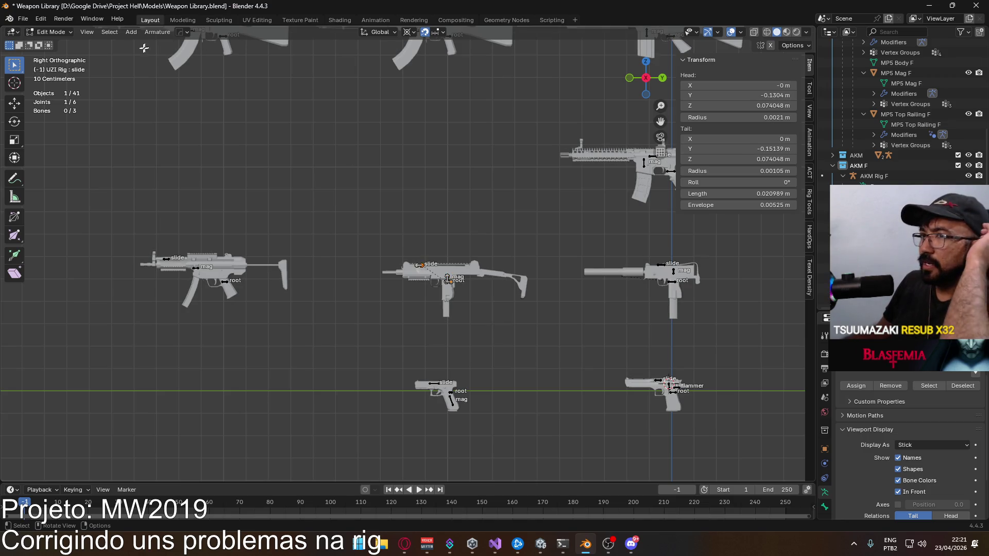
pyautogui.click(67, 33)
pyautogui.click(67, 45)
pyautogui.click(217, 138)
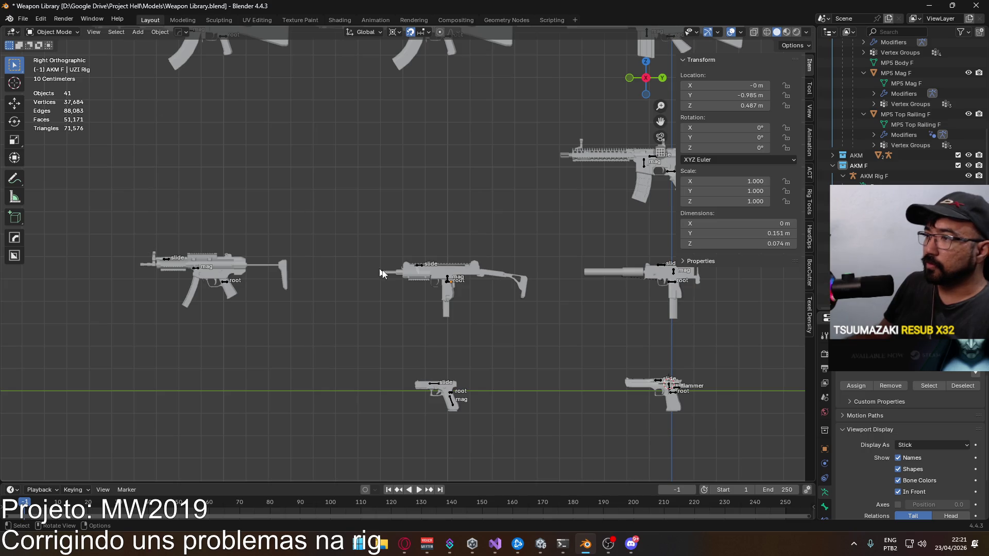
# - Reopen the UZI rig in Edit Mode for another look, then return to Object Mode
pyautogui.click(448, 281)
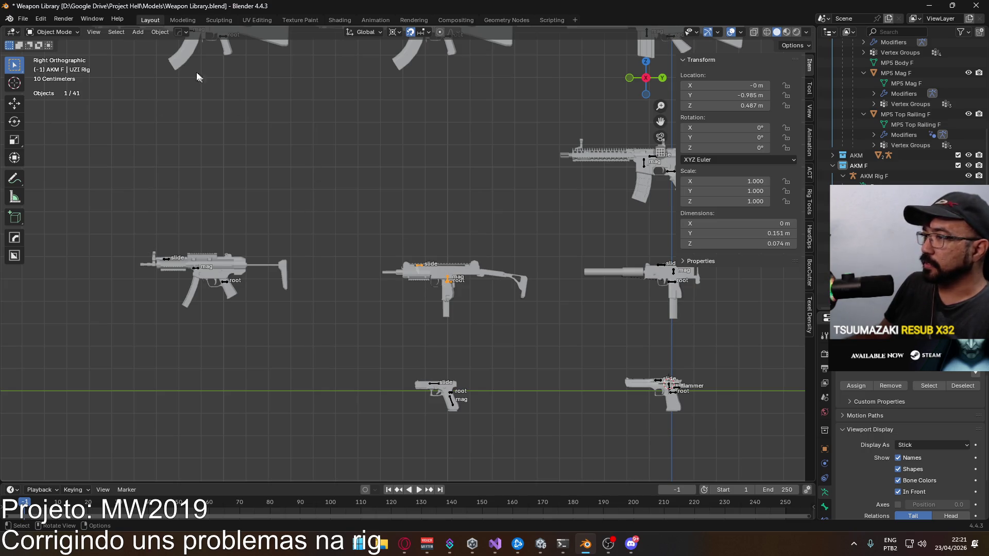
pyautogui.click(51, 32)
pyautogui.click(48, 52)
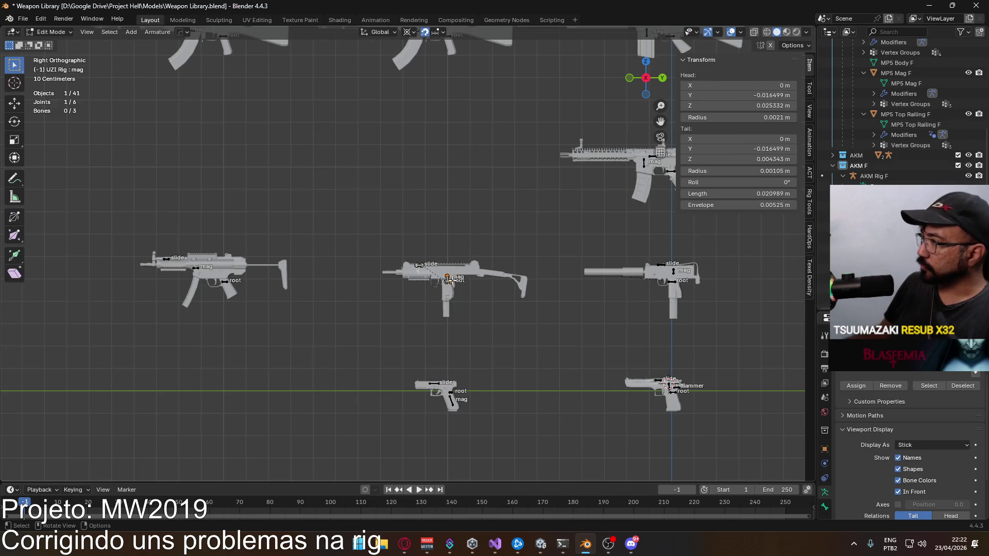
pyautogui.click(51, 32)
pyautogui.click(47, 42)
# - Check the X17 pistol rig's mag bone roll and return to Object Mode
pyautogui.click(440, 382)
pyautogui.click(54, 32)
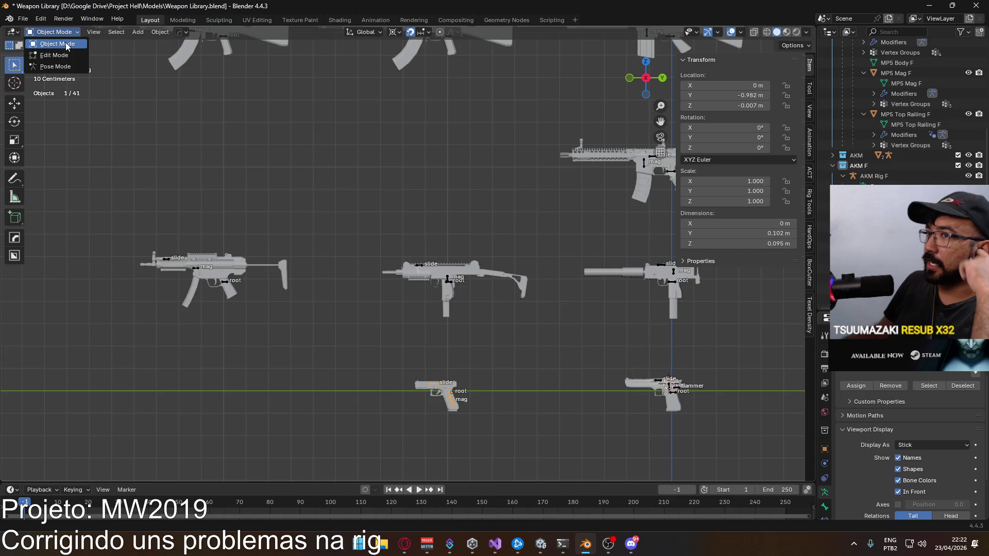
pyautogui.click(54, 55)
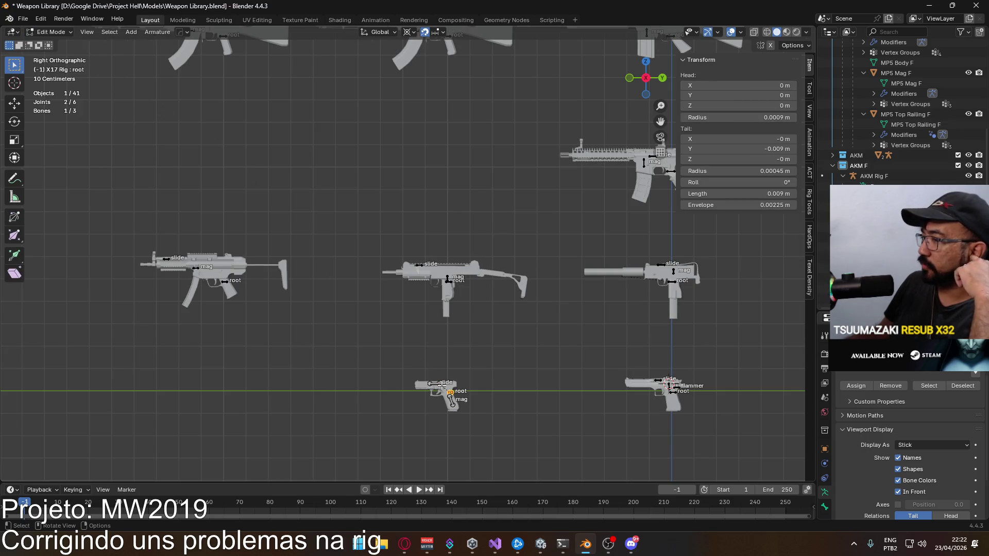
pyautogui.click(458, 403)
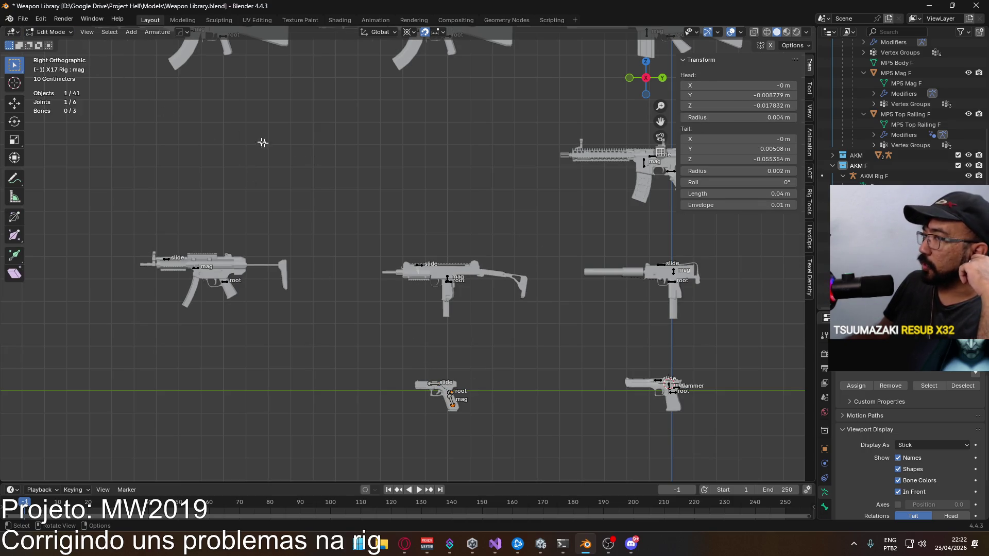
pyautogui.click(51, 32)
pyautogui.click(51, 44)
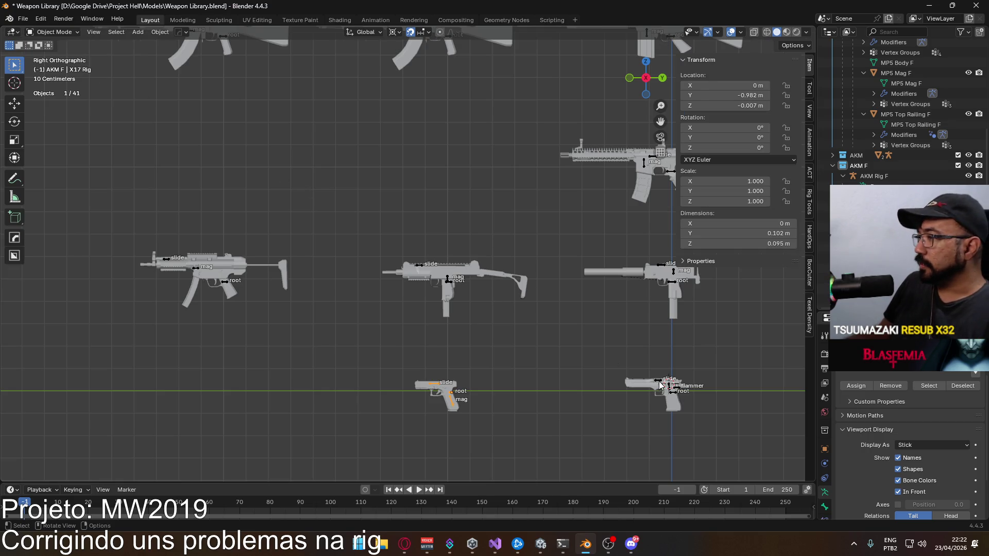
# - Check the Eagle rig's mag and root bone rolls, return to Object Mode, and save
pyautogui.click(51, 32)
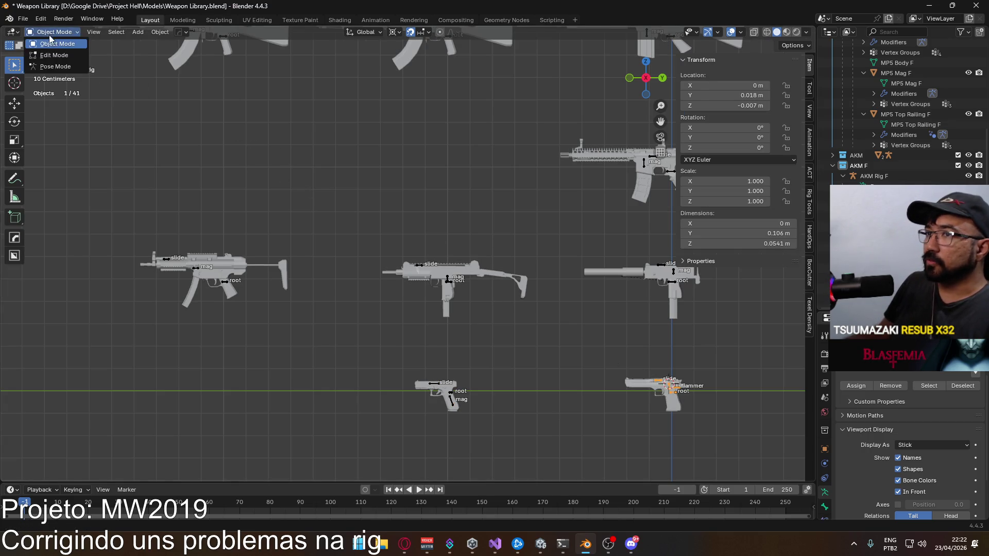
pyautogui.click(54, 55)
pyautogui.click(670, 383)
pyautogui.click(674, 393)
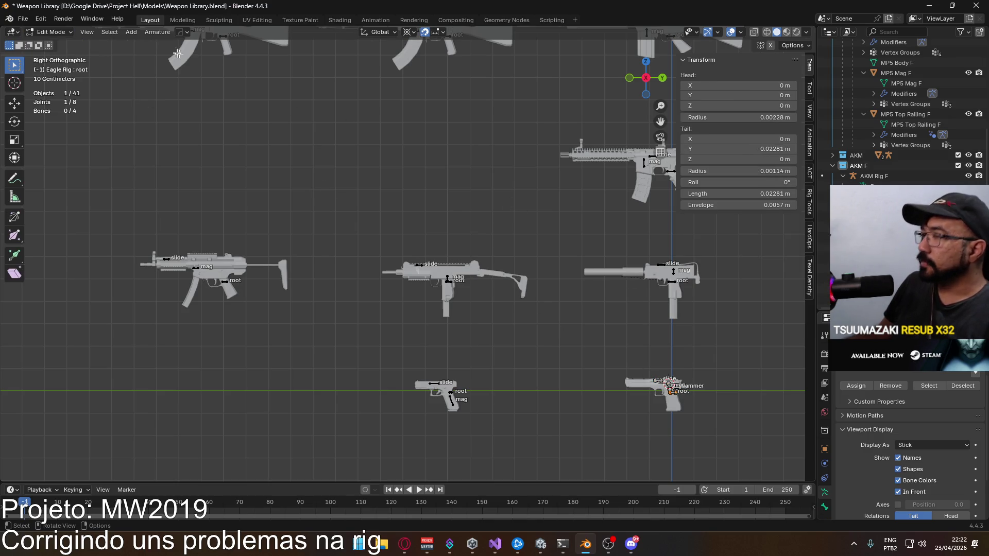
pyautogui.click(52, 32)
pyautogui.click(51, 45)
pyautogui.hotkey('ctrl', 's')
pyautogui.moveTo(476, 206)
pyautogui.keyDown('shift'); pyautogui.mouseDown(button='middle')
pyautogui.moveTo(442, 307)
pyautogui.moveTo(413, 334)
pyautogui.moveTo(386, 339)
pyautogui.moveTo(377, 326)
pyautogui.mouseUp(button='middle'); pyautogui.keyUp('shift')
# - Pan across the weapons and save Weapon Library.blend
pyautogui.scroll(-5, 385, 302)
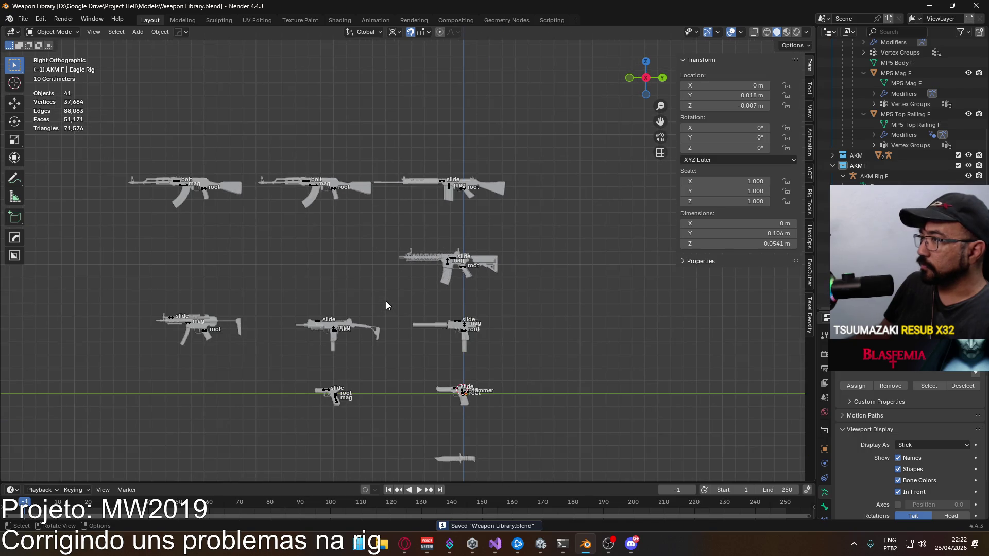
pyautogui.scroll(2, 386, 312)
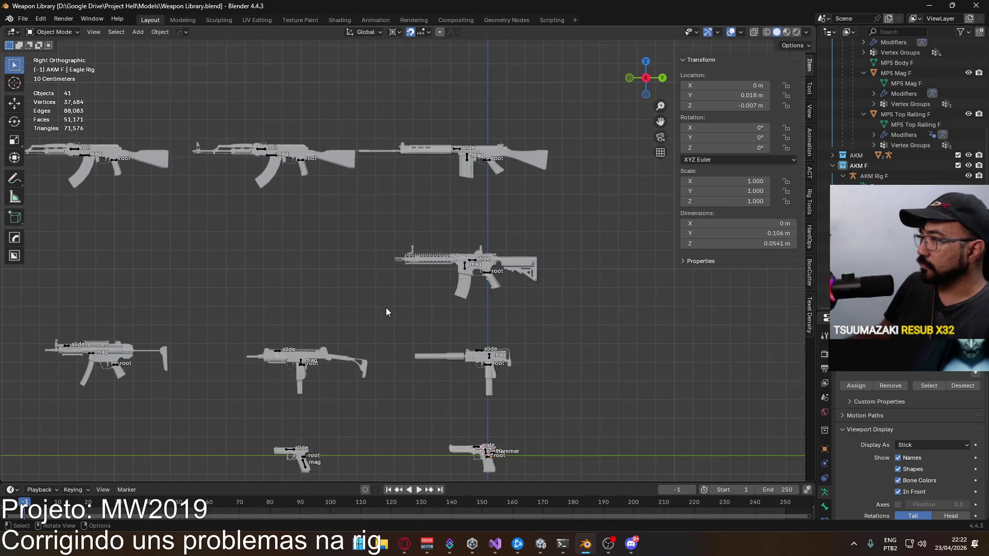
pyautogui.scroll(-2, 386, 311)
pyautogui.moveTo(375, 316)
pyautogui.keyDown('shift'); pyautogui.mouseDown(button='middle')
pyautogui.moveTo(444, 194)
pyautogui.moveTo(491, 136)
pyautogui.moveTo(481, 172)
pyautogui.moveTo(510, 267)
pyautogui.moveTo(534, 288)
pyautogui.moveTo(520, 345)
pyautogui.moveTo(457, 350)
pyautogui.moveTo(397, 310)
pyautogui.moveTo(391, 239)
pyautogui.moveTo(516, 166)
pyautogui.moveTo(452, 209)
pyautogui.moveTo(441, 326)
pyautogui.moveTo(395, 283)
pyautogui.moveTo(413, 270)
pyautogui.moveTo(389, 274)
pyautogui.moveTo(491, 382)
pyautogui.mouseUp(button='middle'); pyautogui.keyUp('shift')
pyautogui.hotkey('ctrl', 's')
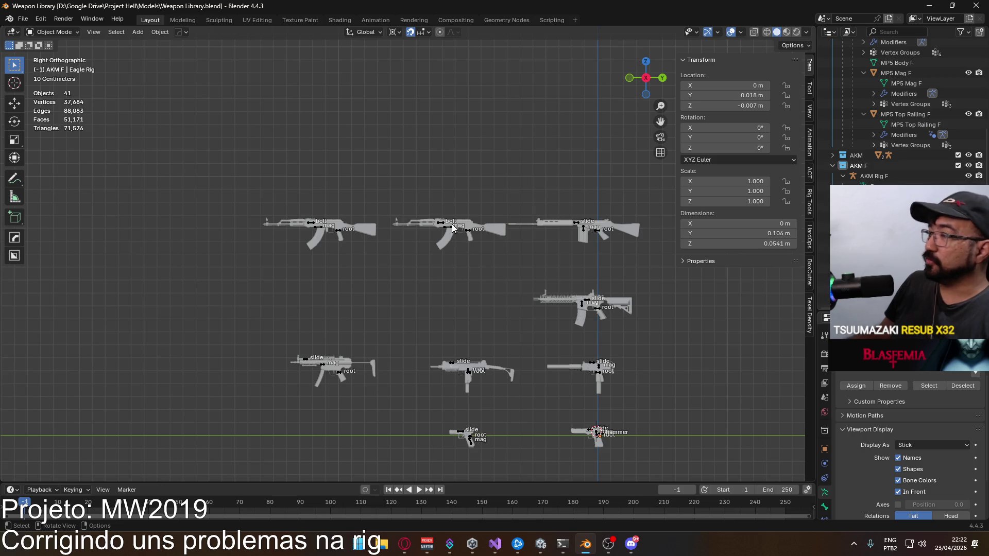
# - Select the AKM Rig F and box-select the AKM models to inspect them
pyautogui.click(312, 223)
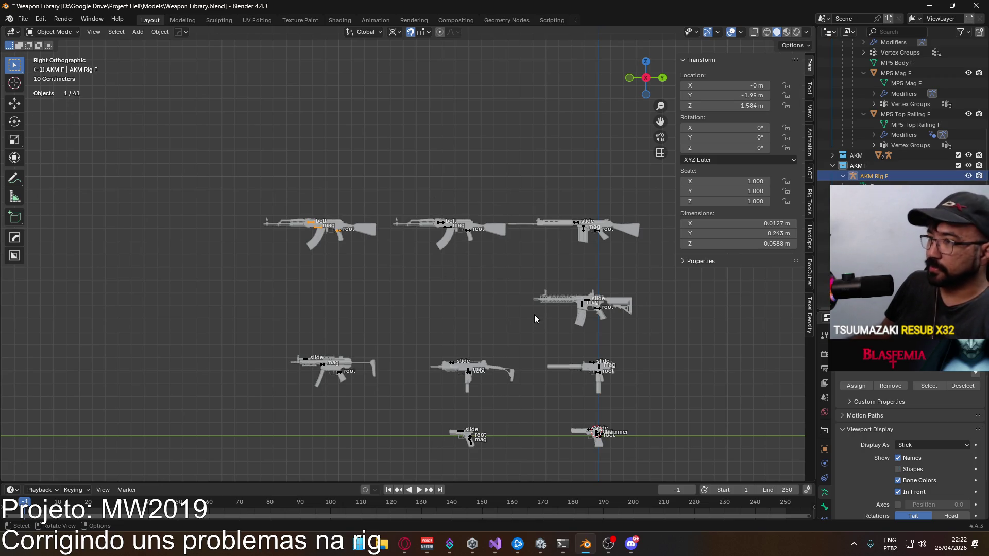
pyautogui.scroll(2, 335, 271)
pyautogui.moveTo(133, 148)
pyautogui.keyDown('shift'); pyautogui.mouseDown()
pyautogui.moveTo(216, 186)
pyautogui.moveTo(268, 262)
pyautogui.mouseUp(); pyautogui.keyUp('shift')
pyautogui.keyDown('shift'); pyautogui.moveTo(268, 261); pyautogui.dragTo(383, 272, button='middle'); pyautogui.keyUp('shift')
pyautogui.click(475, 321)
pyautogui.moveTo(314, 190); pyautogui.dragTo(455, 262)
pyautogui.moveTo(521, 189); pyautogui.dragTo(615, 248)
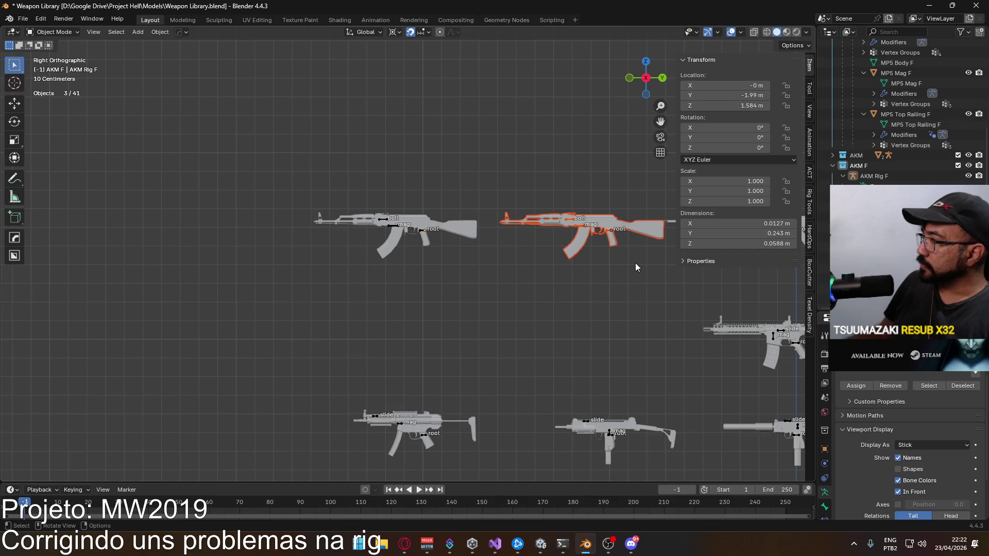
# - Deselect the right AKM, save again, and open the File menu
pyautogui.moveTo(581, 544)
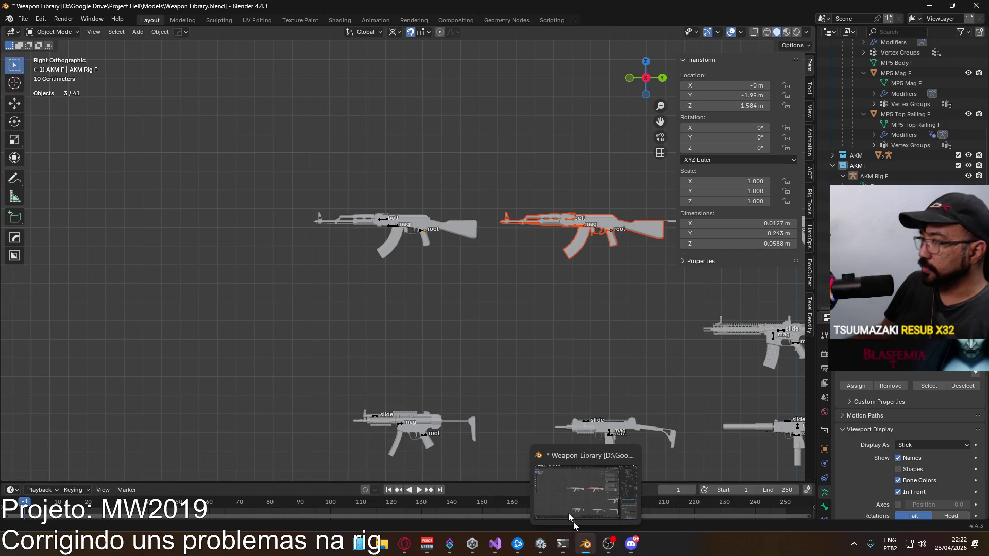
pyautogui.click(356, 329)
pyautogui.hotkey('ctrl', 's')
pyautogui.click(23, 19)
# - Open Player Viewmodel Generic.blend, exclude the MP5 F collection, and save it
pyautogui.moveTo(47, 51)
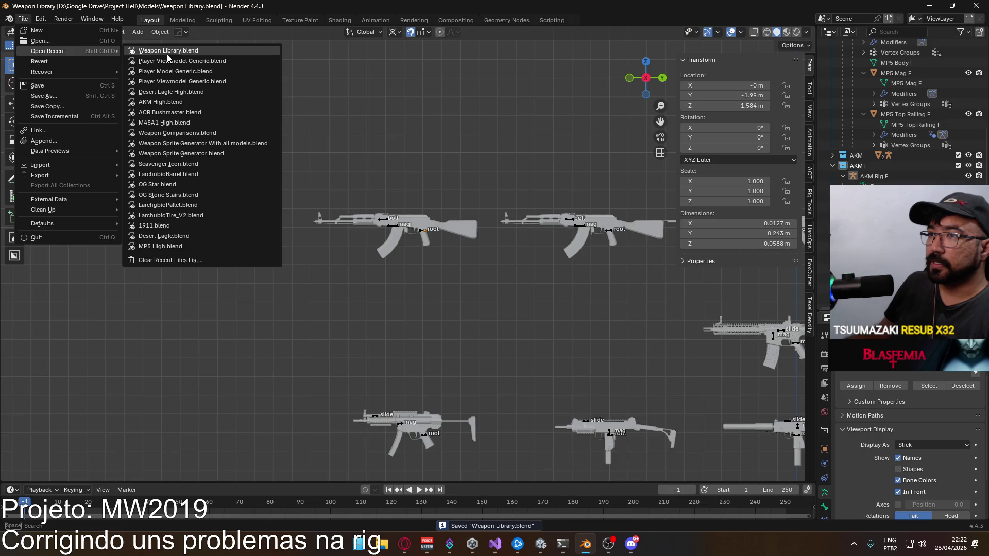
pyautogui.click(179, 60)
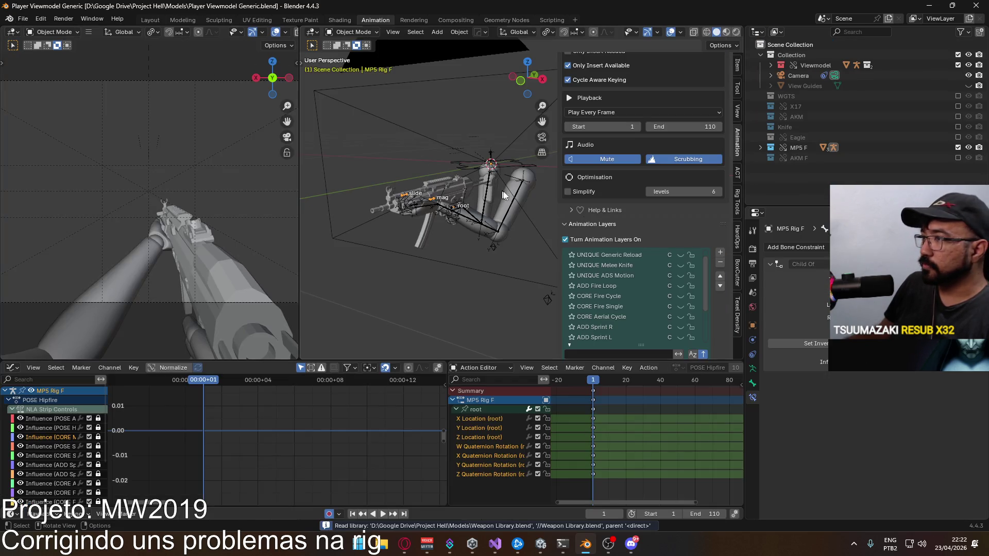
pyautogui.click(959, 149)
pyautogui.rightClick(832, 118)
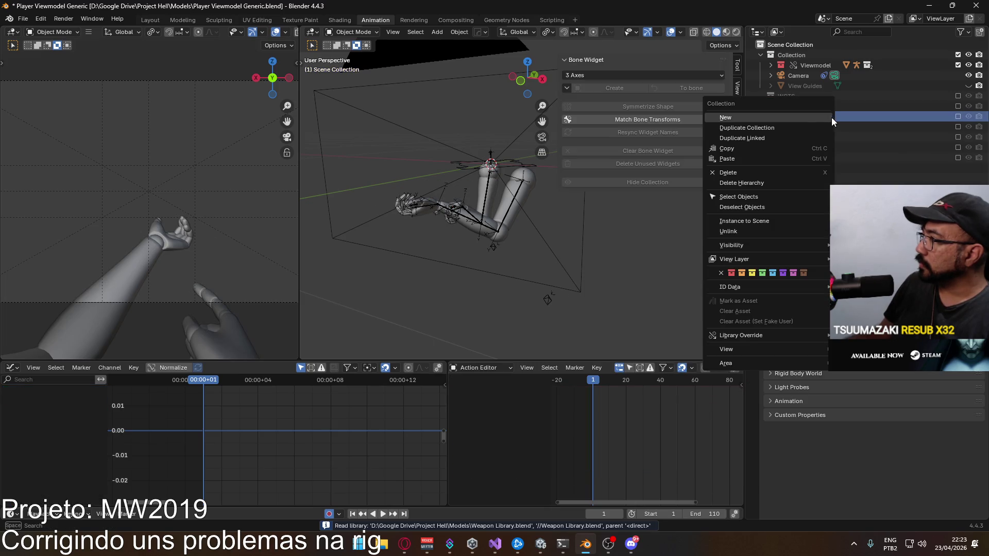
pyautogui.press('Escape')
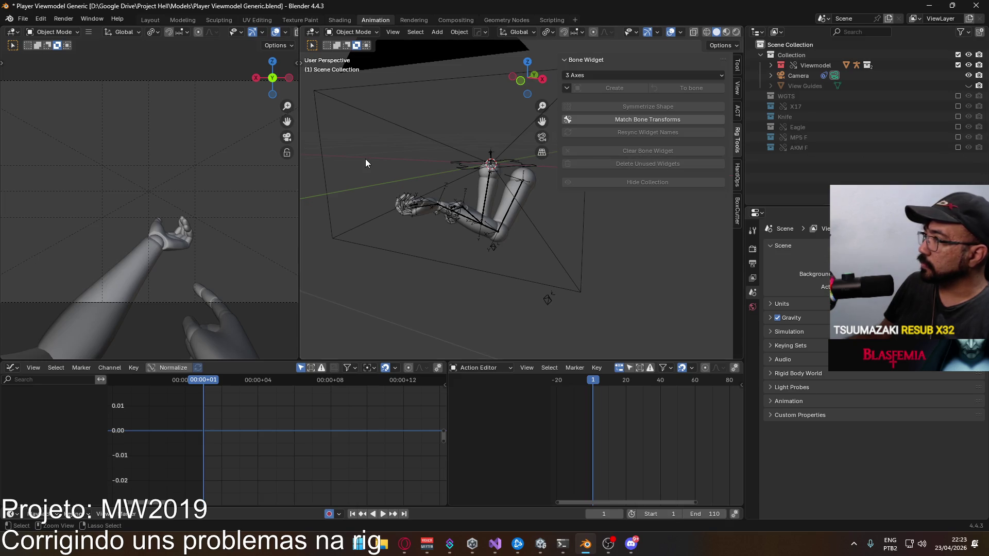
pyautogui.hotkey('ctrl', 's')
# - Reopen Weapon Library.blend from recent files and select the left AKM's rig
pyautogui.click(22, 18)
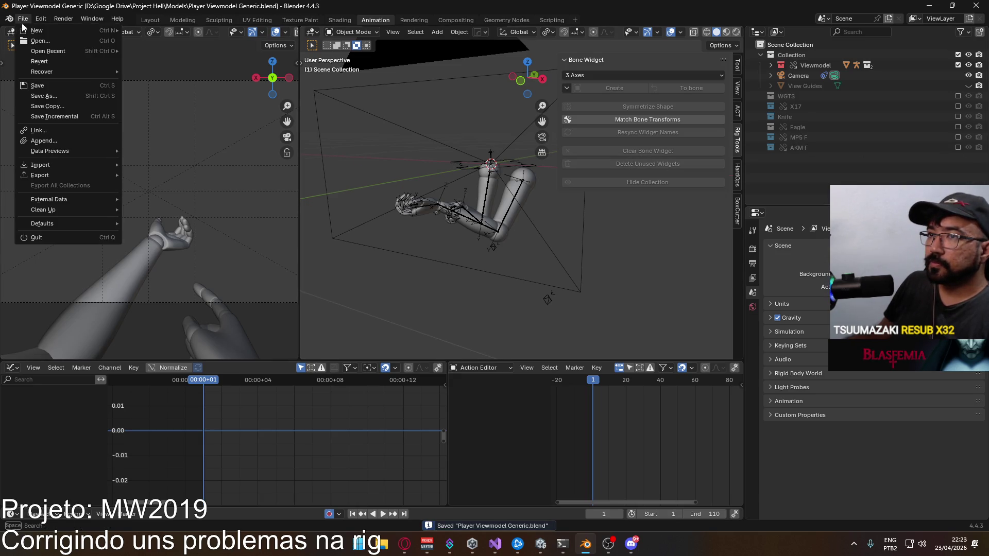
pyautogui.moveTo(78, 51)
pyautogui.click(234, 57)
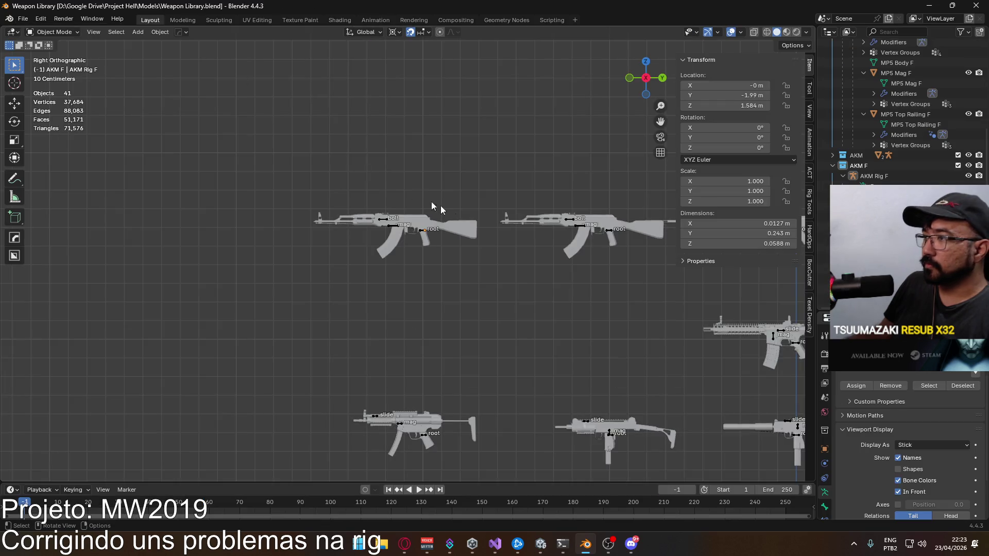
pyautogui.click(583, 226)
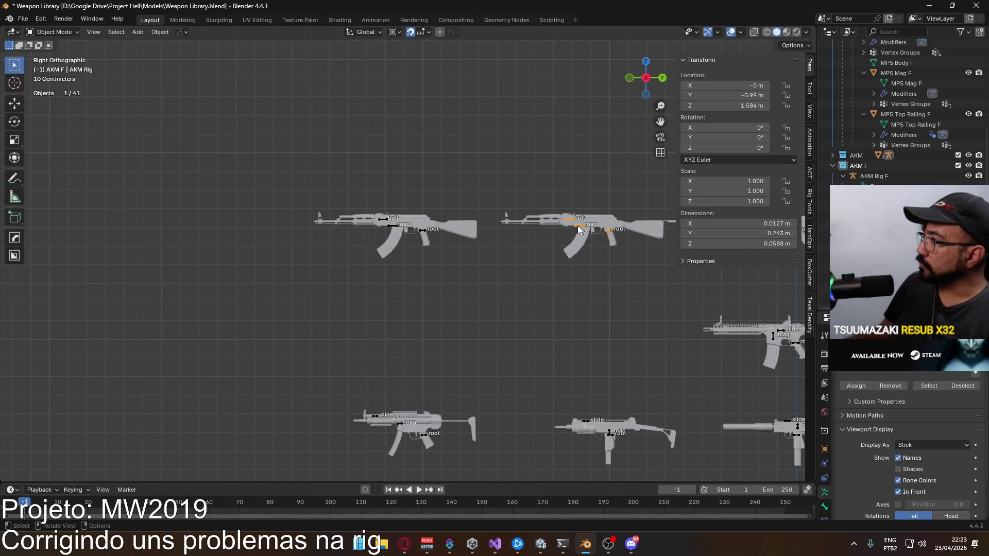
pyautogui.click(393, 224)
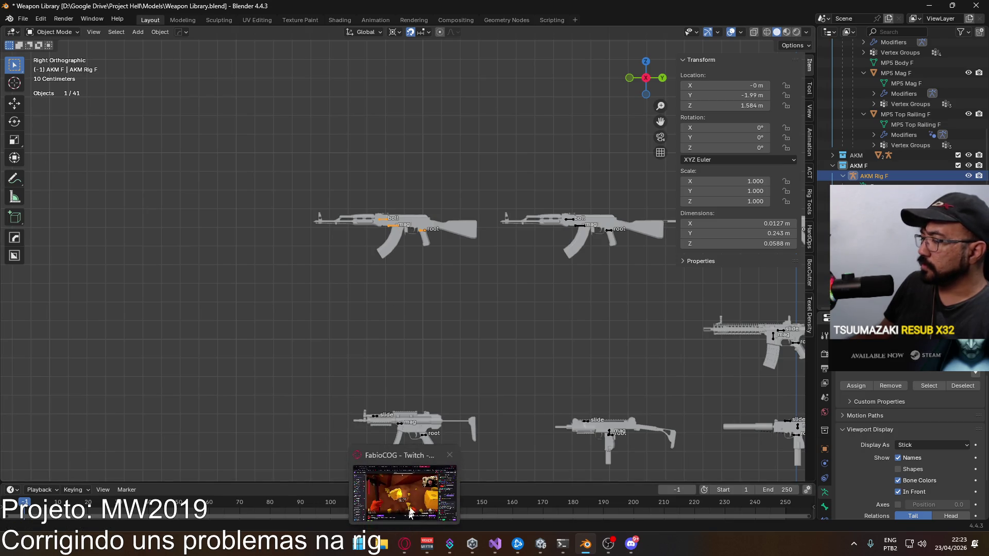
# - In a new Opera tab, go to YouTube and search for 'coyote vs acme'
pyautogui.click(404, 544)
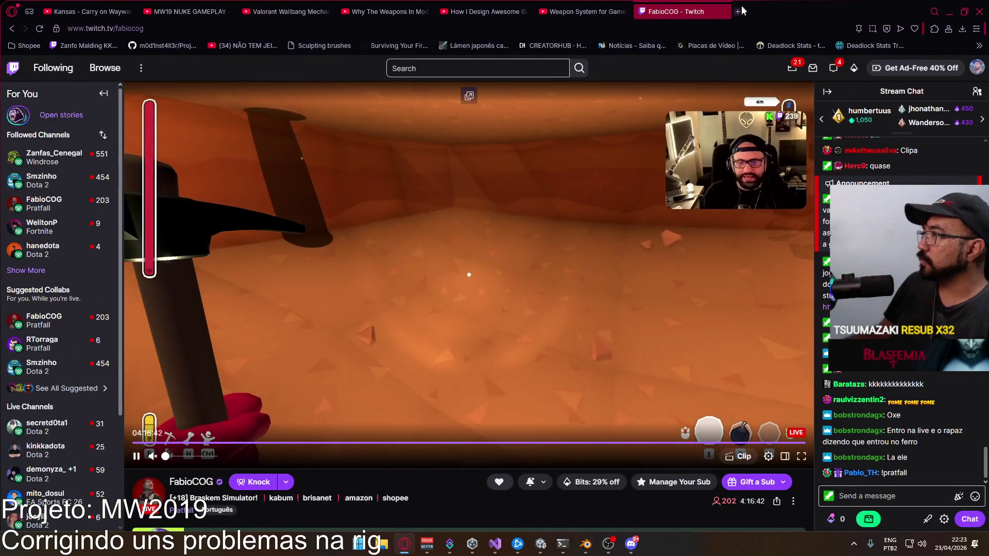
pyautogui.click(738, 11)
pyautogui.write('you')
pyautogui.press('Return')
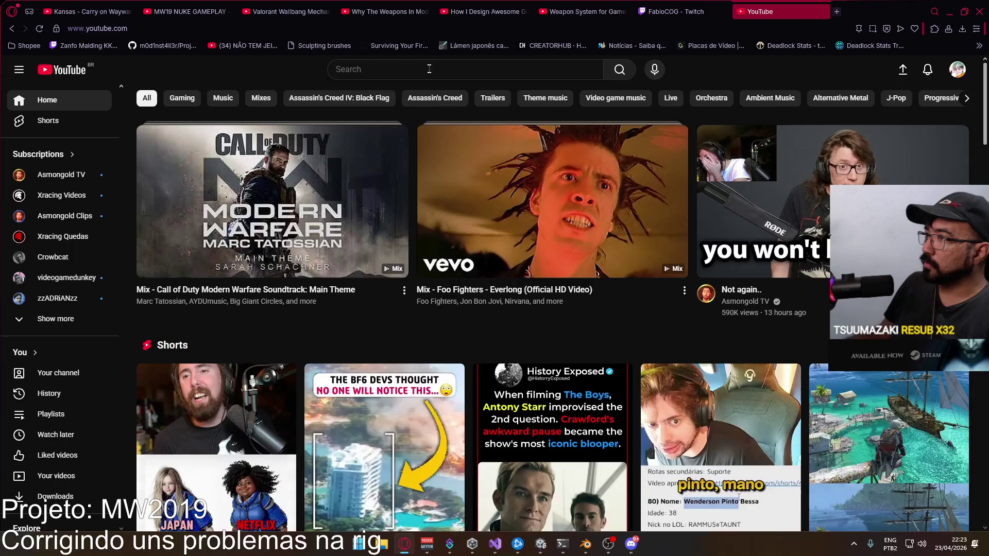
pyautogui.click(429, 69)
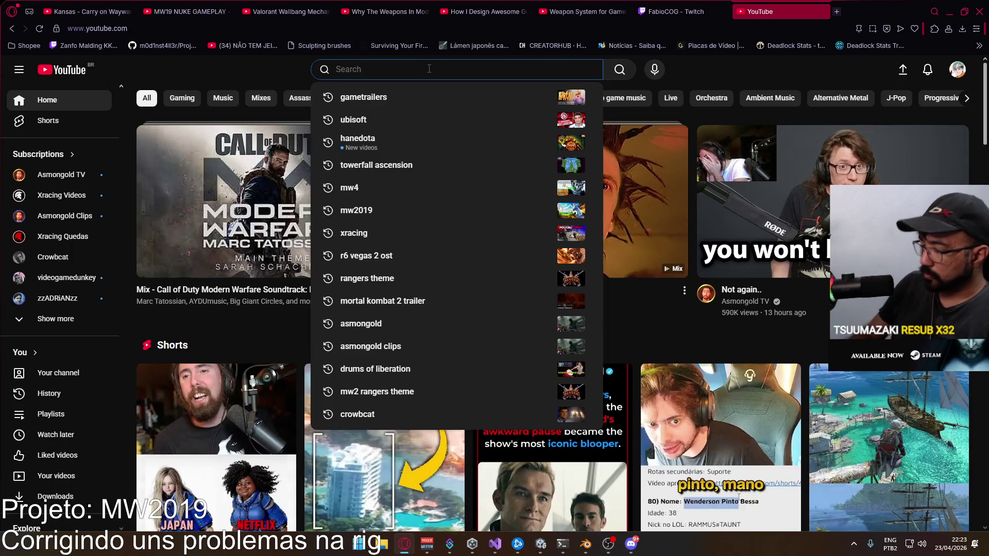
pyautogui.write('coyote vs acme')
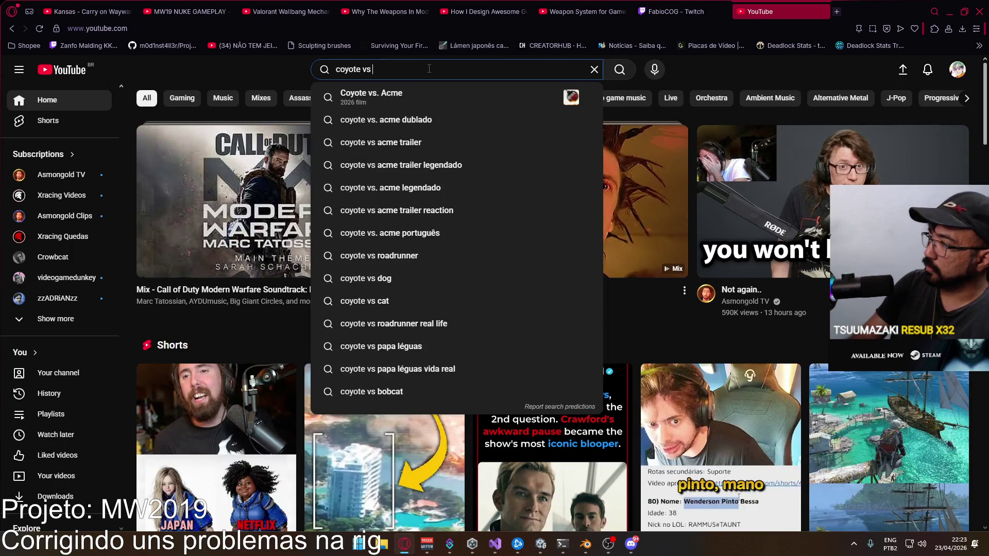
pyautogui.press('Return')
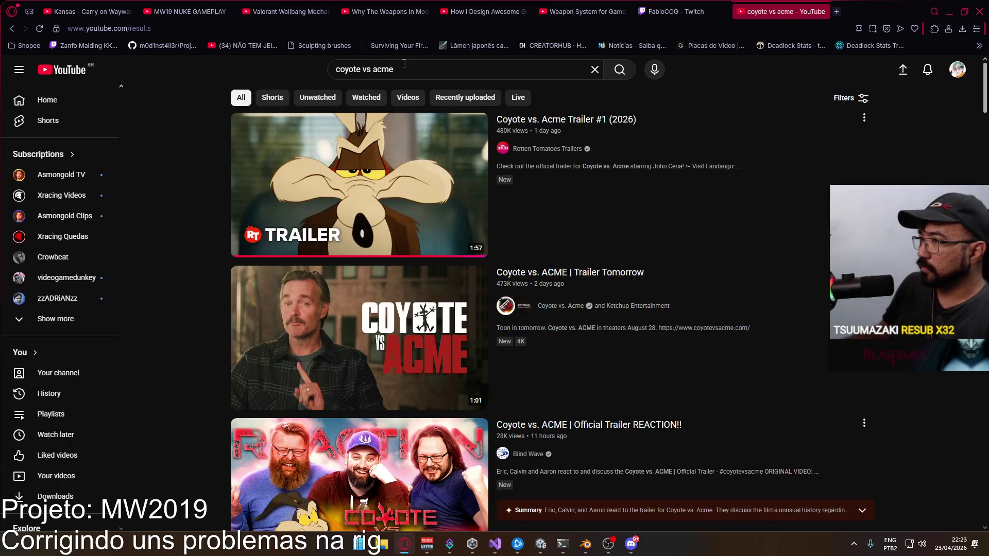
# - Play the Coyote vs. Acme Trailer #1 (2026) result in full screen
pyautogui.moveTo(734, 191)
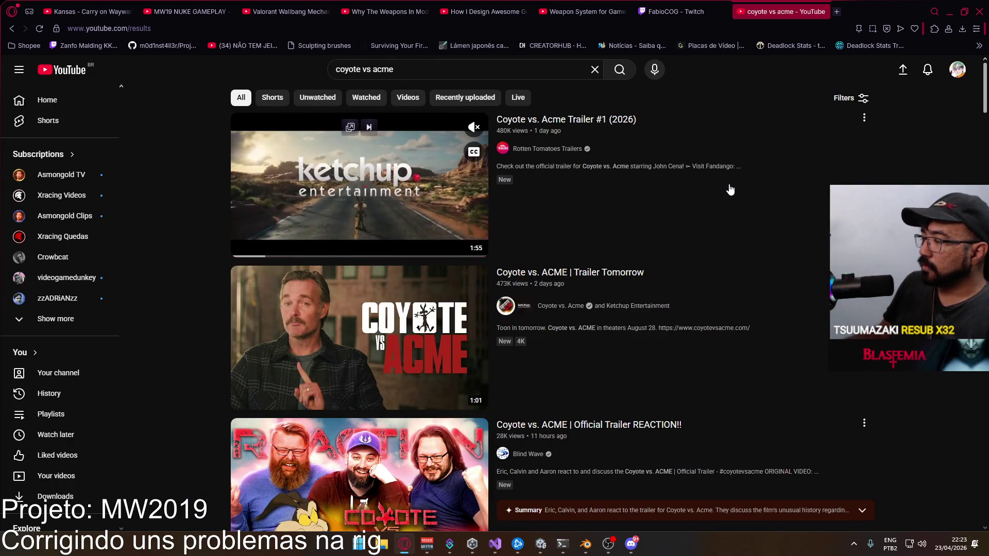
pyautogui.click(625, 323)
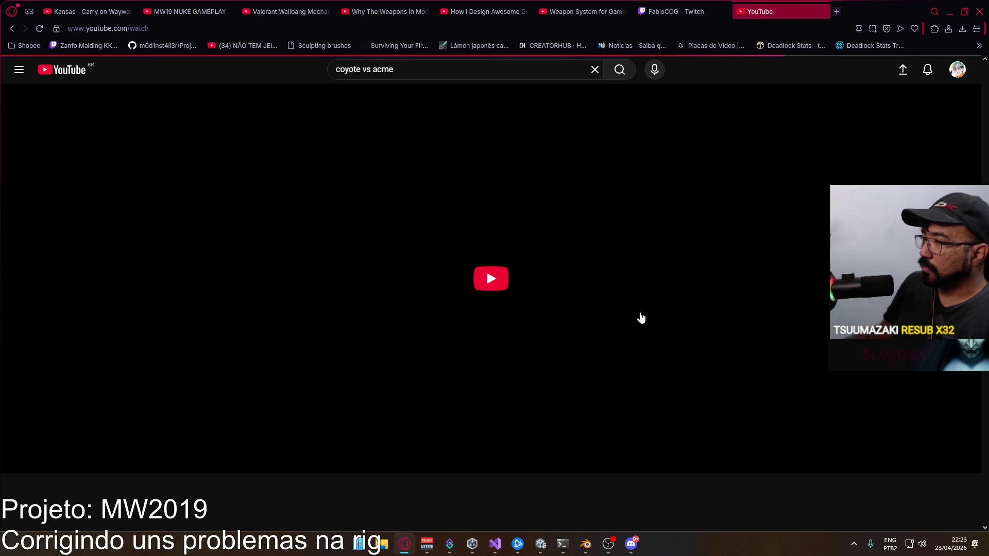
pyautogui.click(639, 311)
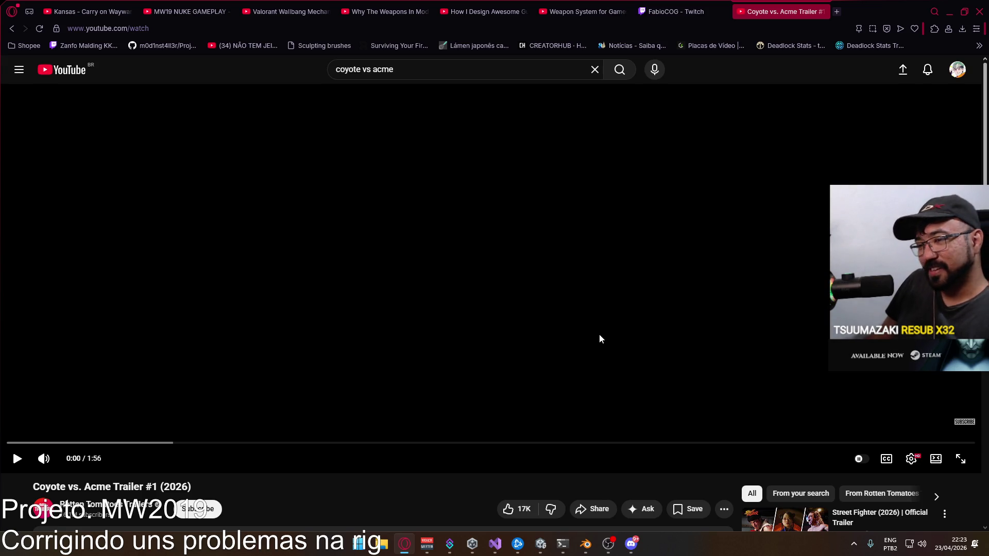
pyautogui.click(600, 339)
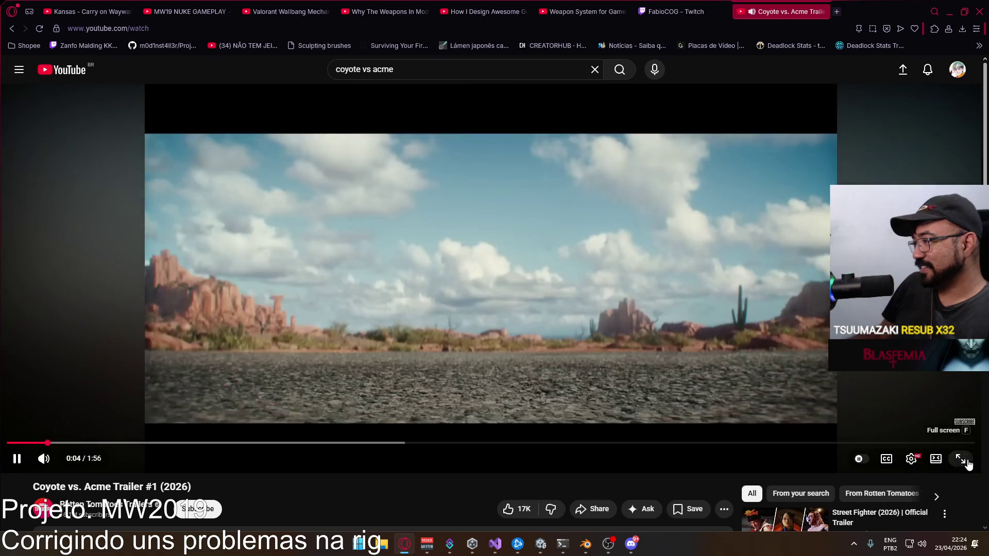
pyautogui.click(960, 458)
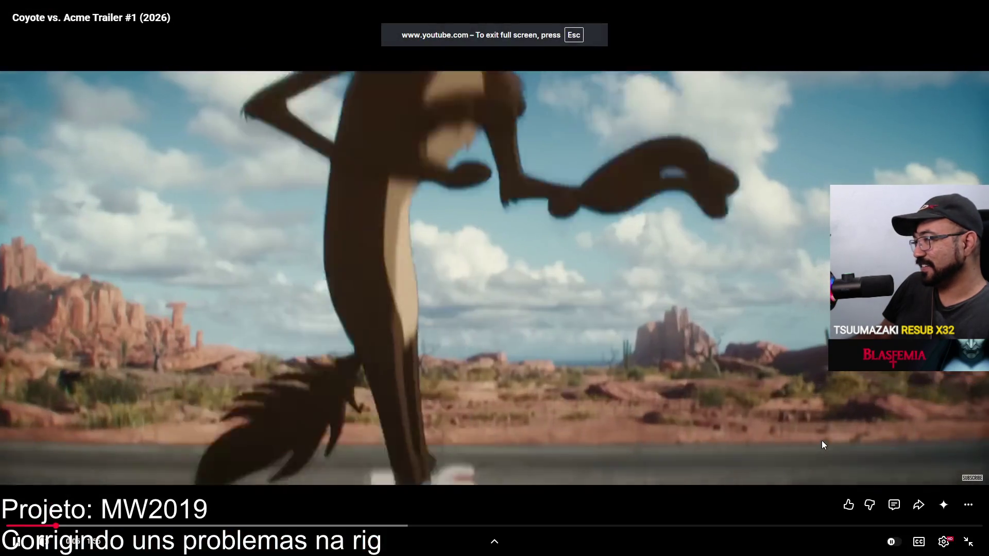
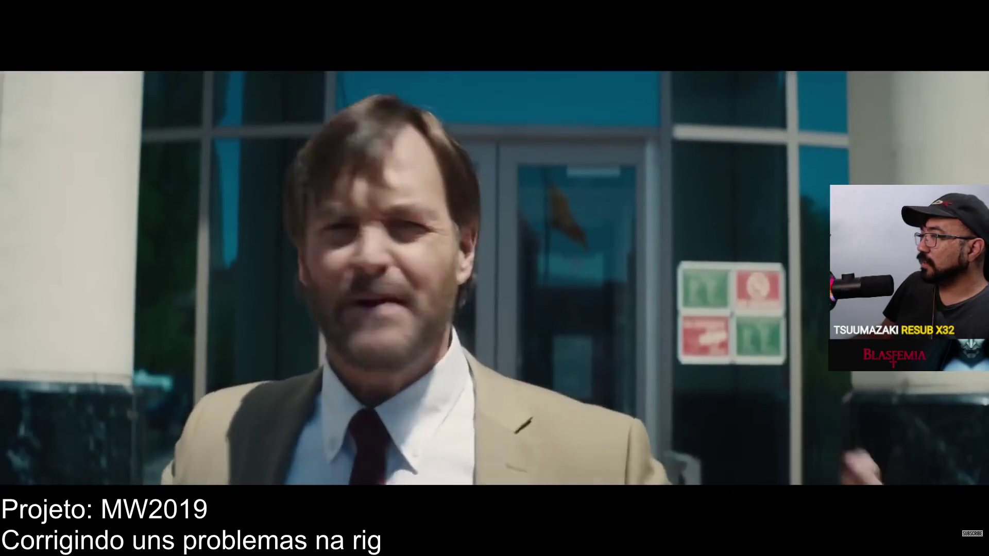
# - Rewind the Coyote vs. Acme trailer to an earlier scene and let it play to the end screen
pyautogui.click(815, 444)
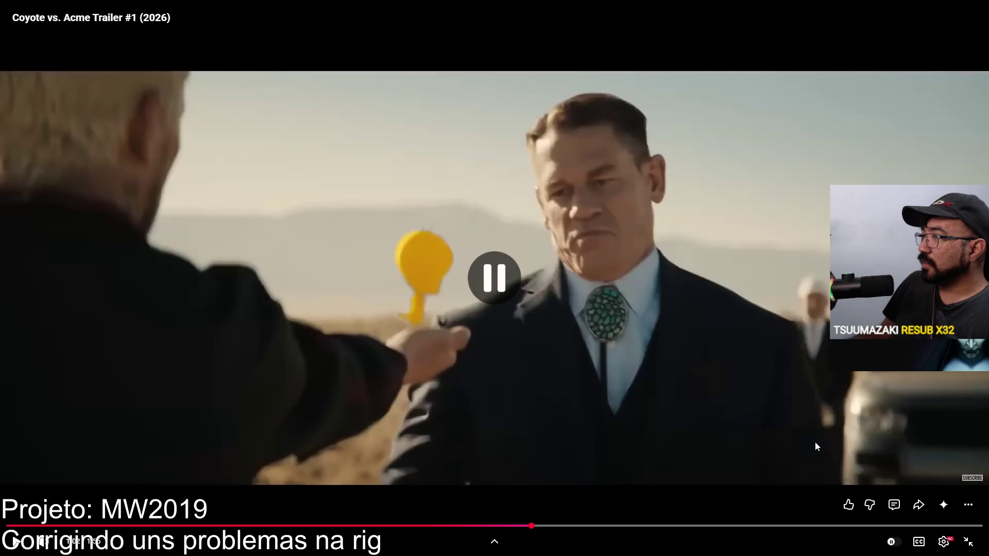
pyautogui.click(524, 526)
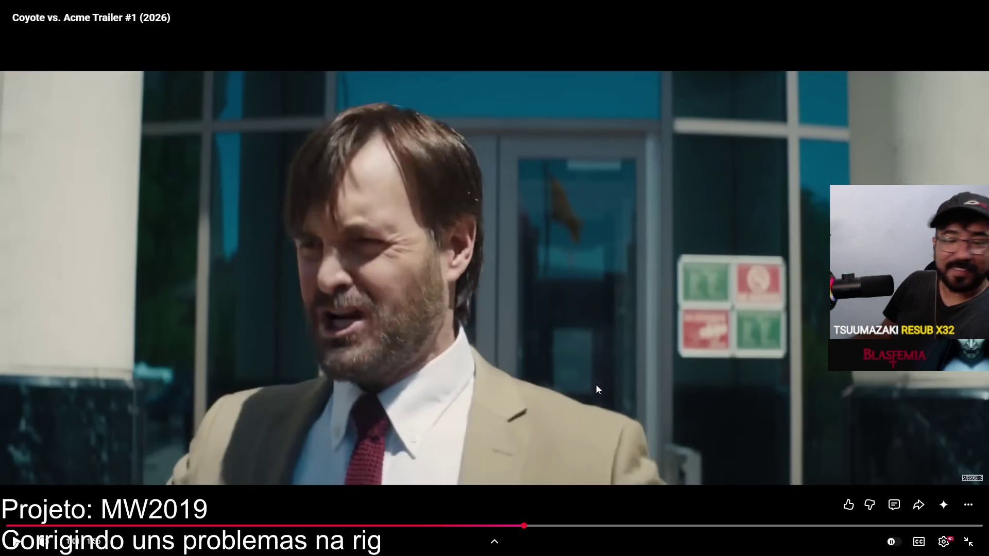
pyautogui.click(505, 360)
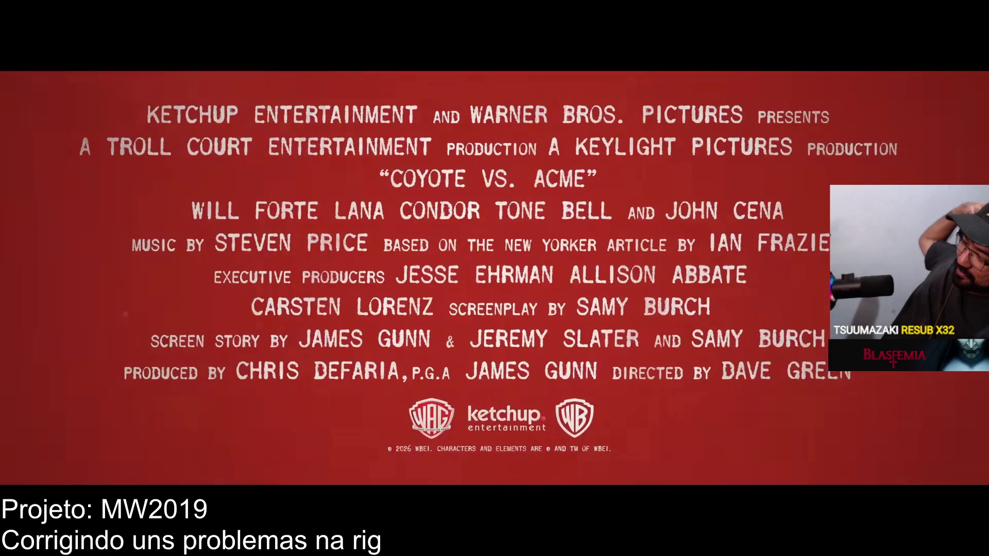
pyautogui.press('space')
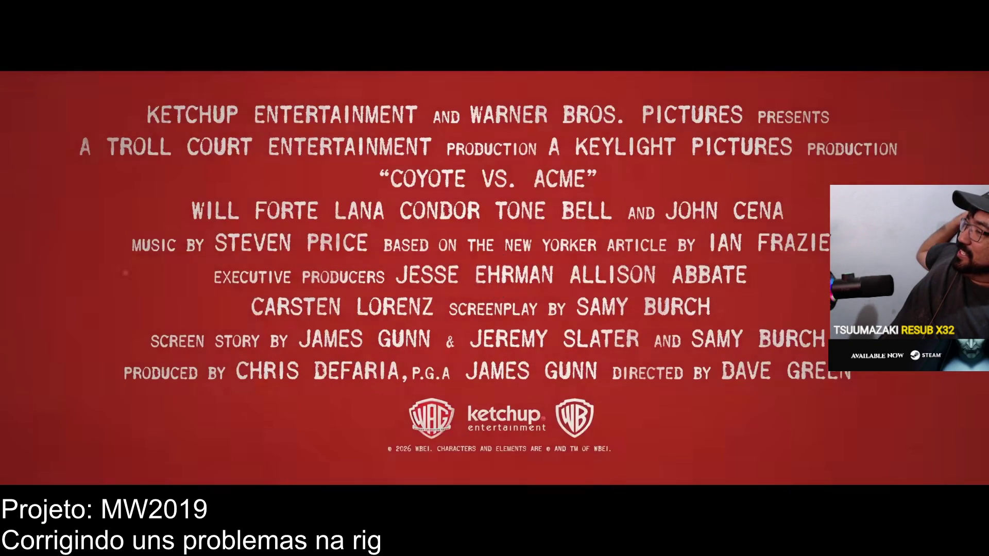
pyautogui.press('space')
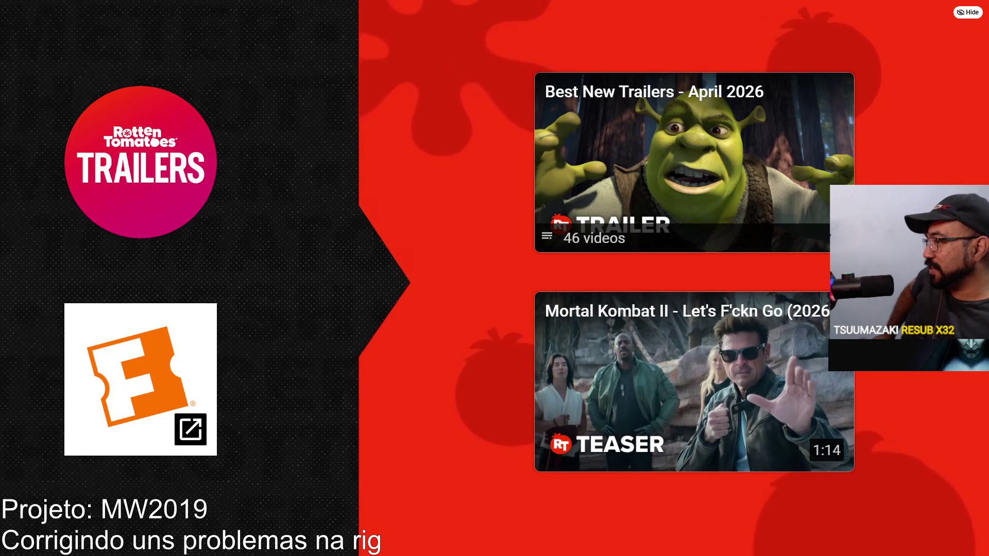
# - Play the Mortal Kombat II teaser from the end-screen card, then exit full screen
pyautogui.press('space')
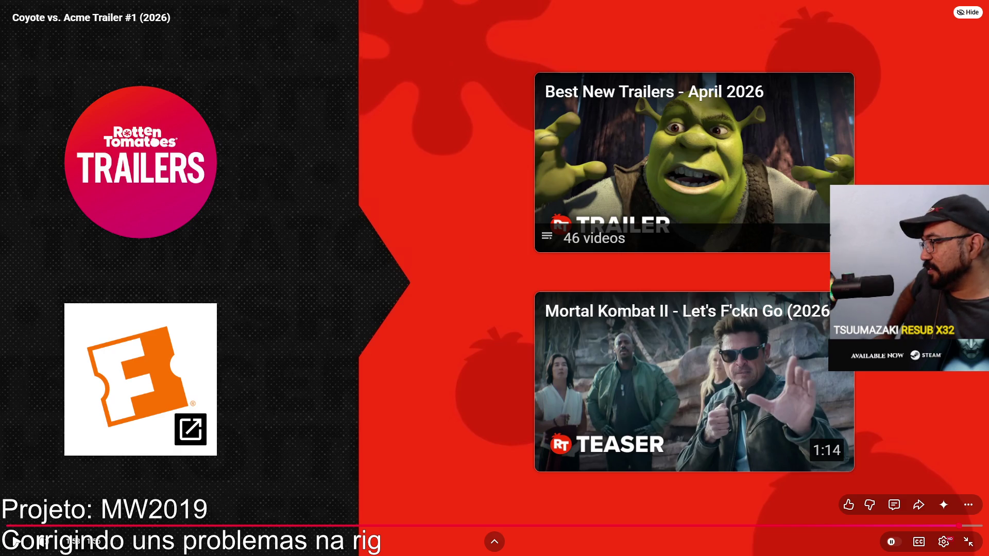
pyautogui.click(710, 364)
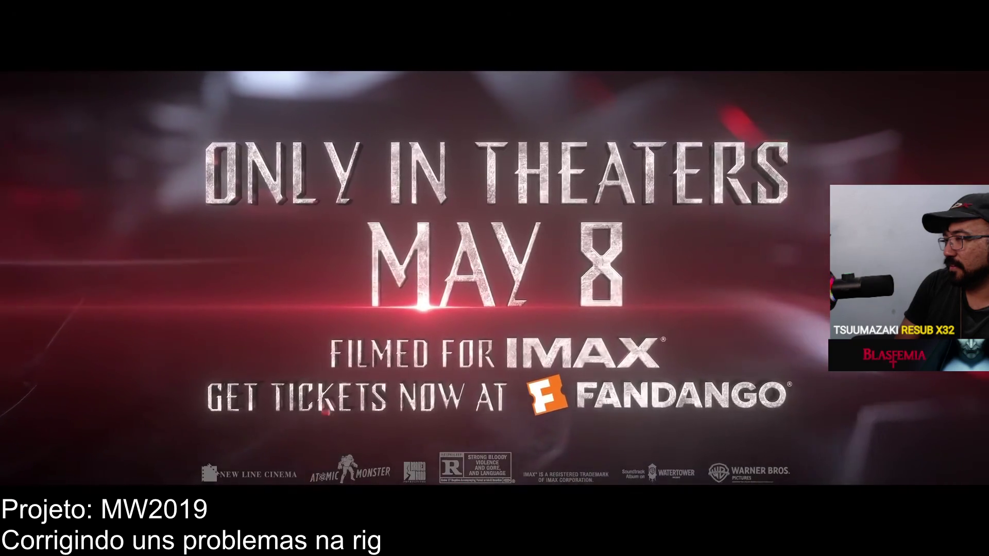
pyautogui.press('Escape')
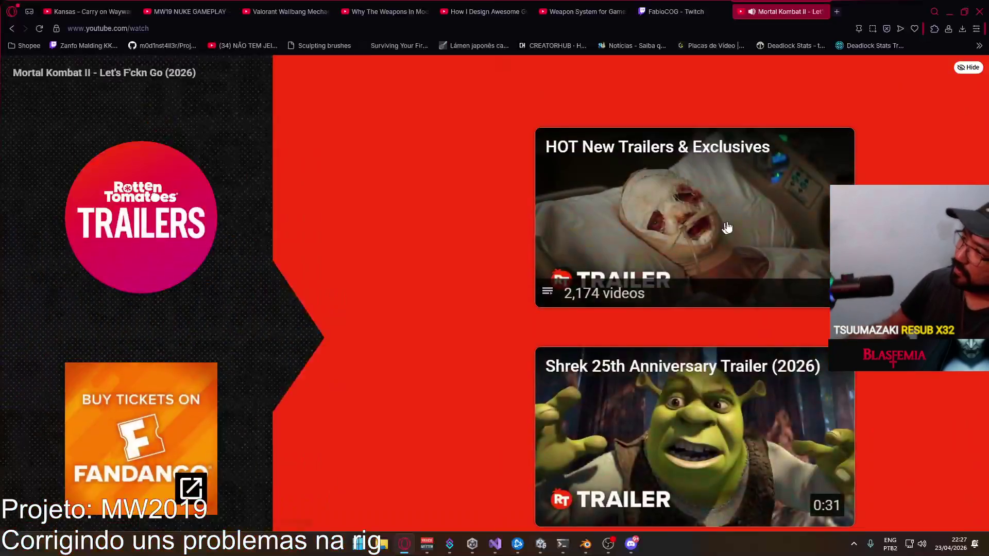
# - Open Mortal Kombat II | Official Trailer II from the recommendations and watch it full screen
pyautogui.scroll(-4, 394, 251)
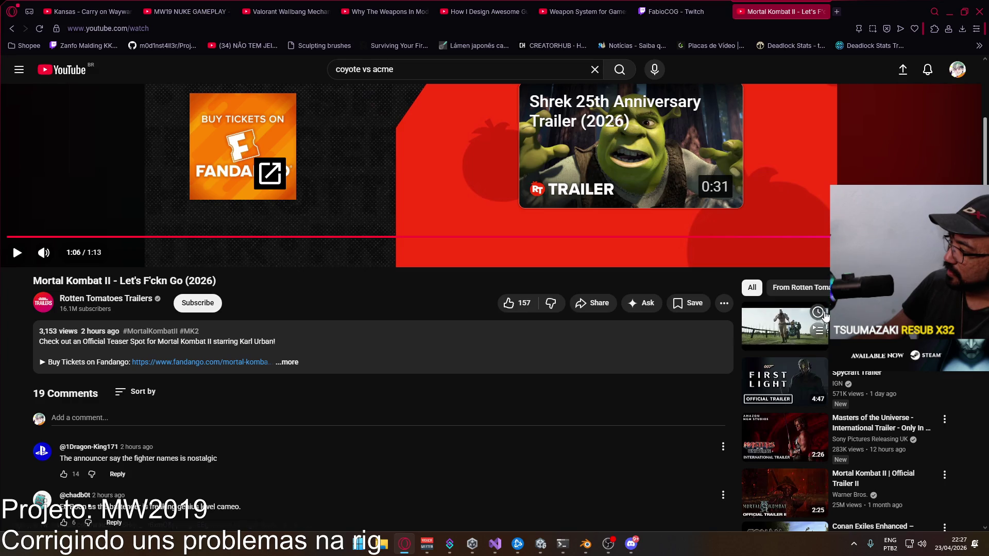
pyautogui.scroll(-1, 838, 384)
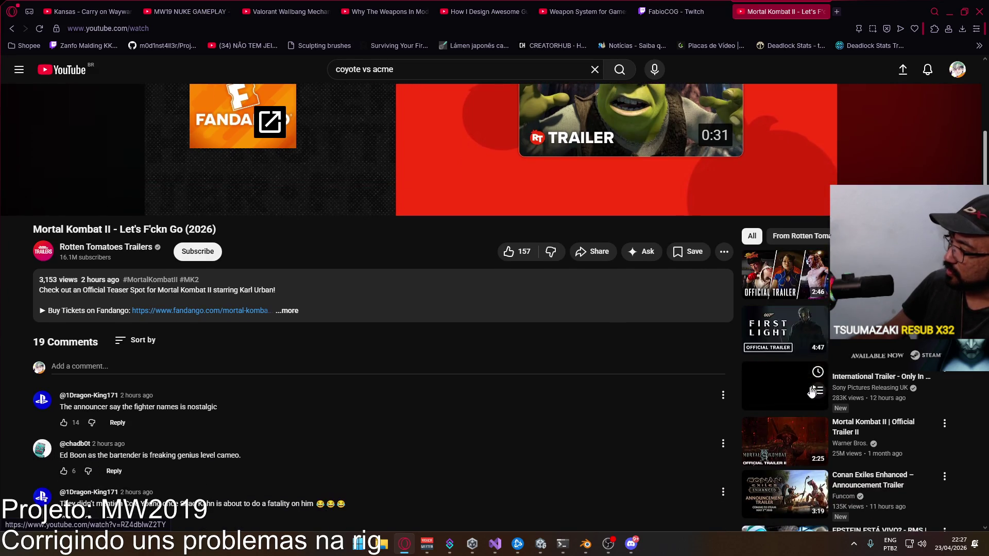
pyautogui.click(776, 441)
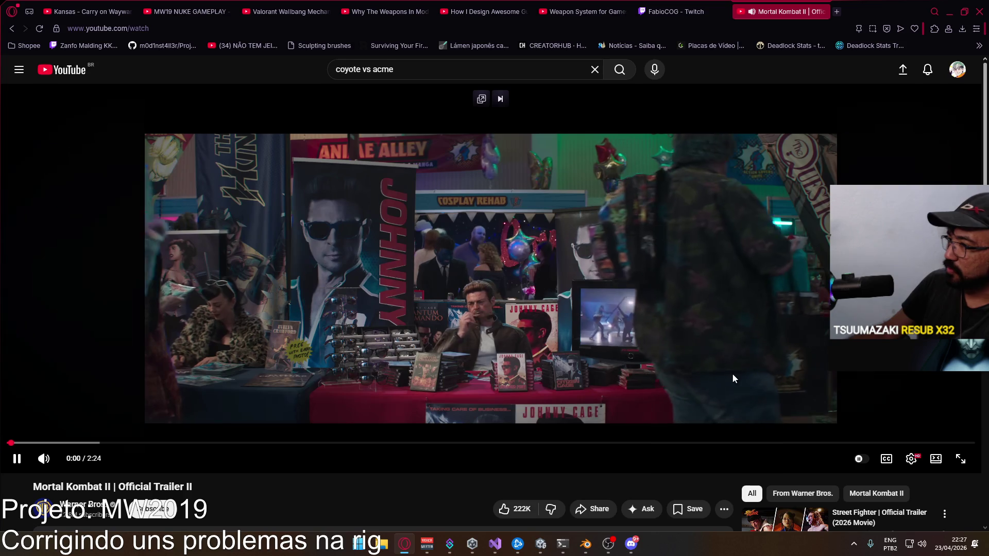
pyautogui.click(961, 458)
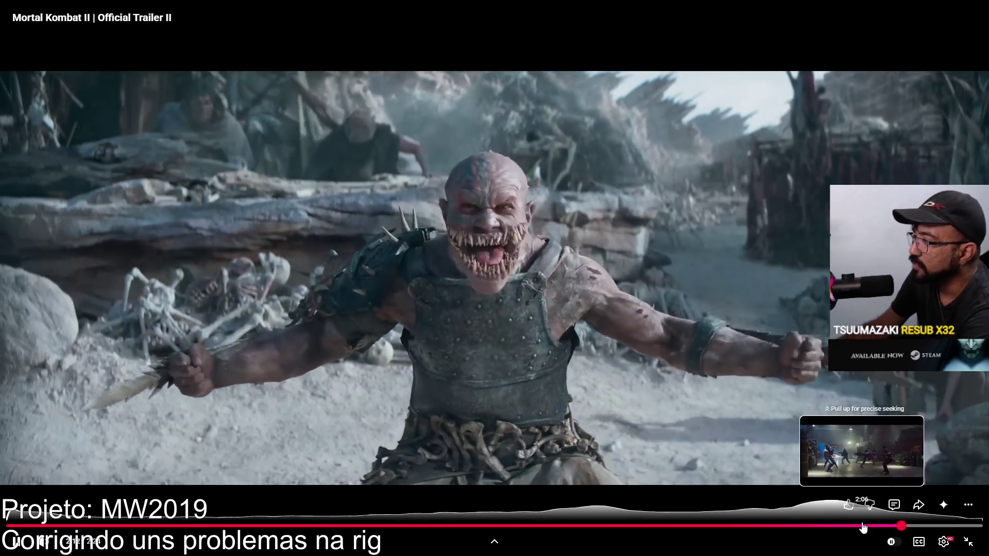
# - Seek back to replay the trailer's closing scenes, then exit full screen
pyautogui.click(863, 525)
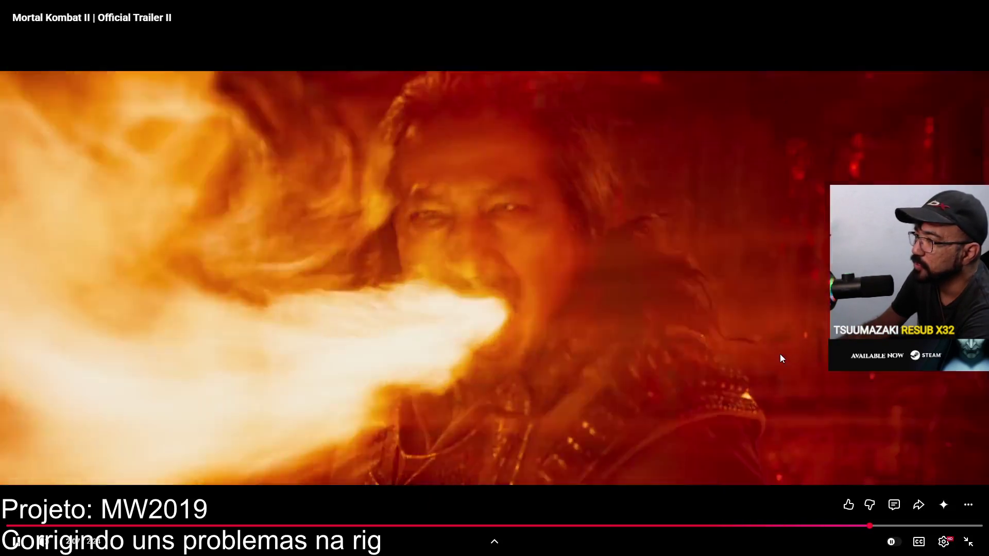
pyautogui.click(780, 354)
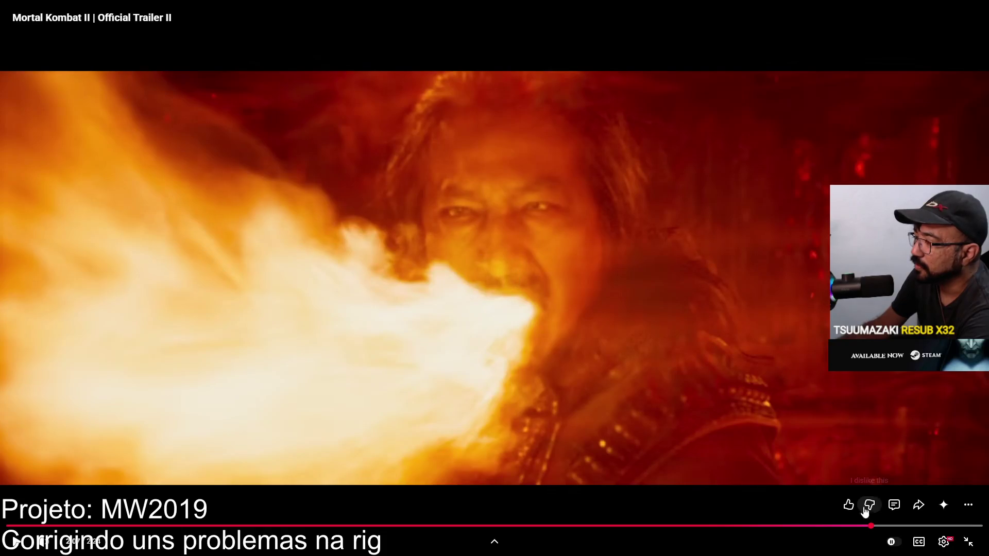
pyautogui.click(863, 526)
pyautogui.click(757, 405)
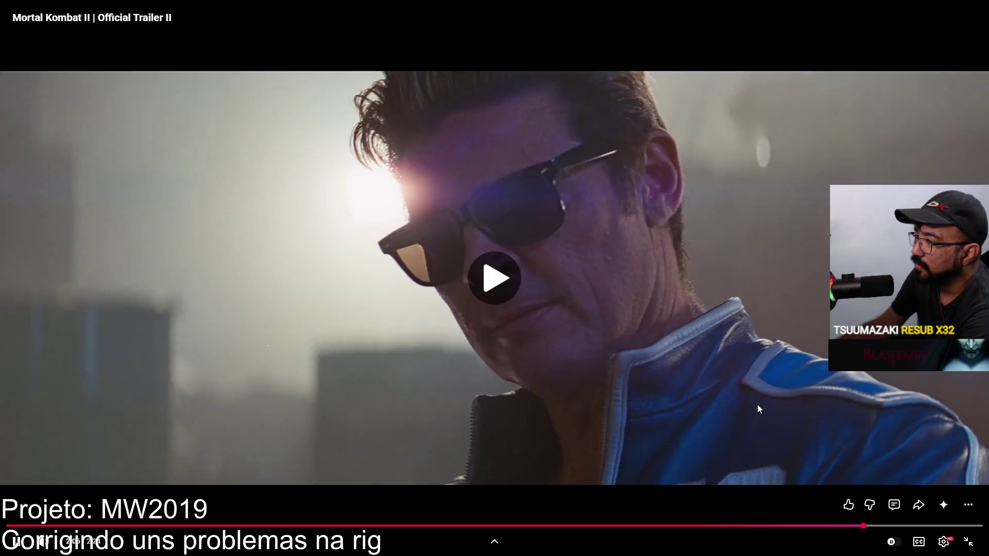
pyautogui.click(758, 405)
pyautogui.click(757, 405)
pyautogui.doubleClick(757, 405)
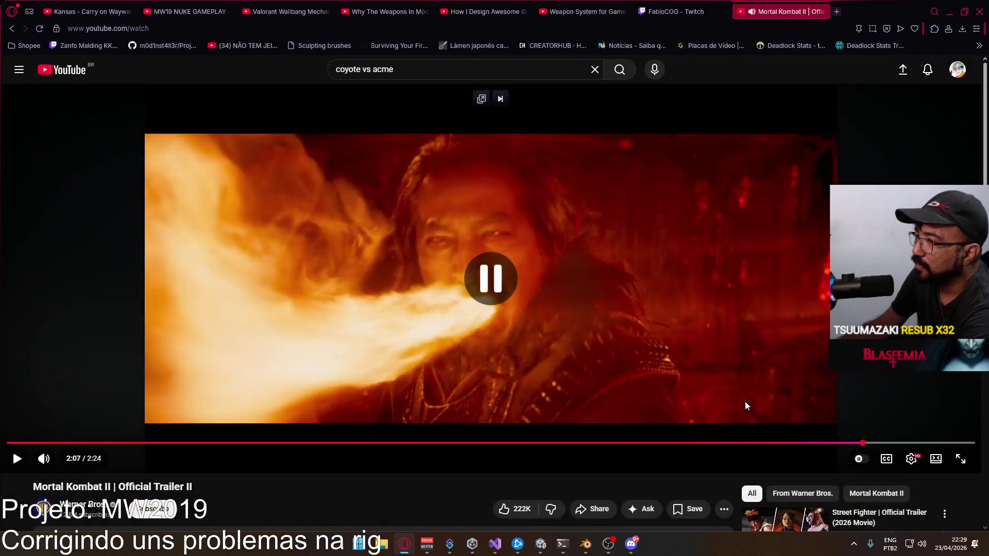
# - Finish the Mortal Kombat II trailer in full screen, then pause it on the watch page
pyautogui.click(687, 321)
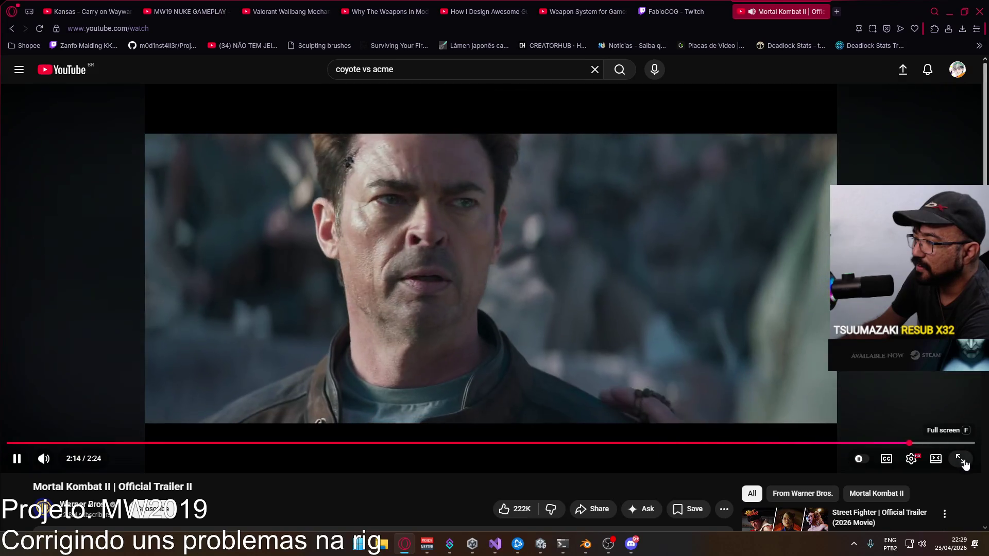
pyautogui.click(961, 459)
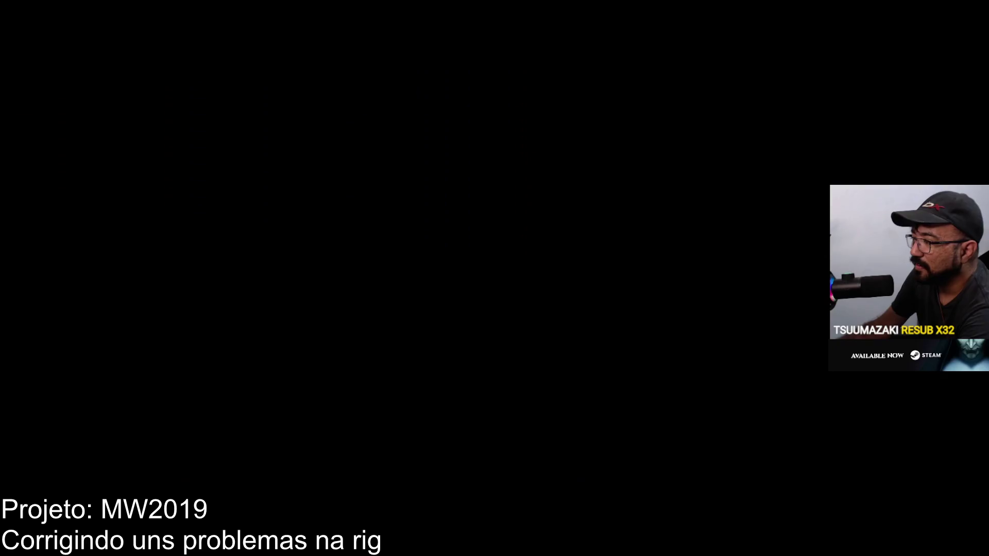
pyautogui.click(969, 542)
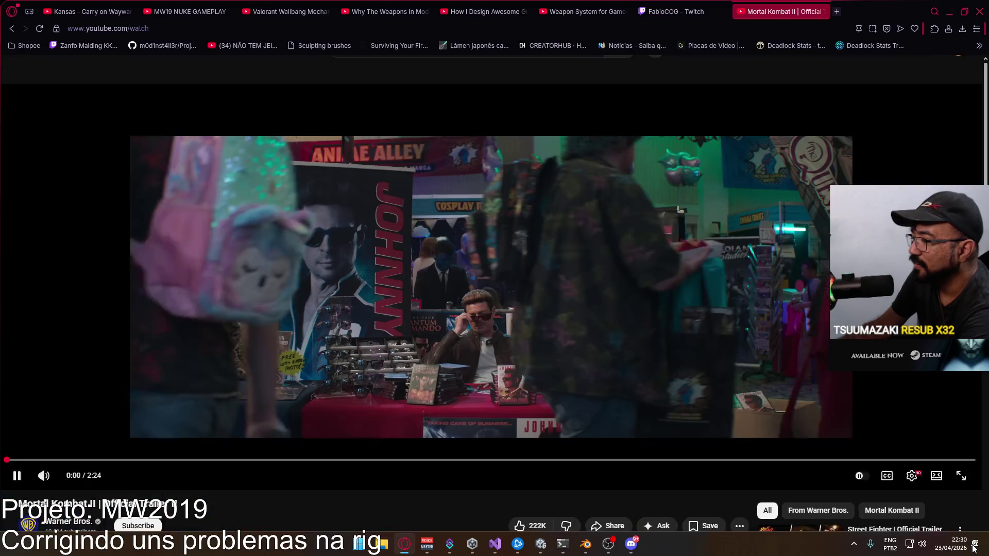
pyautogui.click(550, 287)
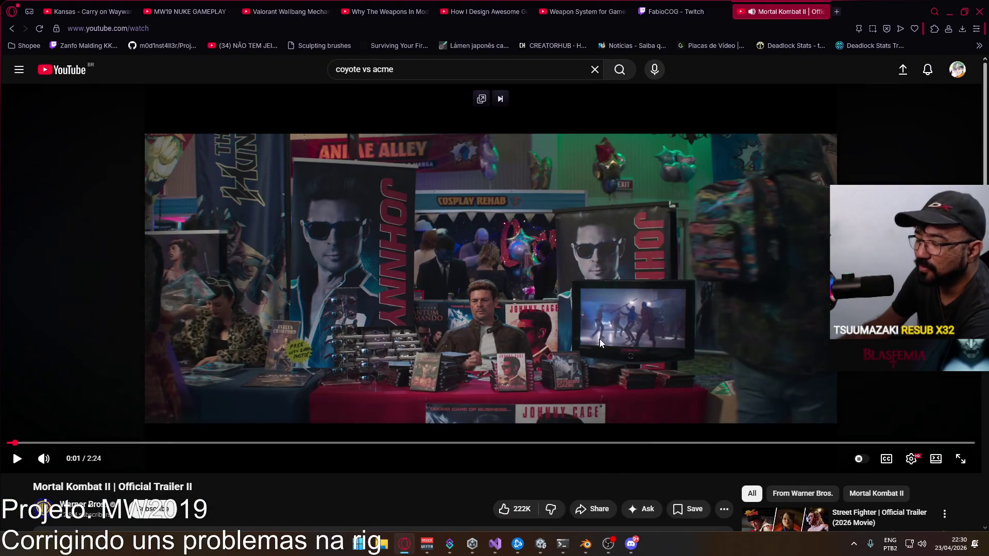
# - Open Street Fighter | Official Trailer (2026 Movie) from the sidebar
pyautogui.scroll(-4, 600, 342)
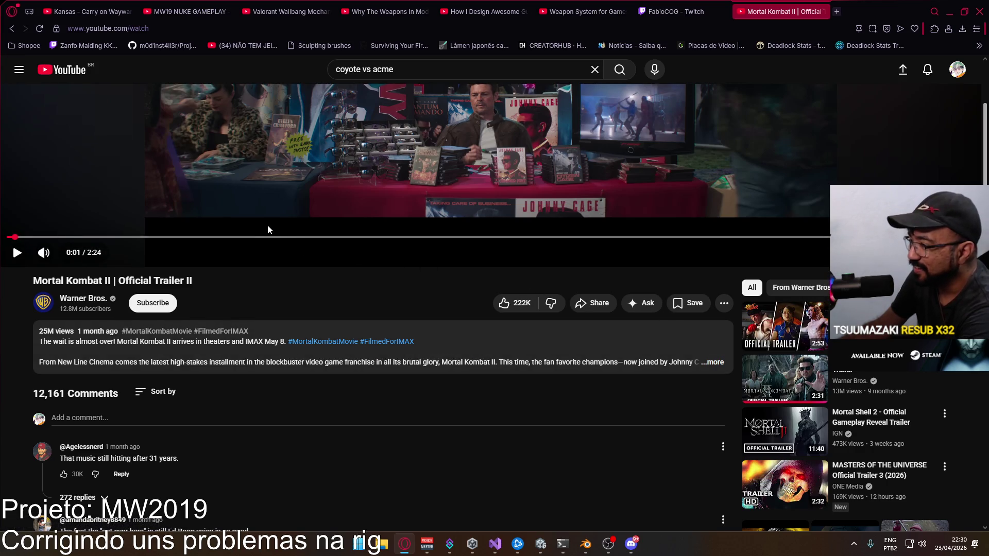
pyautogui.scroll(2, 267, 227)
pyautogui.scroll(-1, 323, 248)
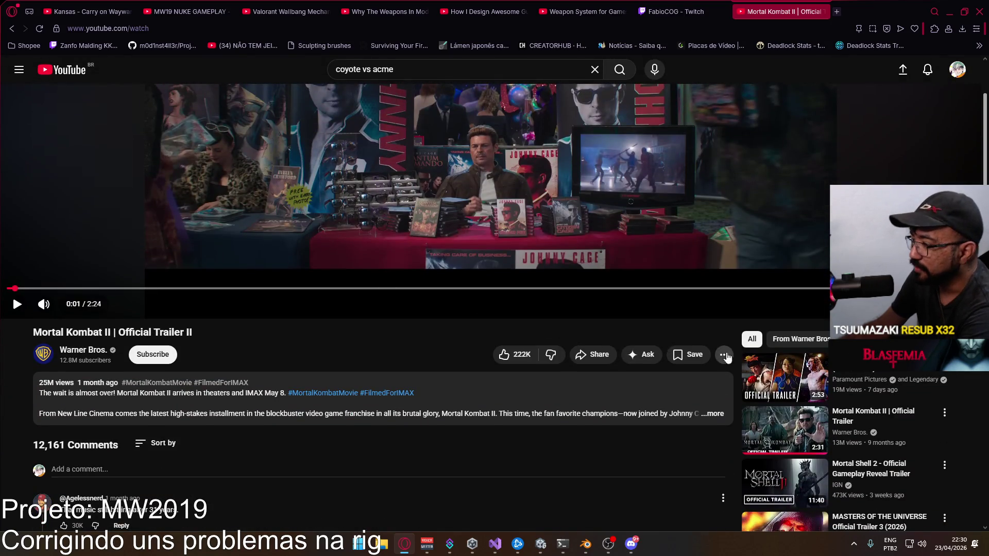
pyautogui.click(857, 373)
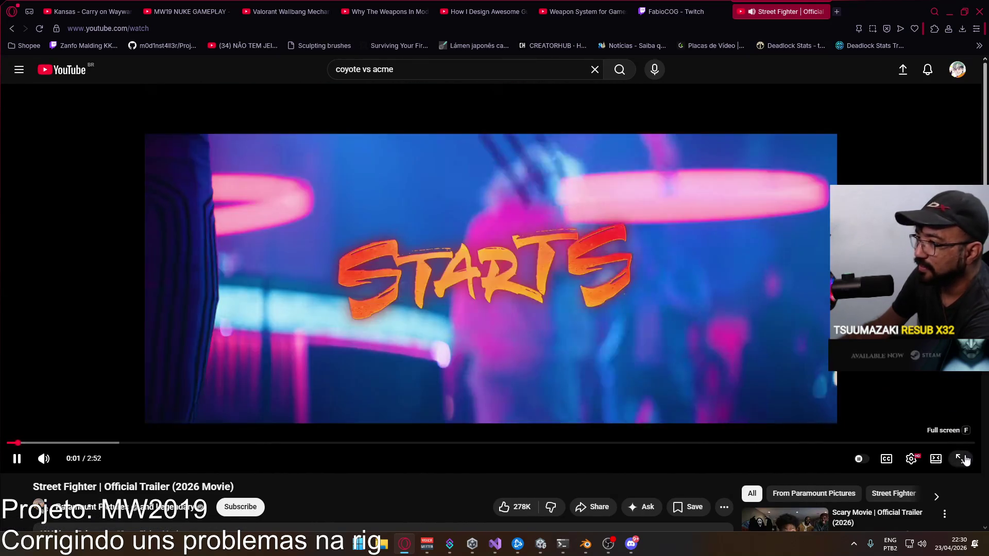
# - Watch the Street Fighter trailer in full screen until the end-screen suggestions appear
pyautogui.click(964, 460)
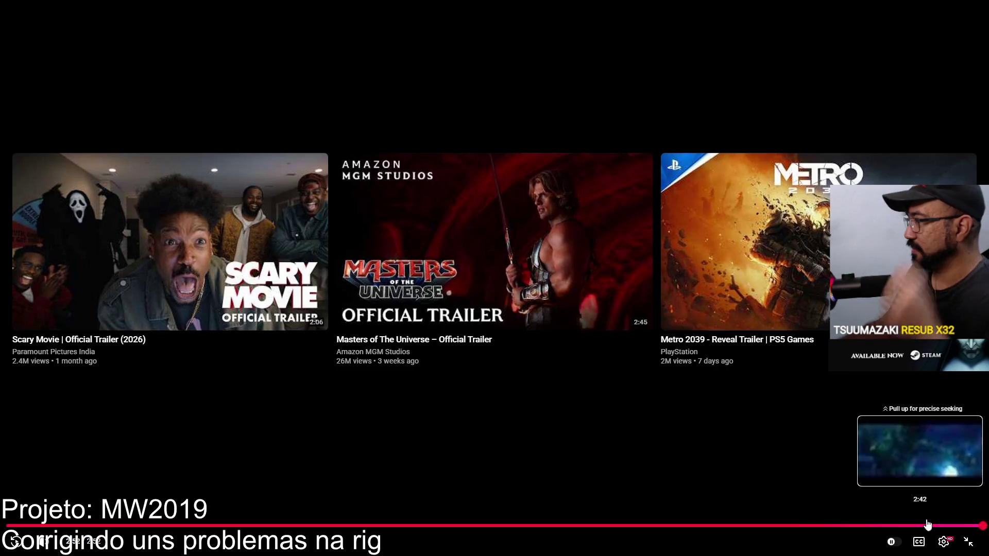
# - Leave full screen and select the old 'coyote vs acme' search text
pyautogui.click(969, 542)
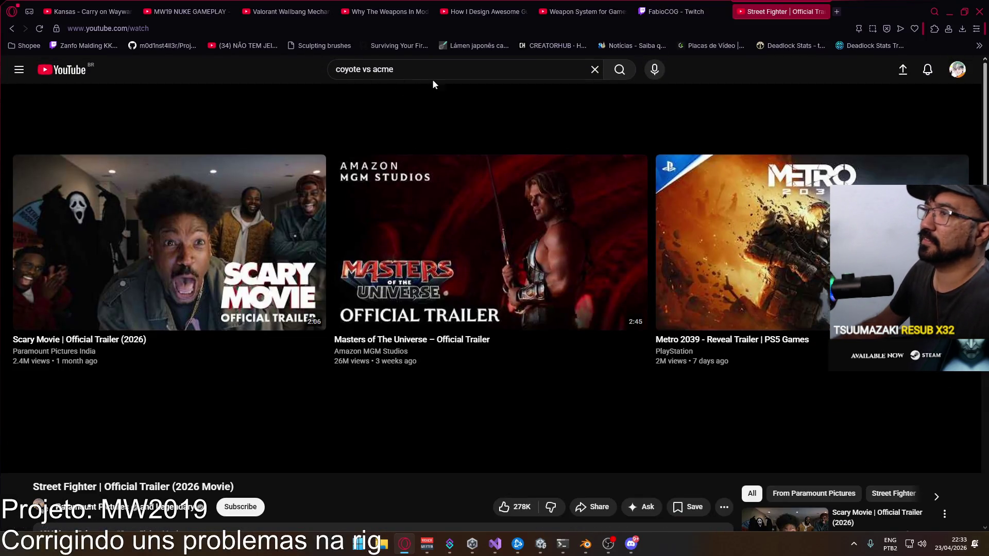
pyautogui.tripleClick(403, 69)
pyautogui.press('F11')
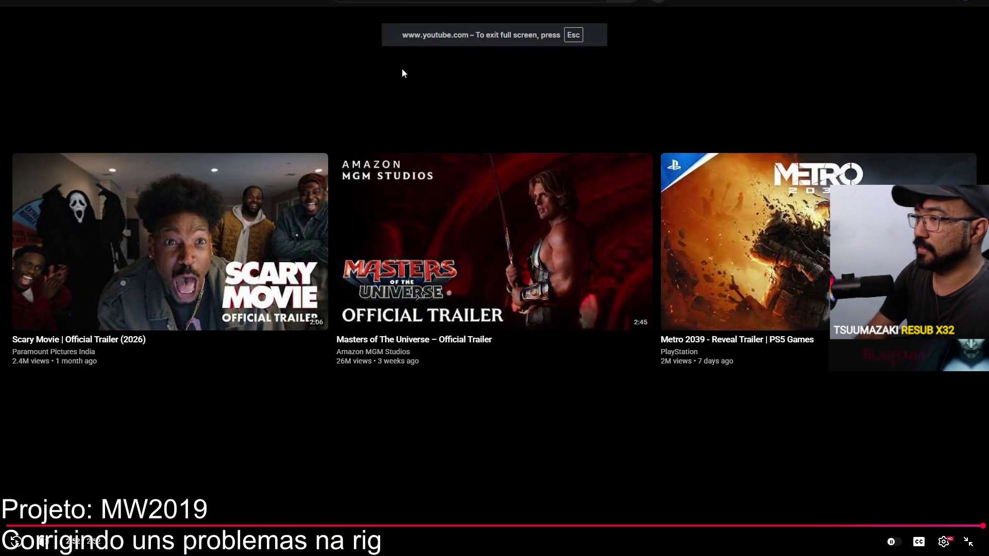
pyautogui.press('Escape')
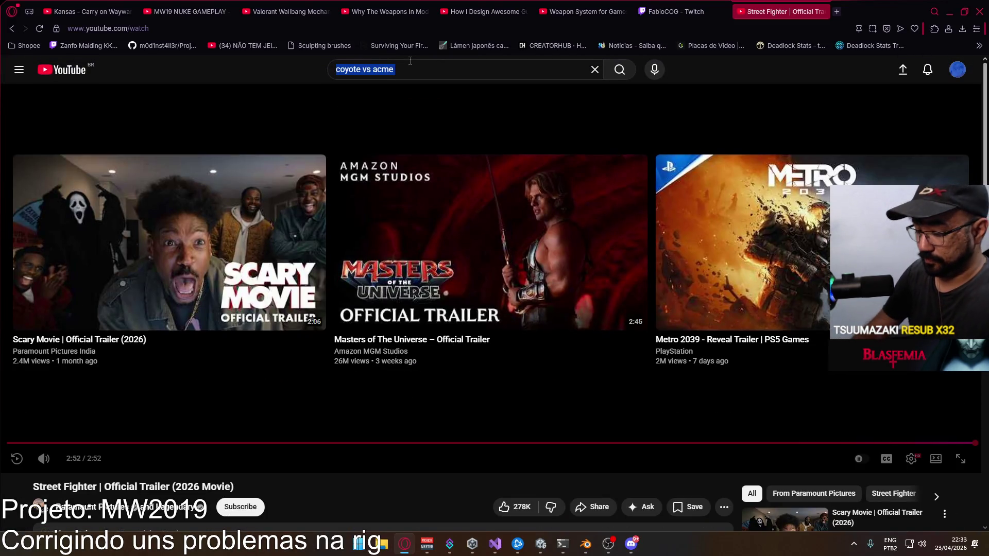
pyautogui.press('F11')
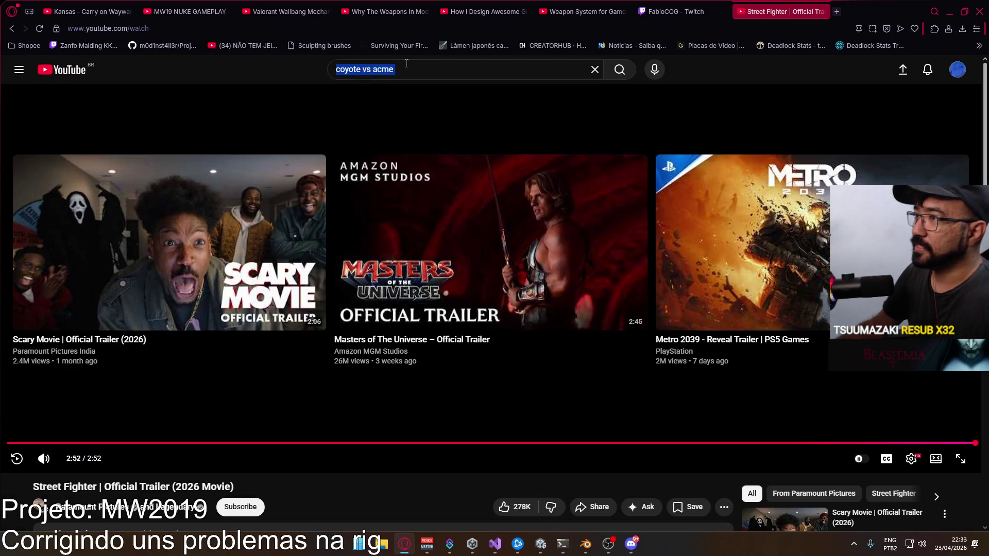
pyautogui.click(403, 69)
# - Search for 'clayface' and open Clayface | Official Teaser Trailer (2026)
pyautogui.write('clayface')
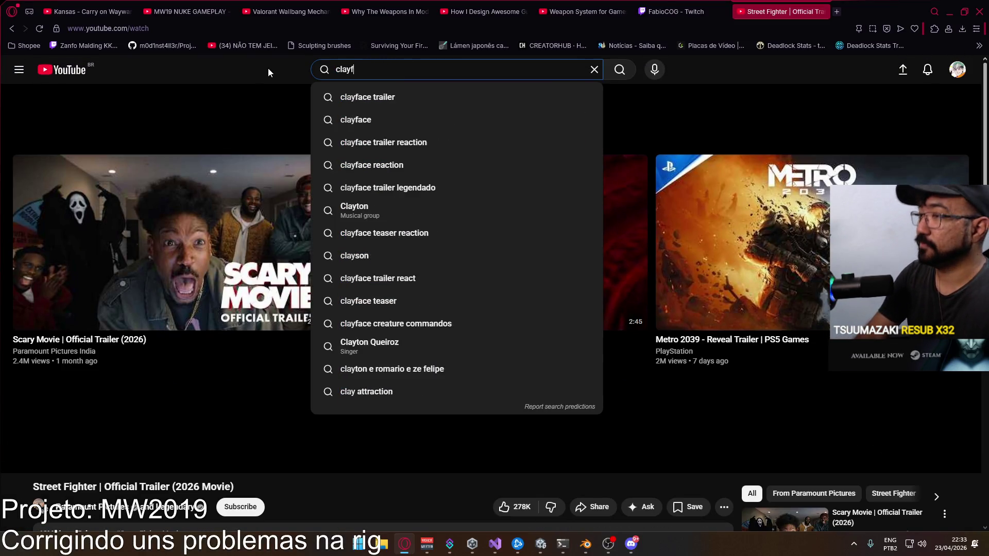
pyautogui.press('Return')
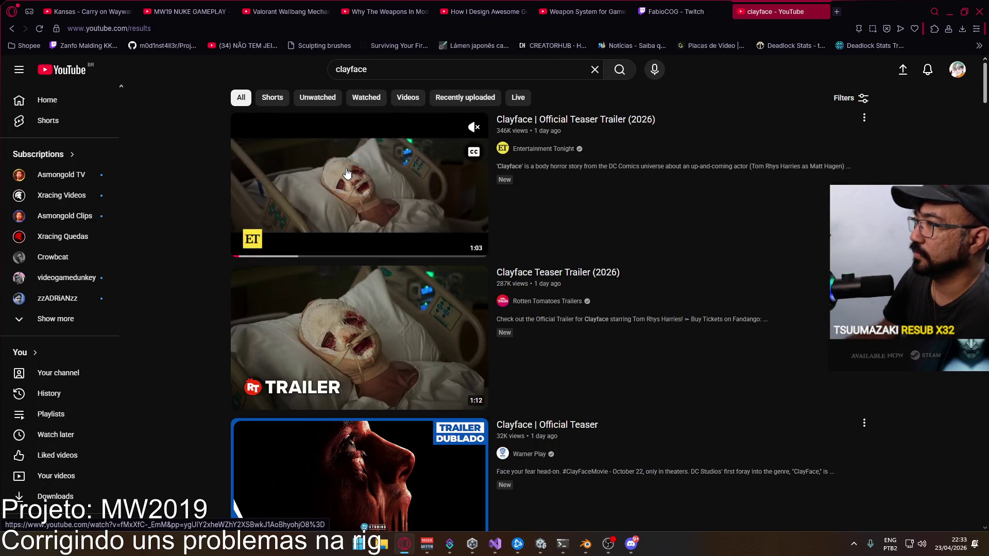
pyautogui.click(349, 158)
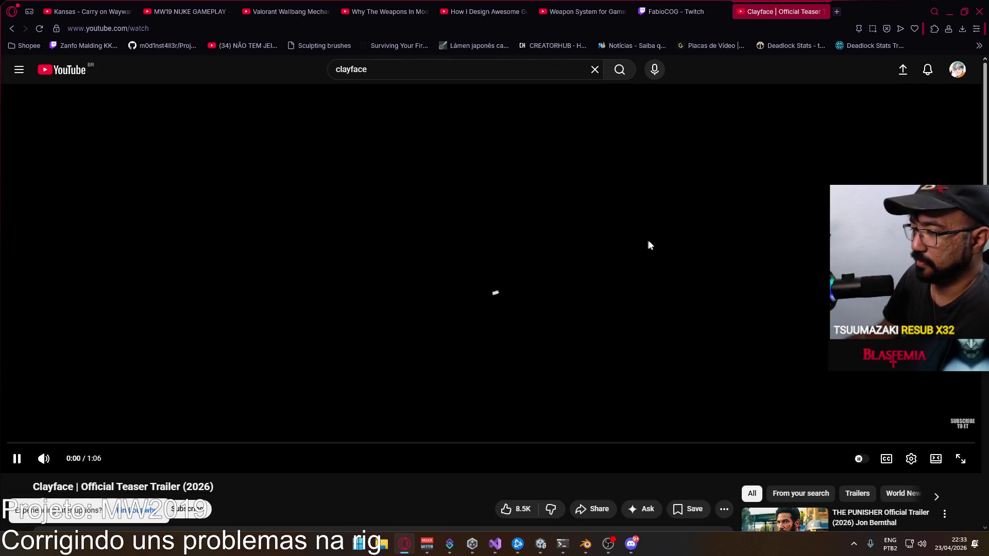
# - Watch the Clayface teaser in full screen to its end card, then exit full screen
pyautogui.scroll(-4, 649, 245)
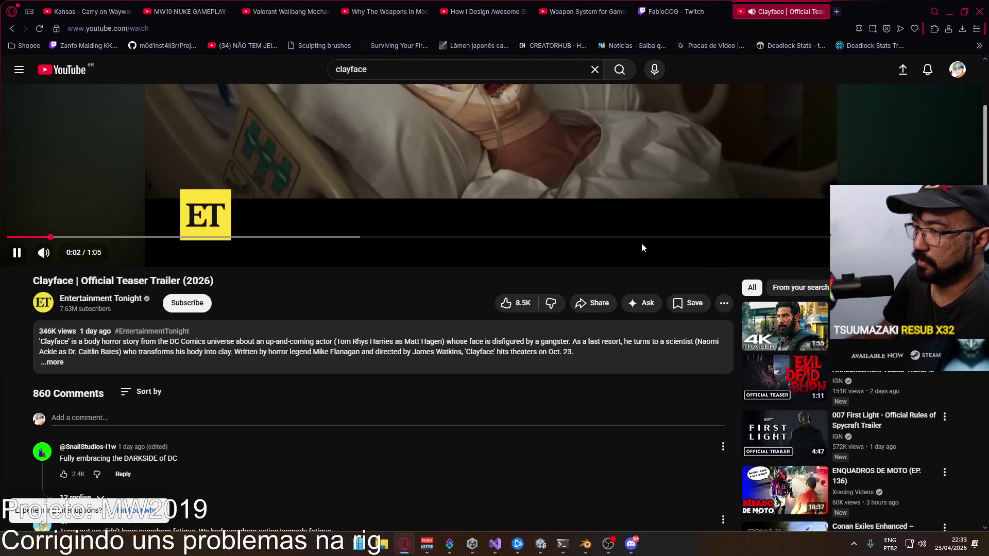
pyautogui.scroll(4, 641, 248)
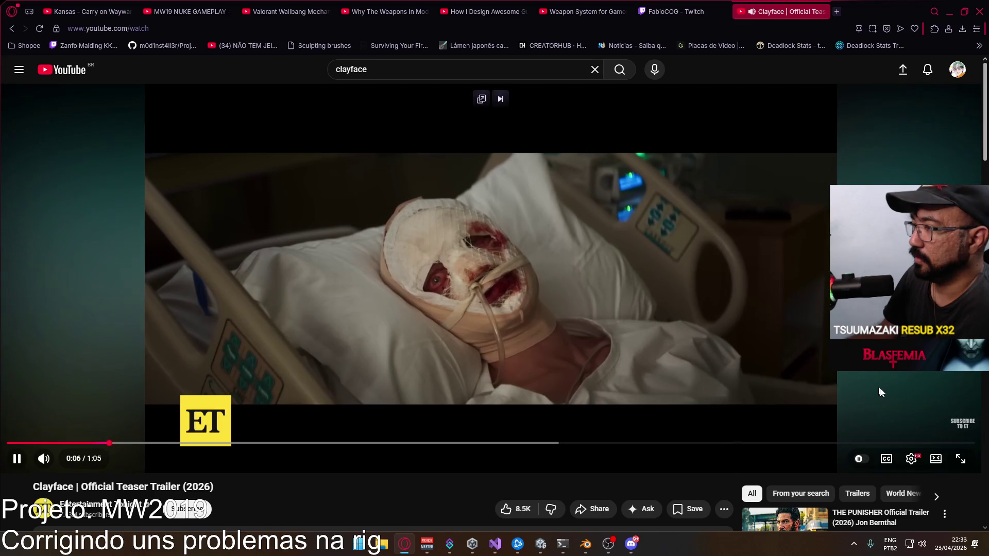
pyautogui.click(965, 458)
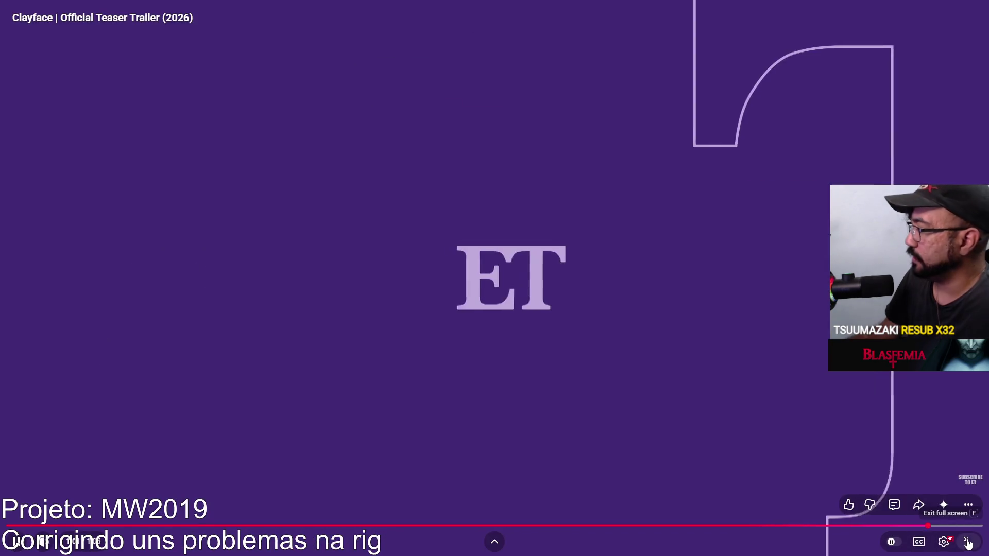
pyautogui.press('Escape')
# - Pause the Clayface trailer, close its tab and minimize the browser to reveal Blender
pyautogui.click(682, 267)
pyautogui.scroll(-2, 770, 298)
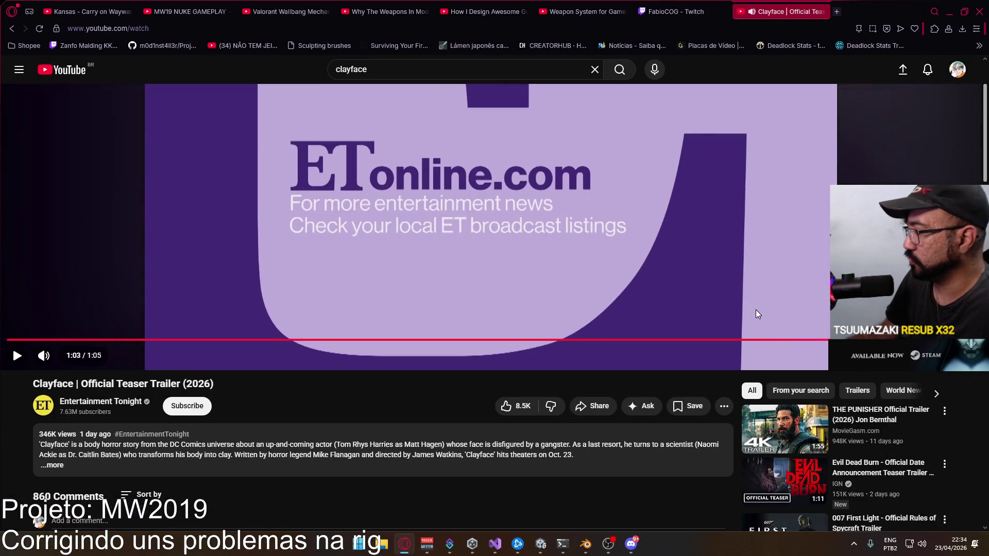
pyautogui.scroll(-3, 756, 314)
pyautogui.scroll(5, 752, 318)
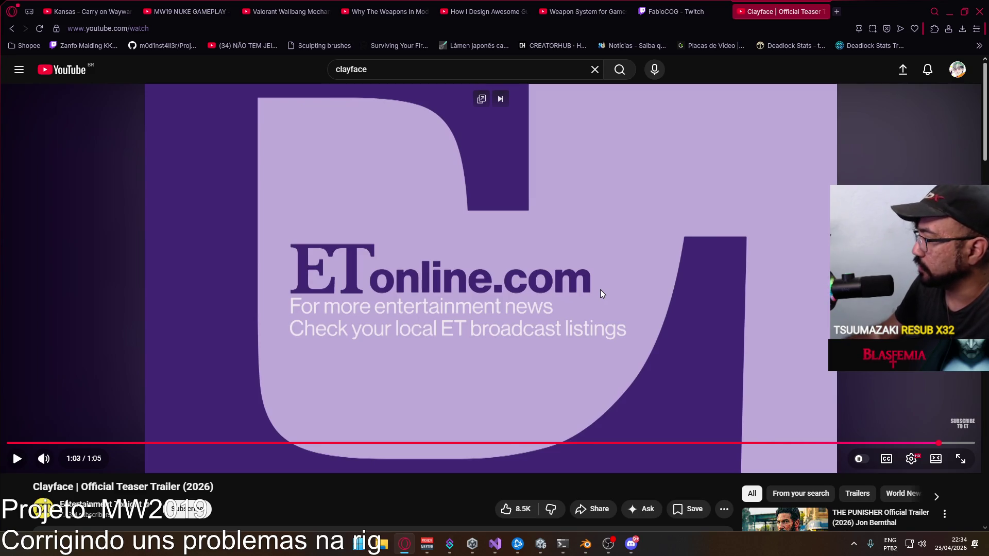
pyautogui.scroll(-3, 600, 294)
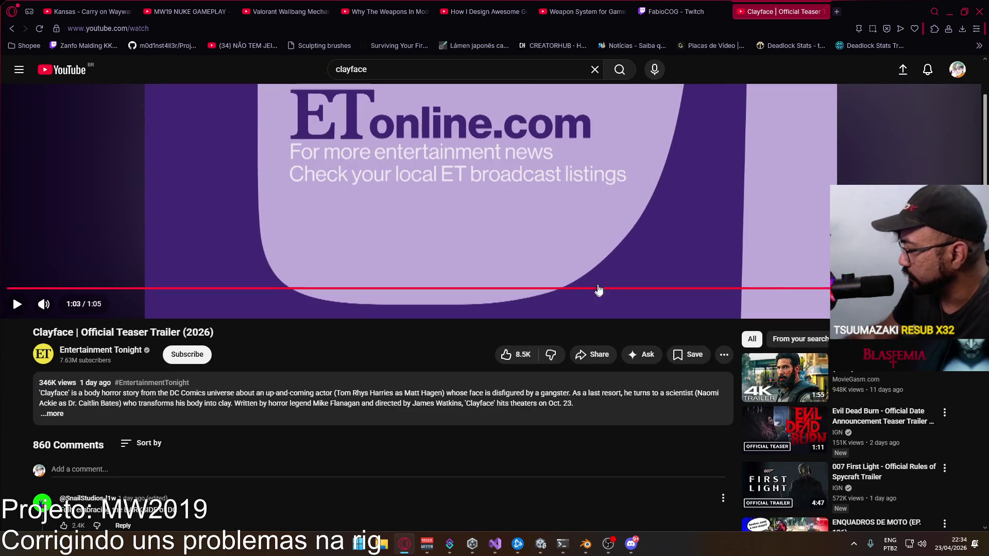
pyautogui.scroll(-2, 605, 283)
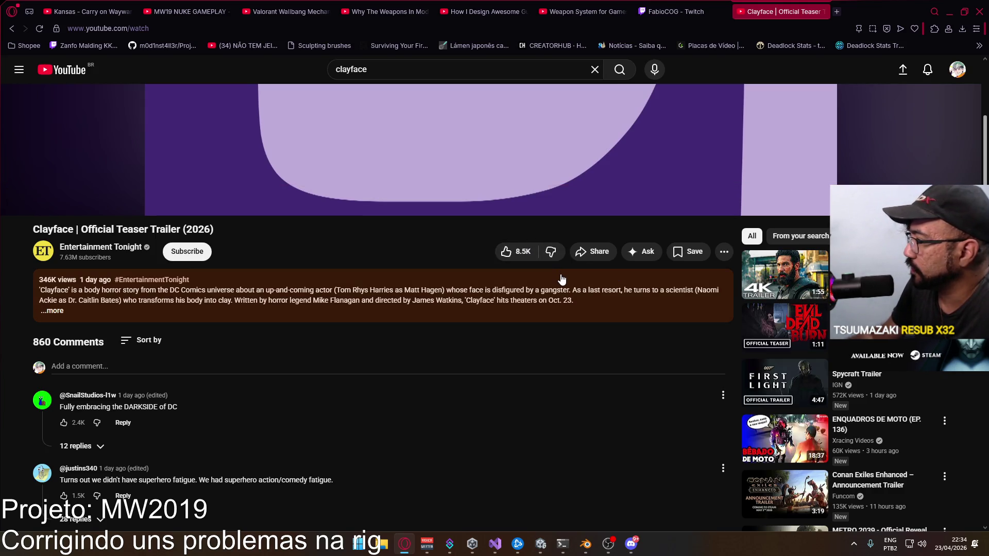
pyautogui.scroll(5, 562, 279)
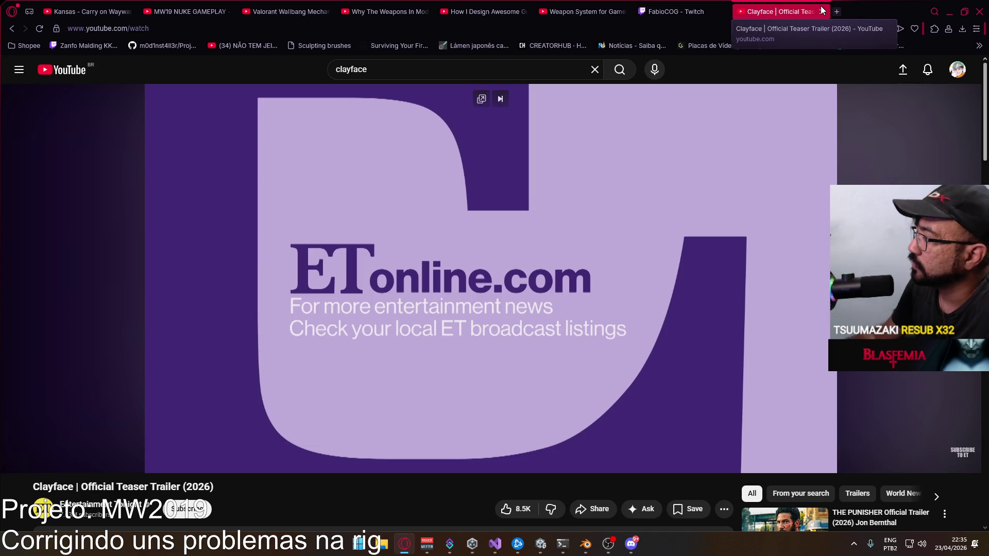
pyautogui.scroll(-2, 774, 122)
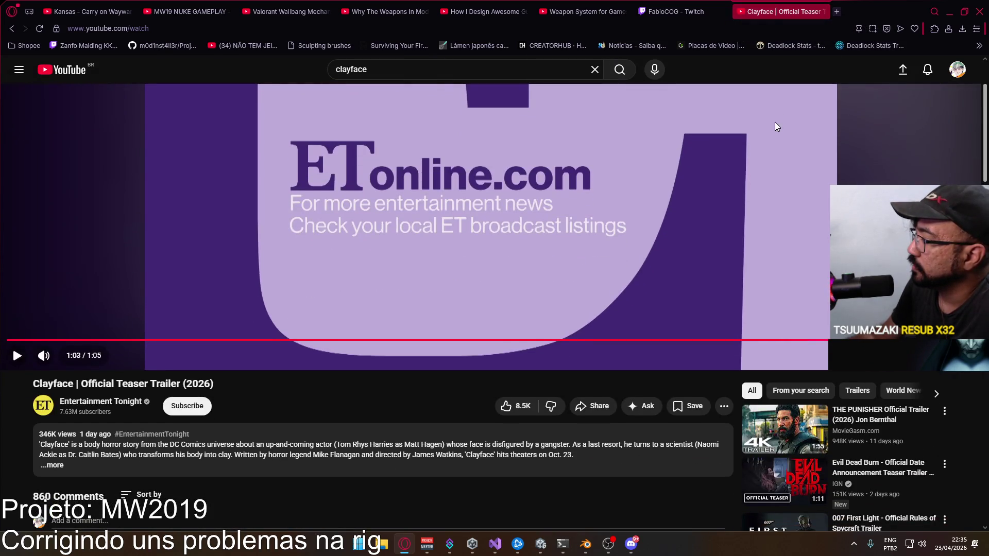
pyautogui.scroll(2, 776, 123)
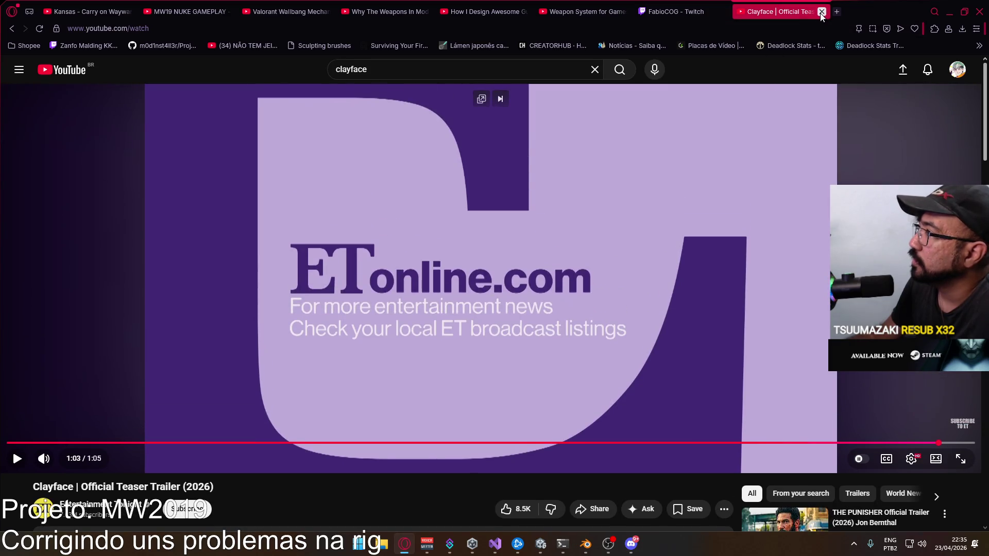
pyautogui.click(826, 11)
pyautogui.click(948, 11)
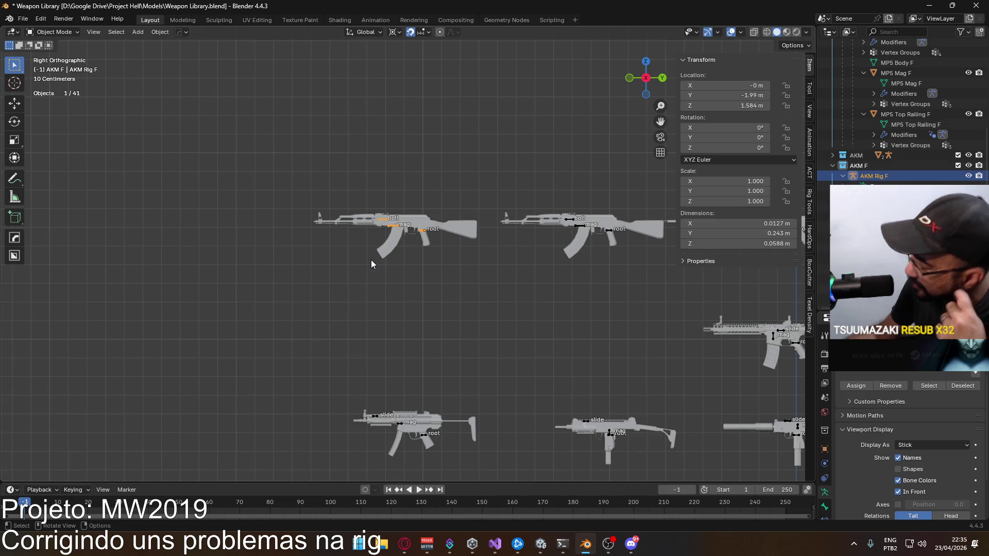
pyautogui.click(566, 225)
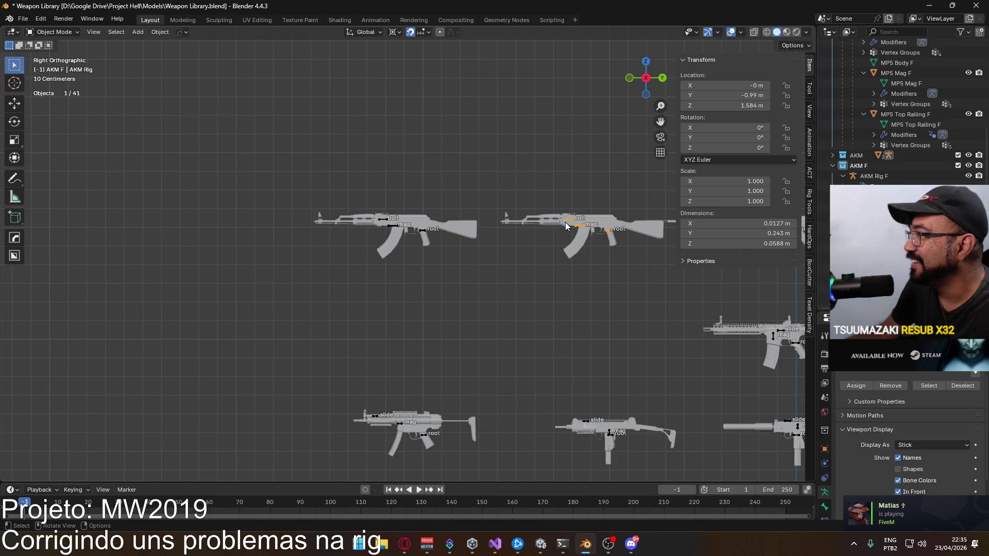
pyautogui.click(398, 226)
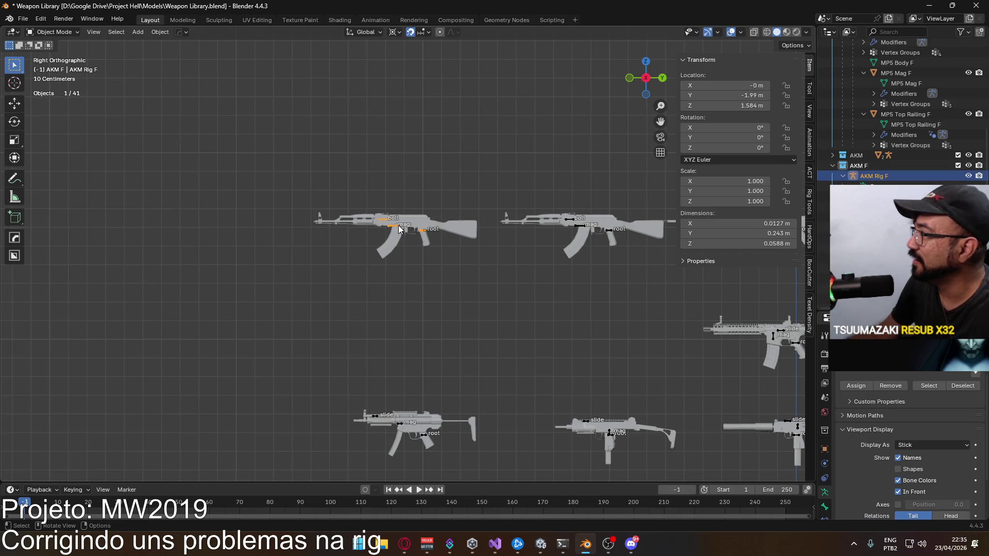
pyautogui.click(571, 222)
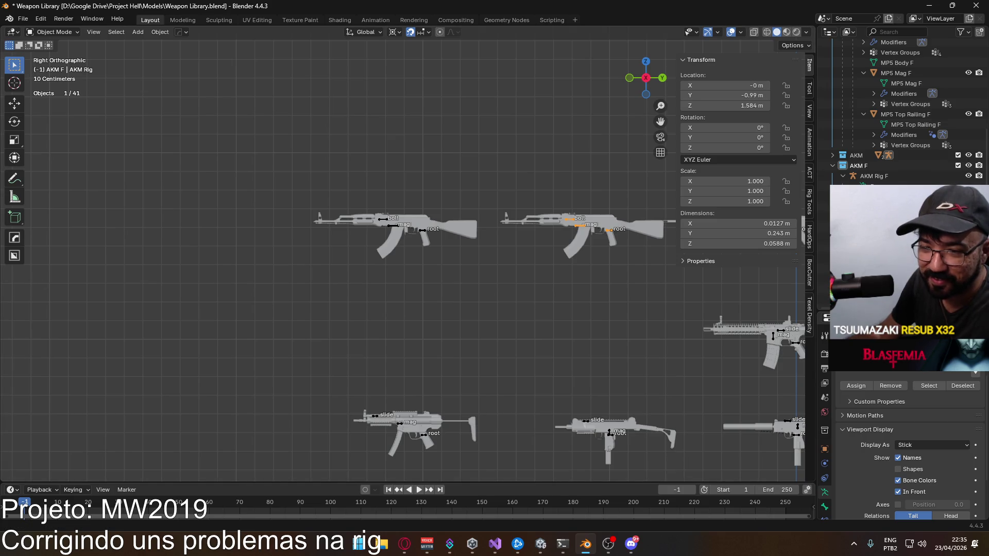
pyautogui.hotkey('alt', 'Tab')
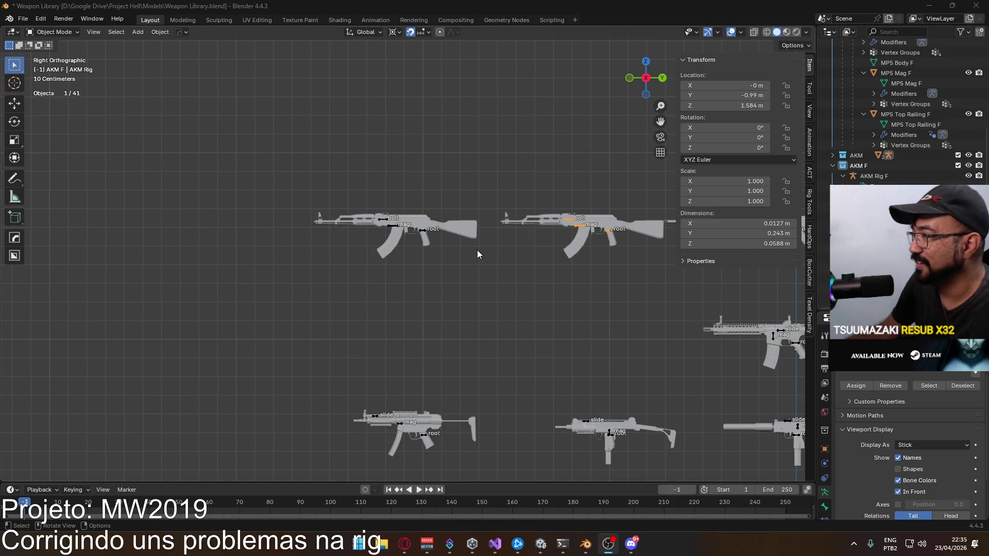
pyautogui.scroll(4, 832, 167)
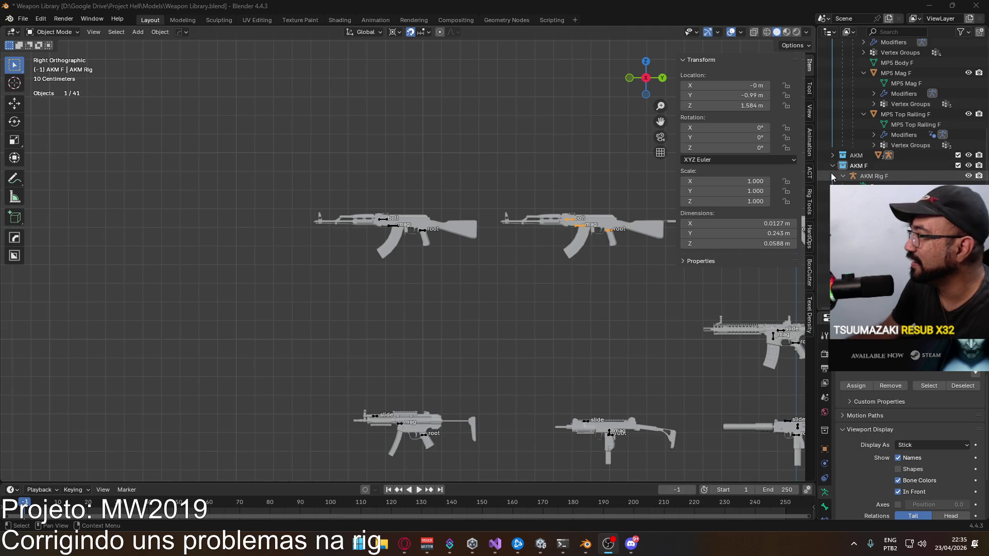
pyautogui.click(834, 196)
# - Delete Hierarchy on the duplicate AKM collection and save Weapon Library.blend
pyautogui.click(824, 206)
pyautogui.rightClick(824, 206)
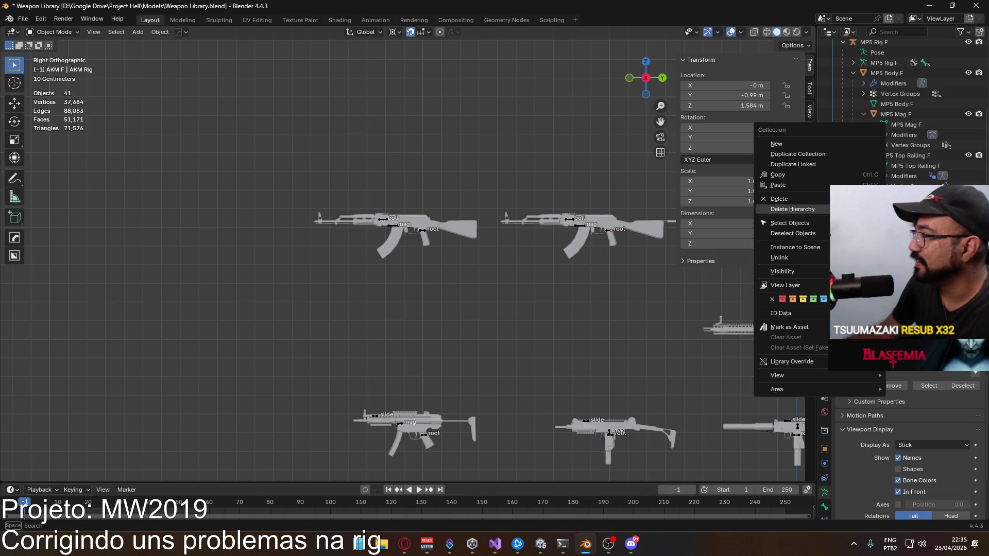
pyautogui.rightClick(824, 206)
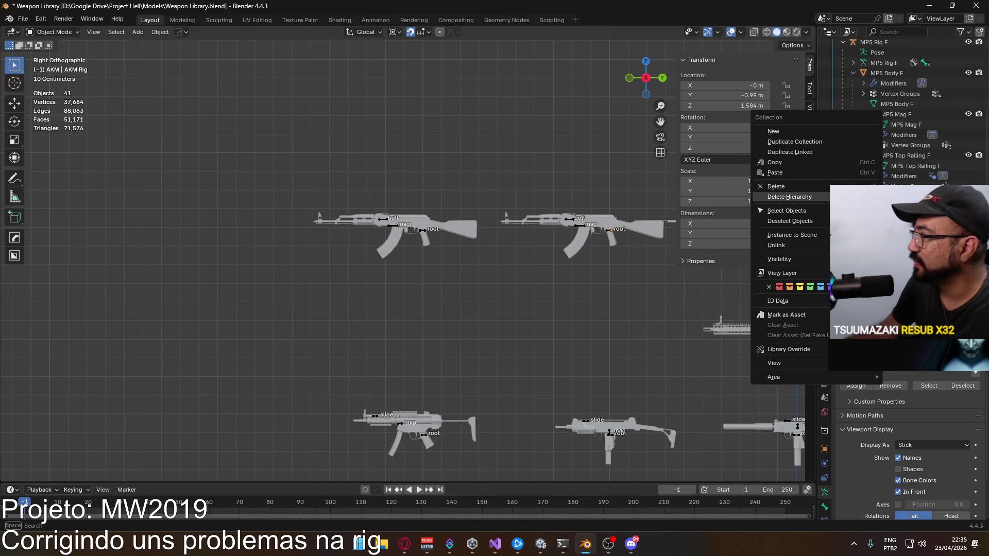
pyautogui.click(806, 194)
pyautogui.scroll(5, 906, 114)
pyautogui.hotkey('ctrl', 's')
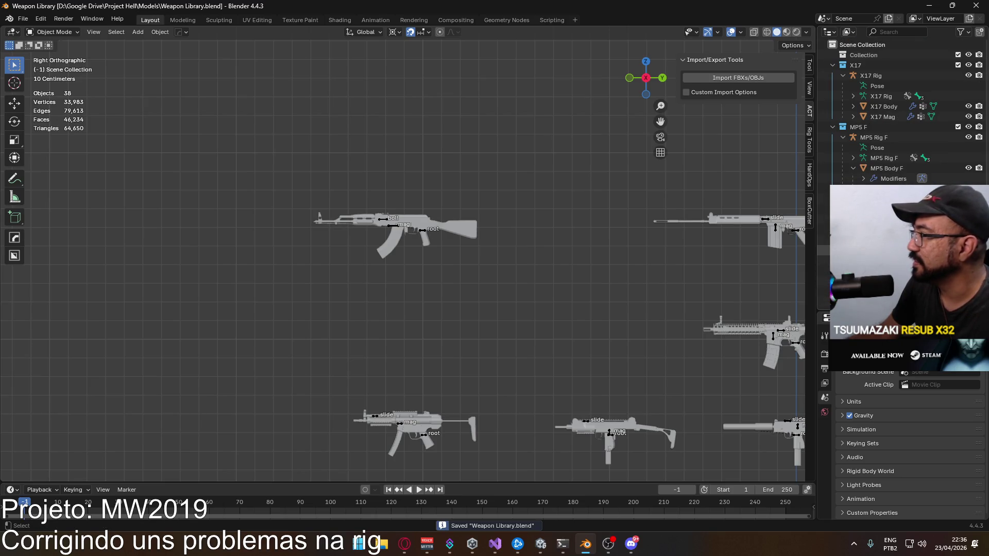
# - Begin renaming the AKM F collection in the Outliner
pyautogui.scroll(-4, 907, 113)
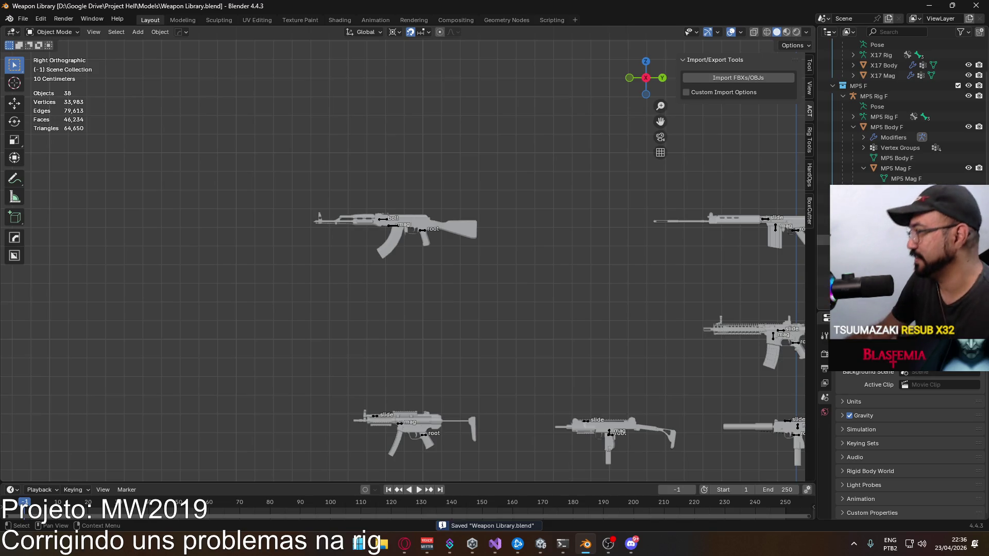
pyautogui.scroll(-2, 907, 113)
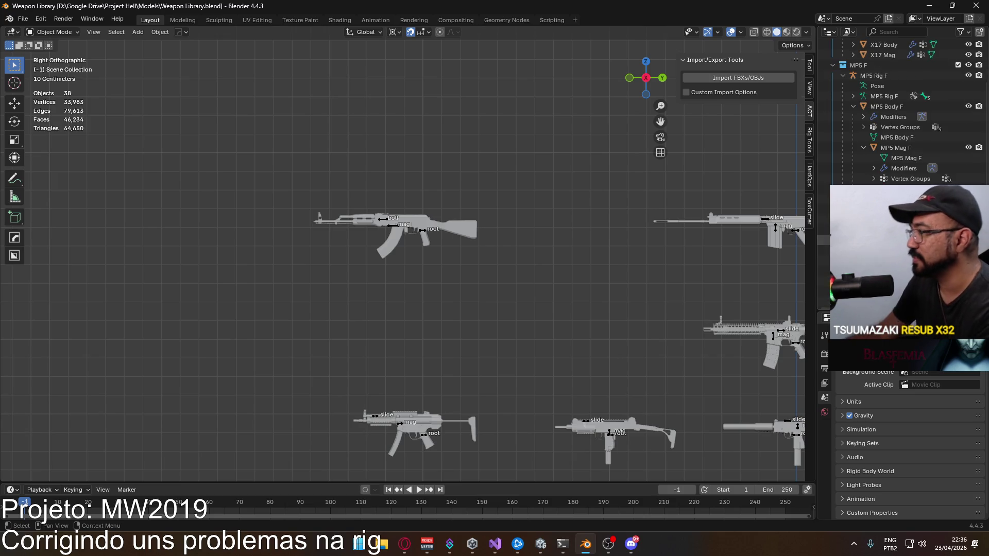
pyautogui.doubleClick(858, 229)
pyautogui.scroll(-5, 857, 229)
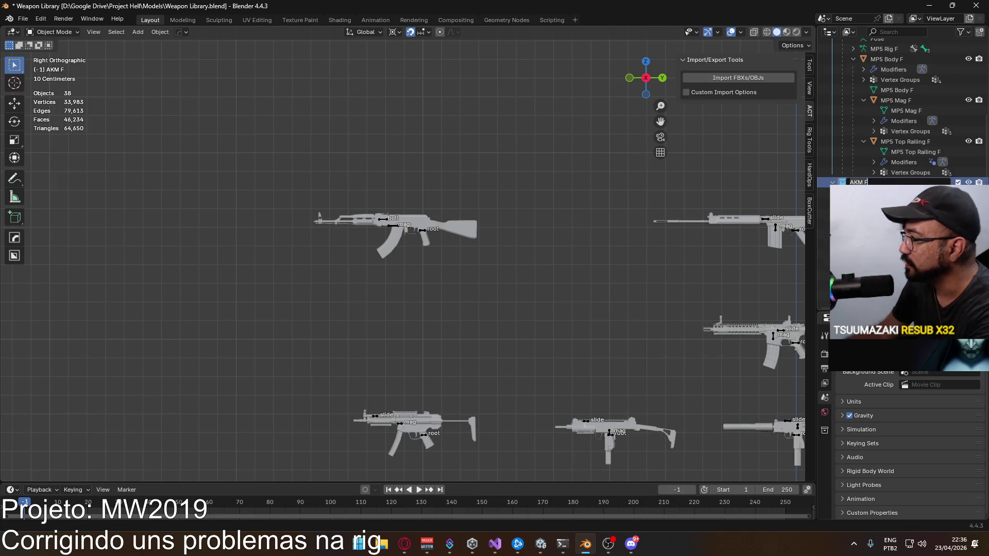
# - Rename the collection to AKM and its rig to AKM Rig
pyautogui.click(876, 193)
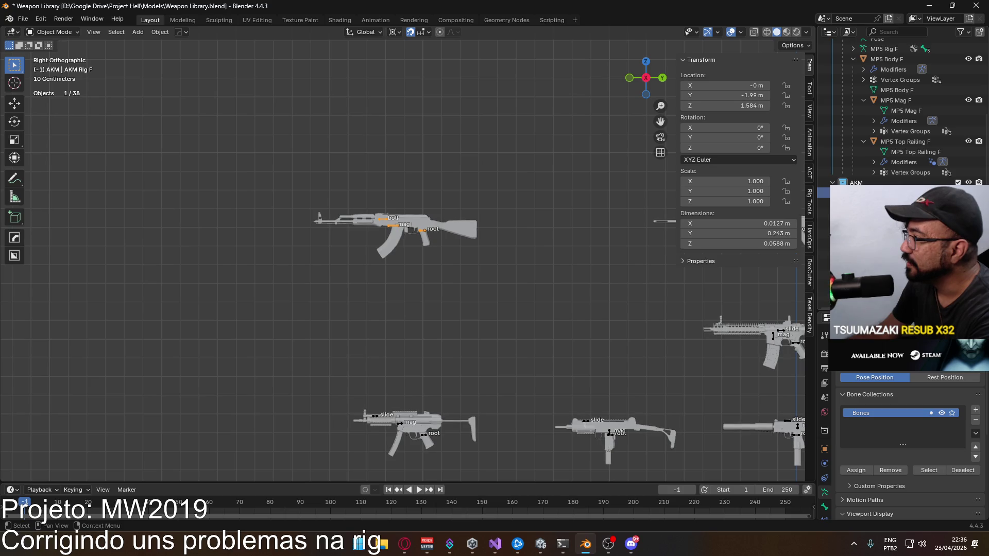
pyautogui.press('Return')
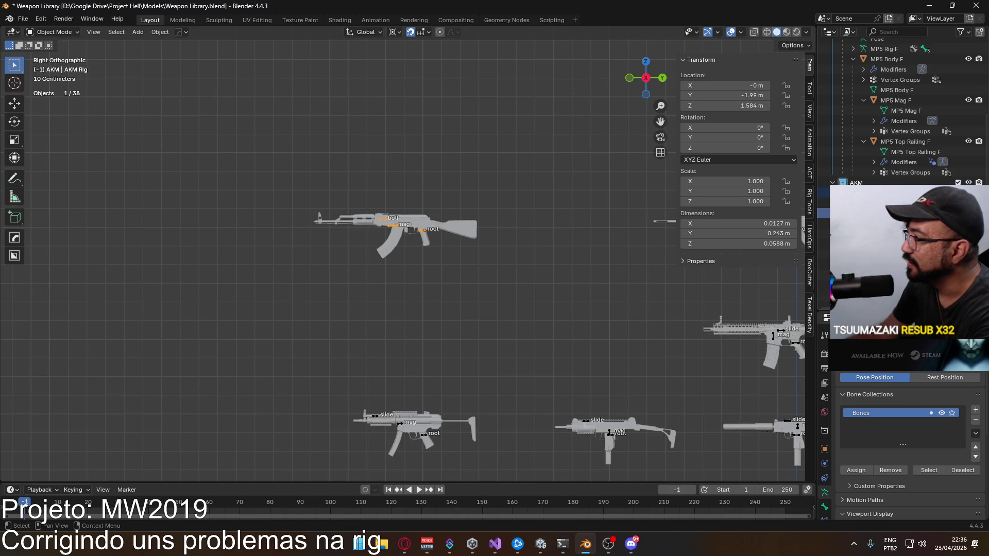
pyautogui.press('Return')
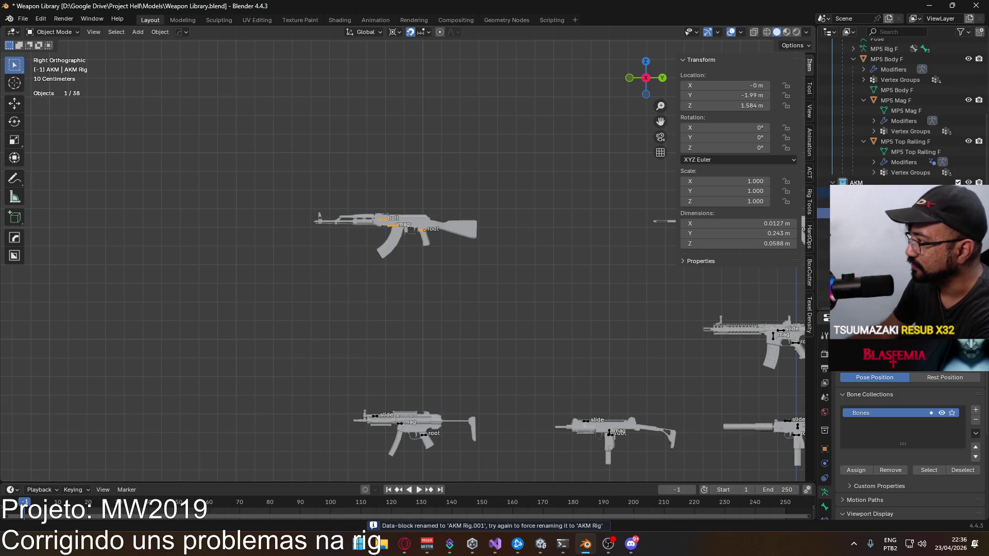
pyautogui.press('Return')
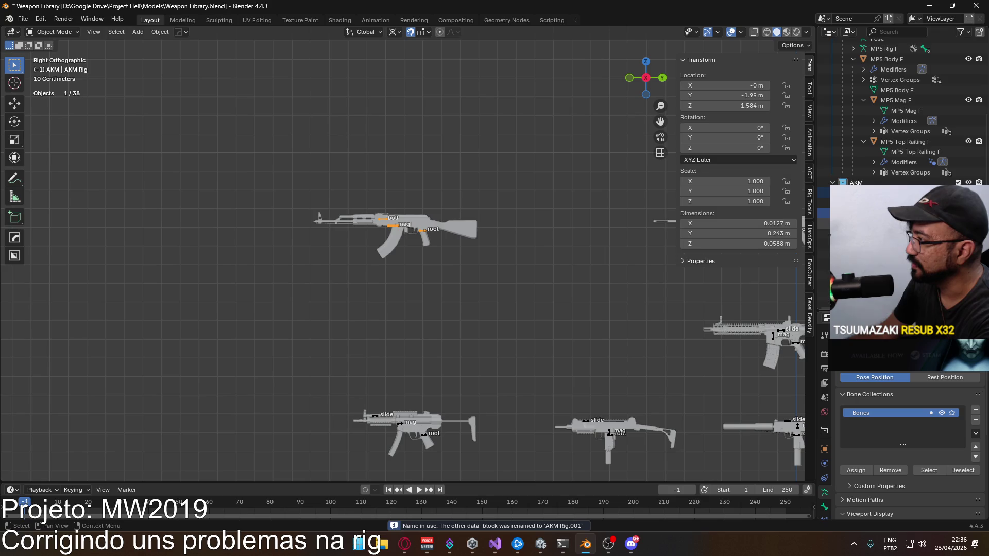
# - Rename AKM Body F and AKM Mag F to AKM Body and AKM Mag
pyautogui.doubleClick(884, 182)
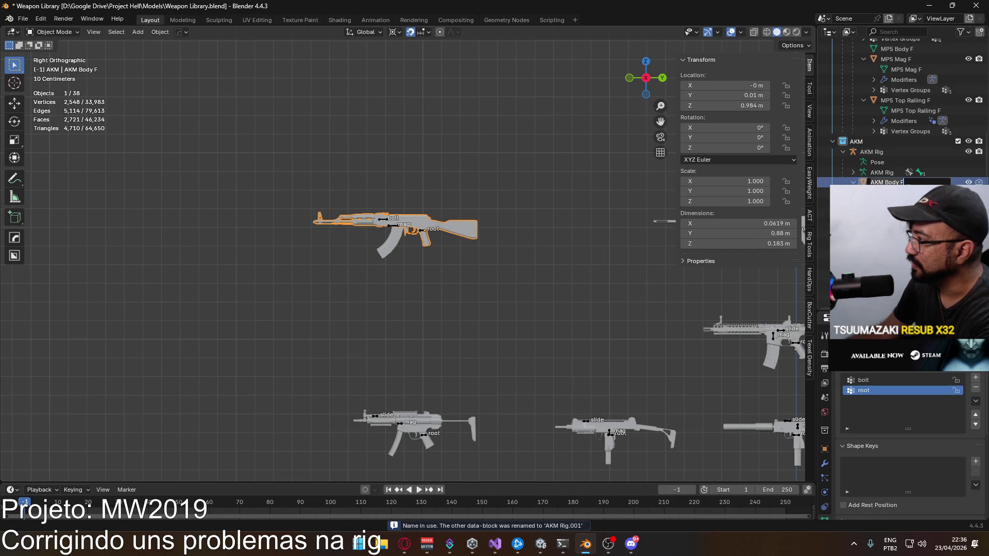
pyautogui.press('BackSpace')
pyautogui.press('BackSpace')
pyautogui.press('Return')
pyautogui.click(389, 245)
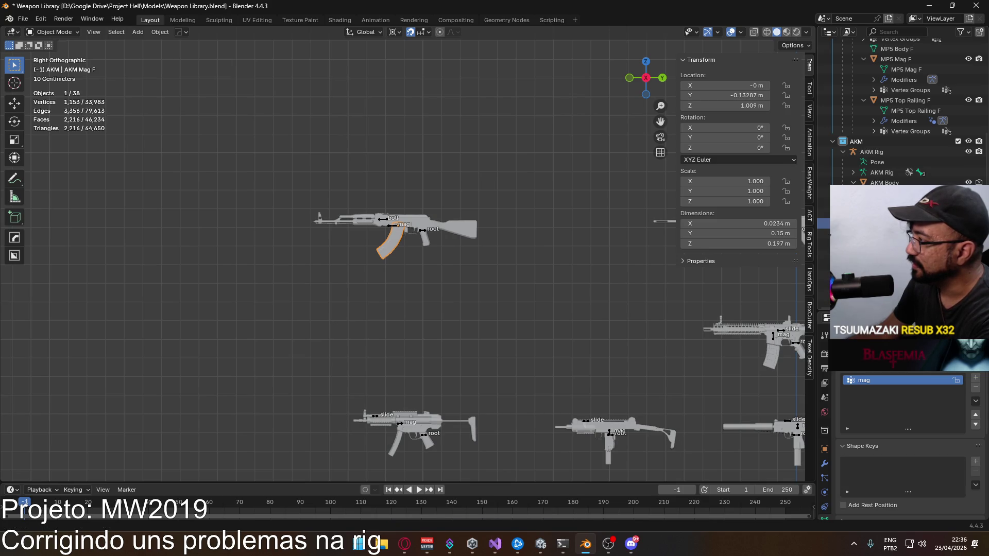
pyautogui.press('BackSpace')
pyautogui.press('BackSpace')
pyautogui.press('Return')
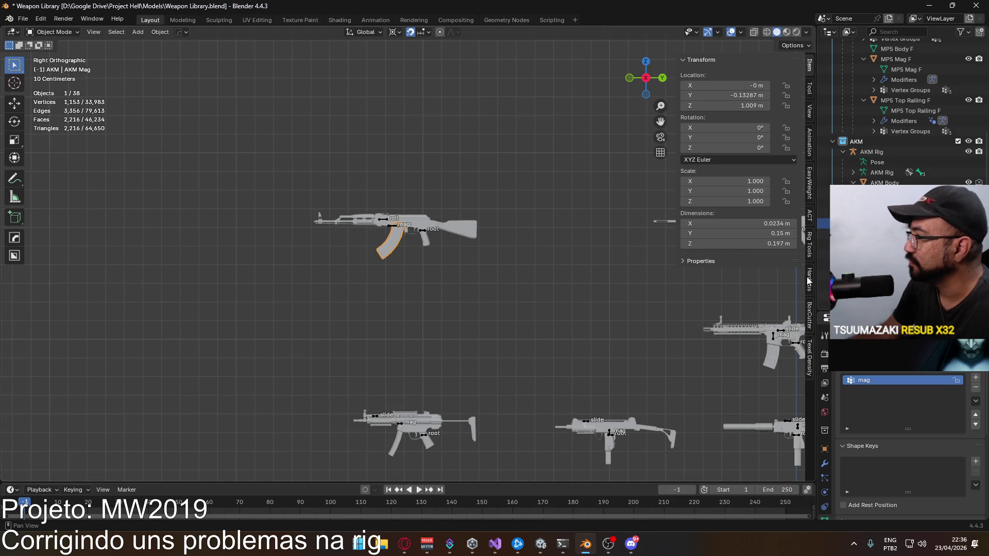
# - Select the AKM Rig, AKM Body and AKM Mag in the Outliner
pyautogui.click(810, 217)
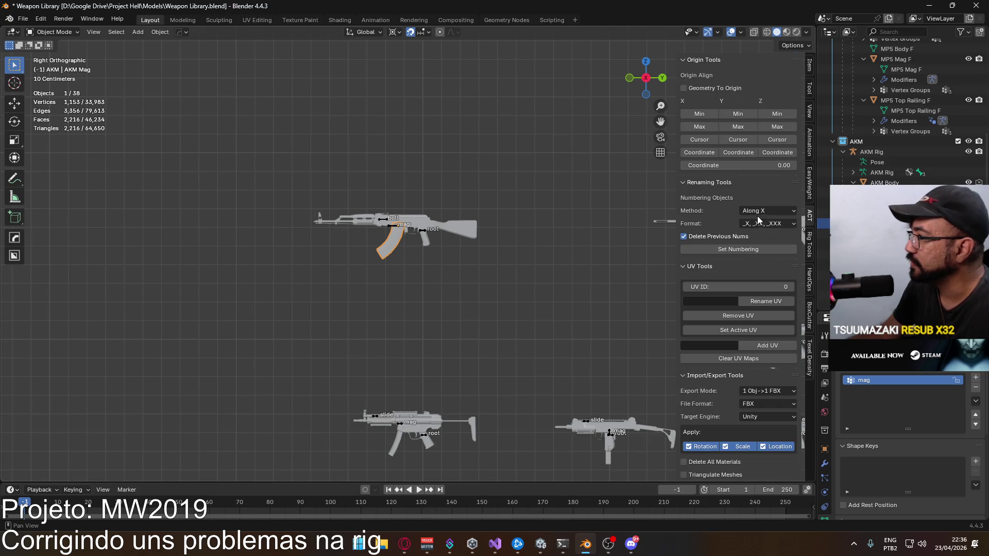
pyautogui.click(875, 152)
pyautogui.keyDown('ctrl'); pyautogui.click(883, 183); pyautogui.keyUp('ctrl')
pyautogui.keyDown('ctrl'); pyautogui.click(885, 224); pyautogui.keyUp('ctrl')
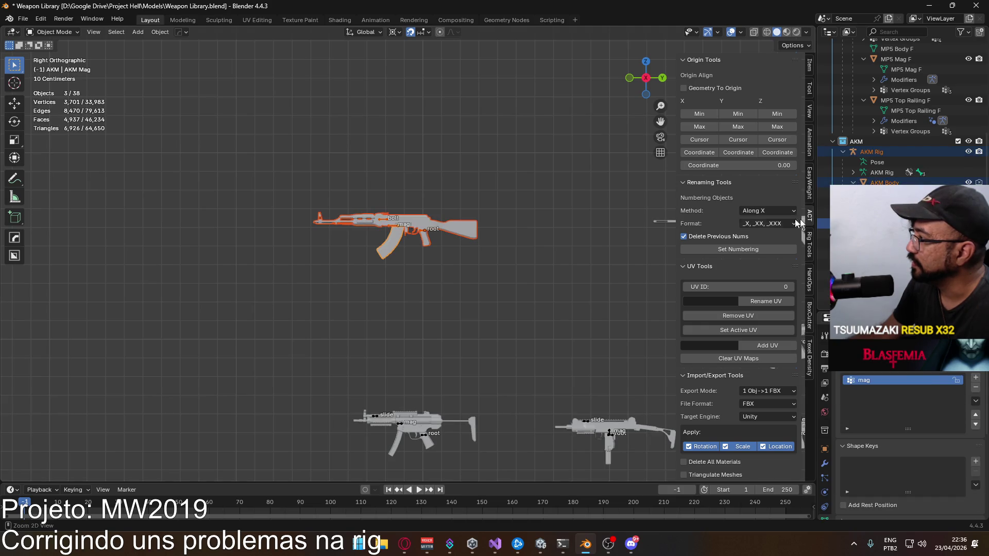
pyautogui.scroll(-15, 764, 240)
pyautogui.scroll(-1, 768, 304)
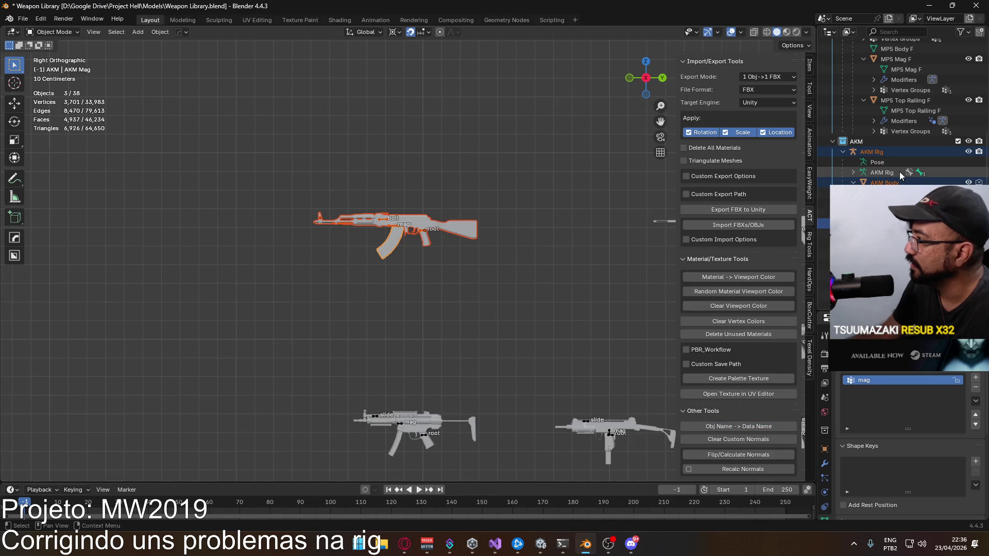
# - Rename the AKM Body and AKM Mag mesh data to their object names, then save Weapon Library.blend
pyautogui.click(886, 183)
pyautogui.click(824, 213)
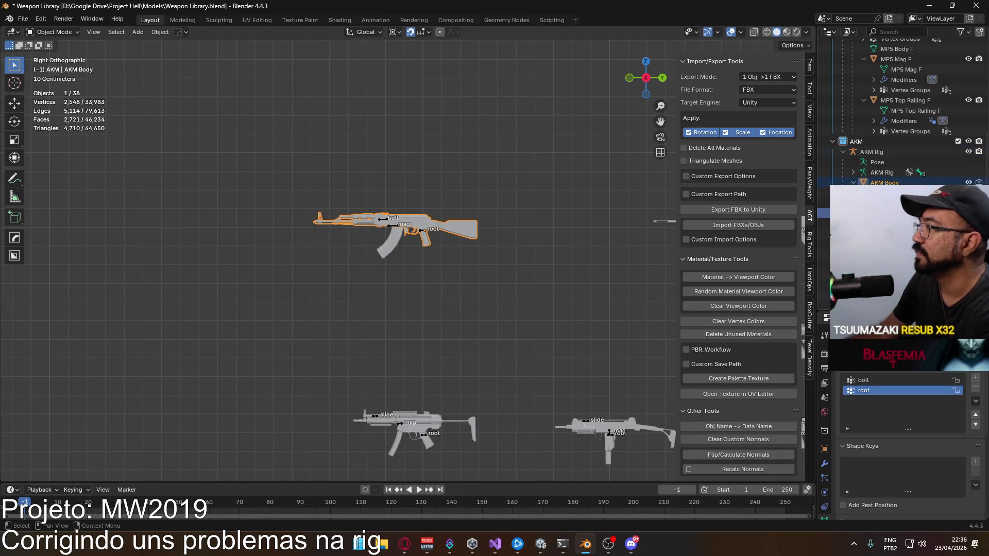
pyautogui.press('Return')
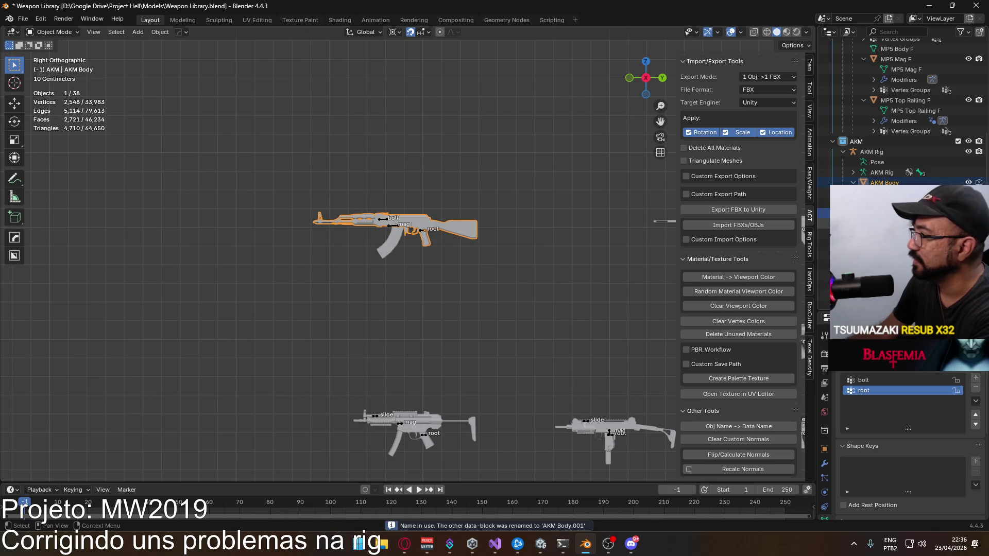
pyautogui.click(886, 233)
pyautogui.scroll(-2, 901, 128)
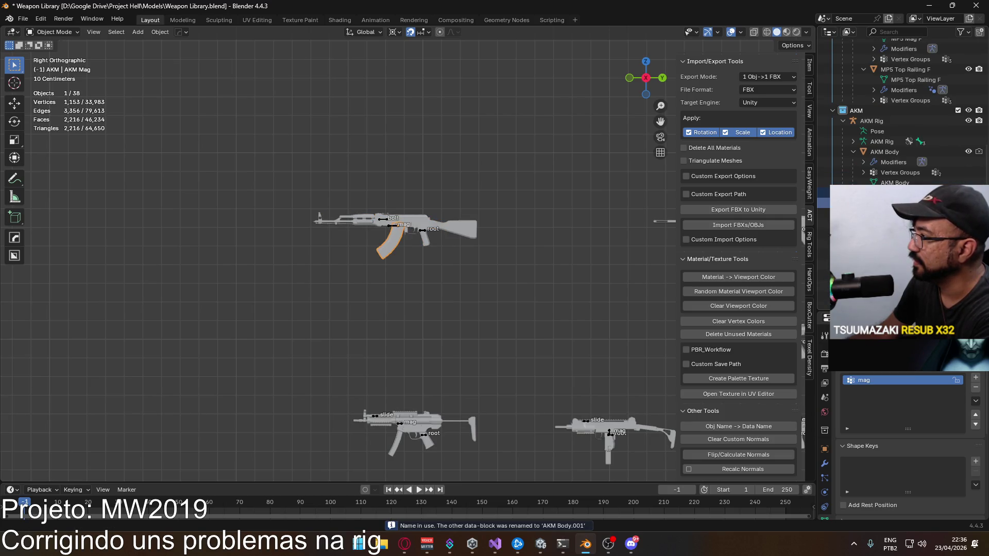
pyautogui.press('Return')
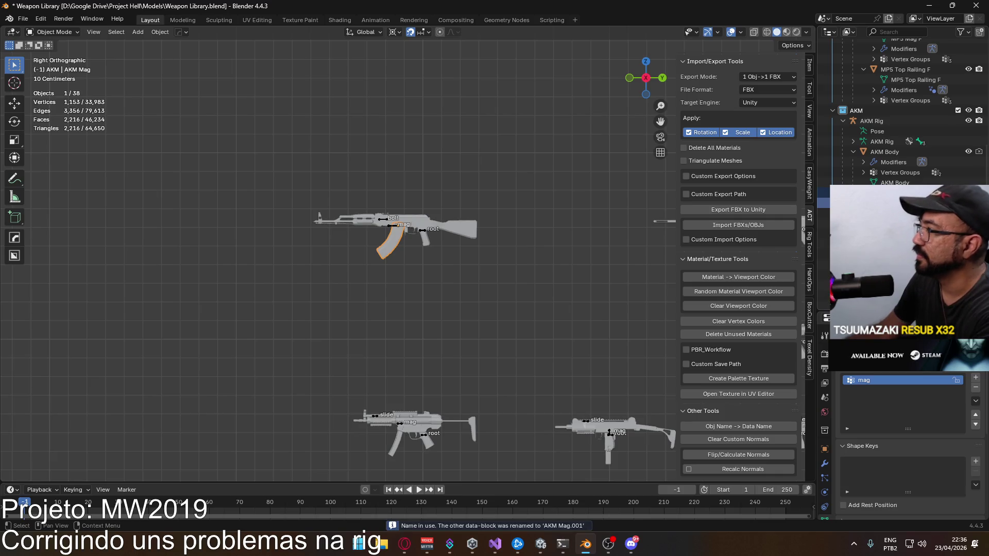
pyautogui.hotkey('ctrl', 's')
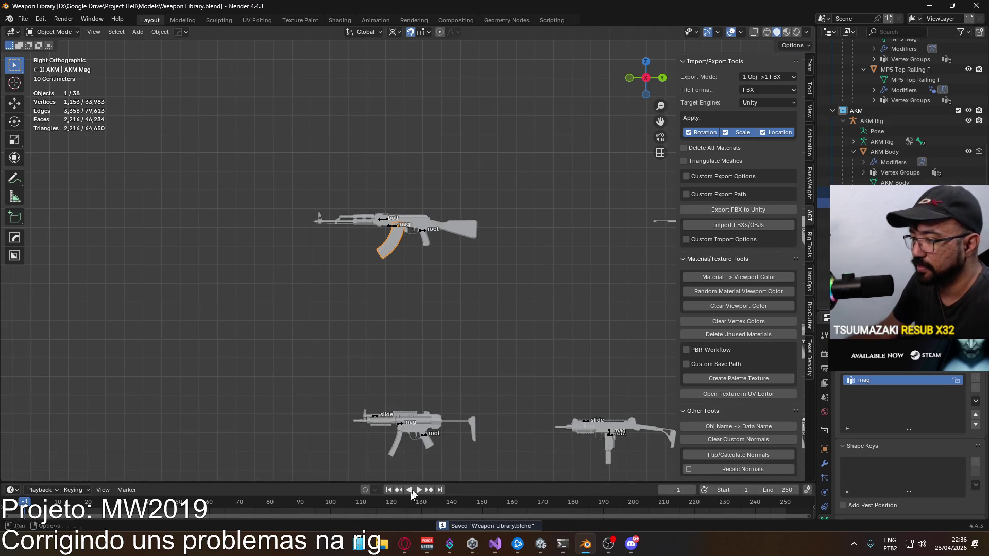
pyautogui.click(382, 544)
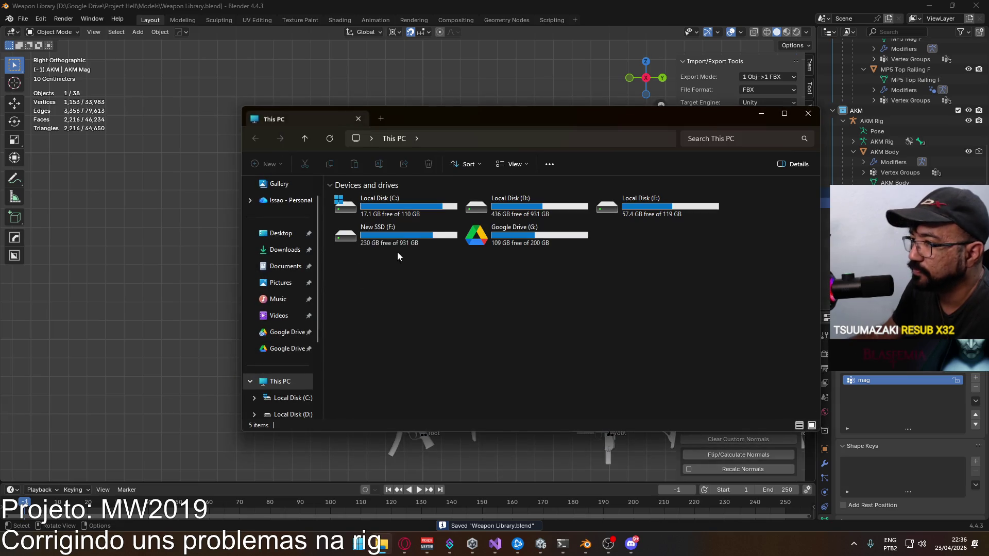
# - Browse to D: > Google Drive > Project Hell > Models and open Weapon Library.blend
pyautogui.doubleClick(515, 206)
pyautogui.doubleClick(367, 311)
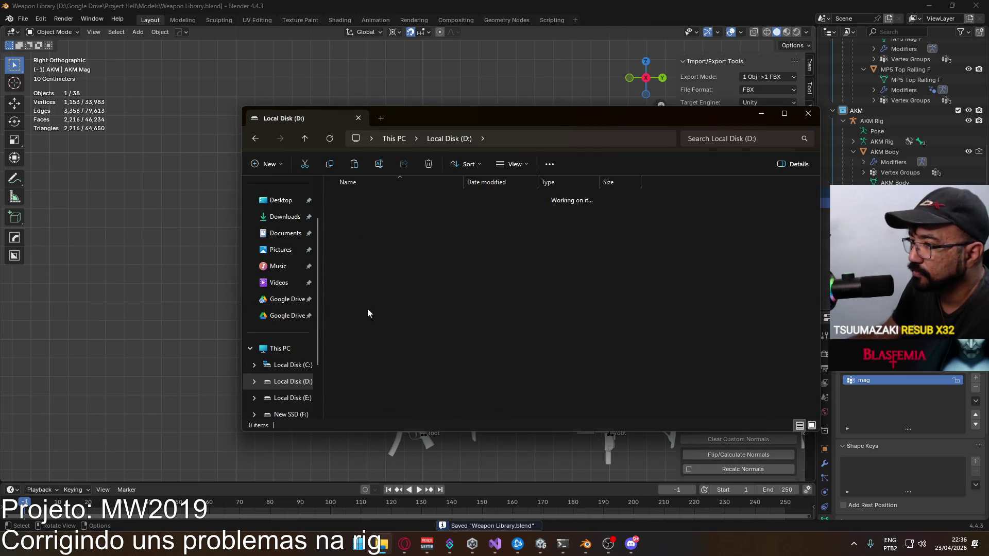
pyautogui.doubleClick(391, 297)
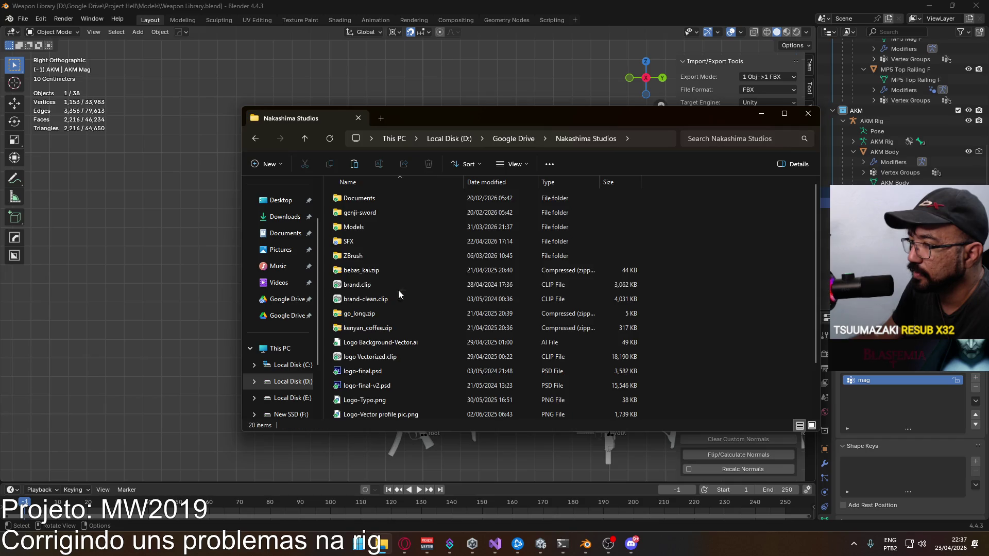
pyautogui.hotkey('alt', 'Left')
pyautogui.scroll(-3, 402, 253)
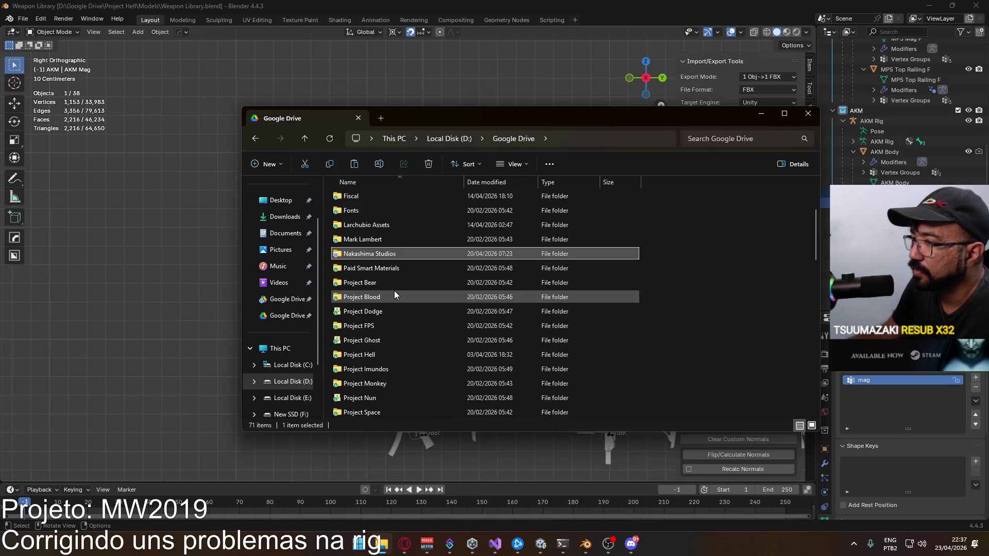
pyautogui.scroll(-1, 394, 285)
pyautogui.doubleClick(393, 312)
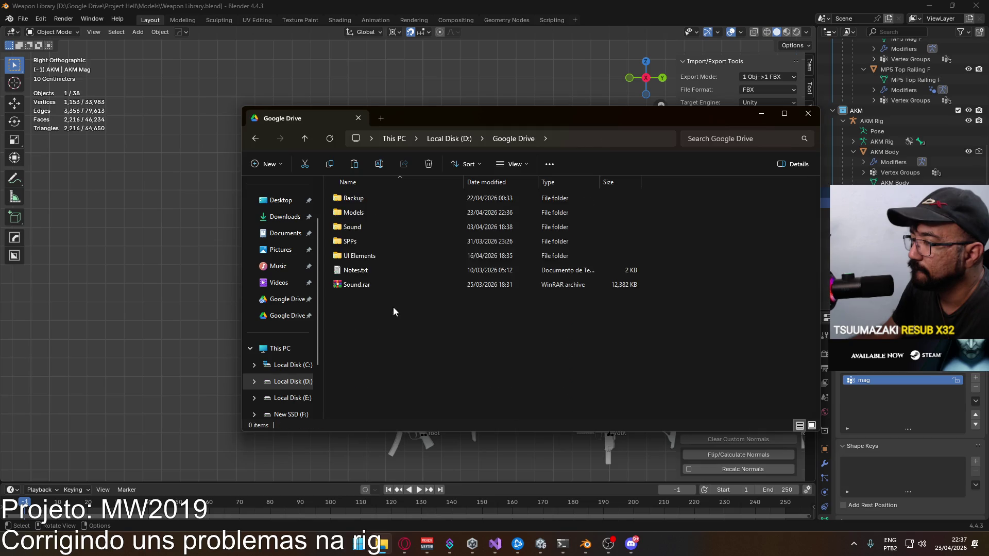
pyautogui.doubleClick(371, 211)
pyautogui.scroll(-12, 445, 257)
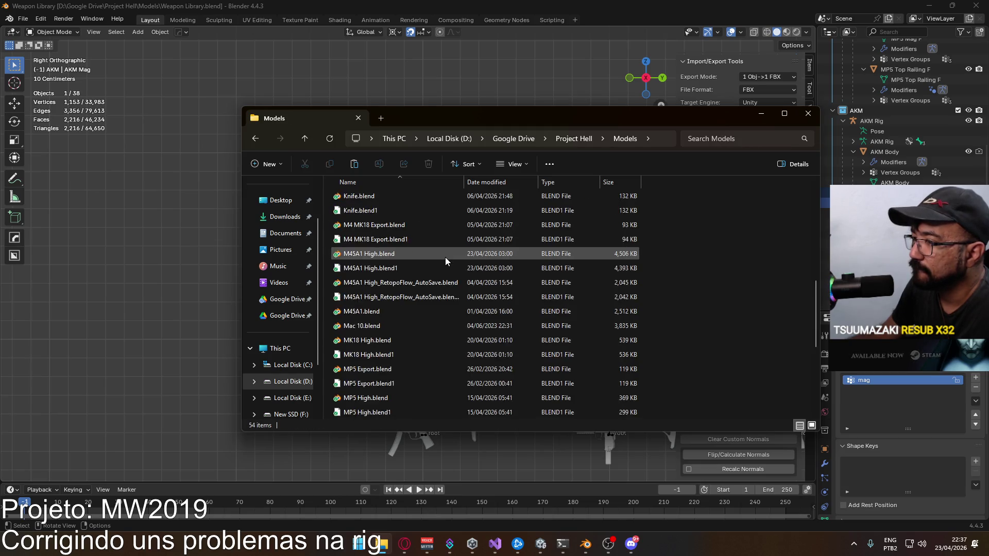
pyautogui.doubleClick(406, 372)
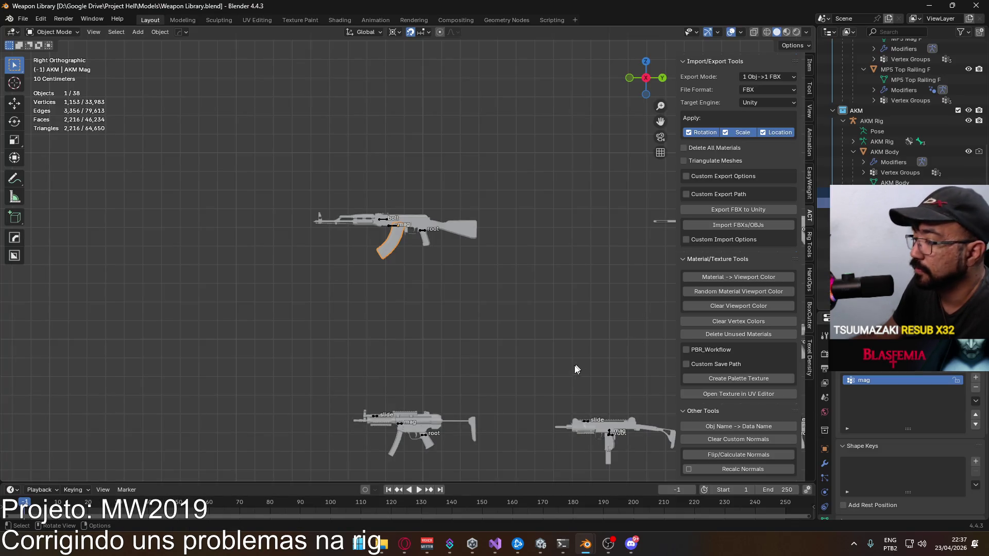
# - Bring the File Explorer Models folder window back in front of Blender
pyautogui.moveTo(585, 551)
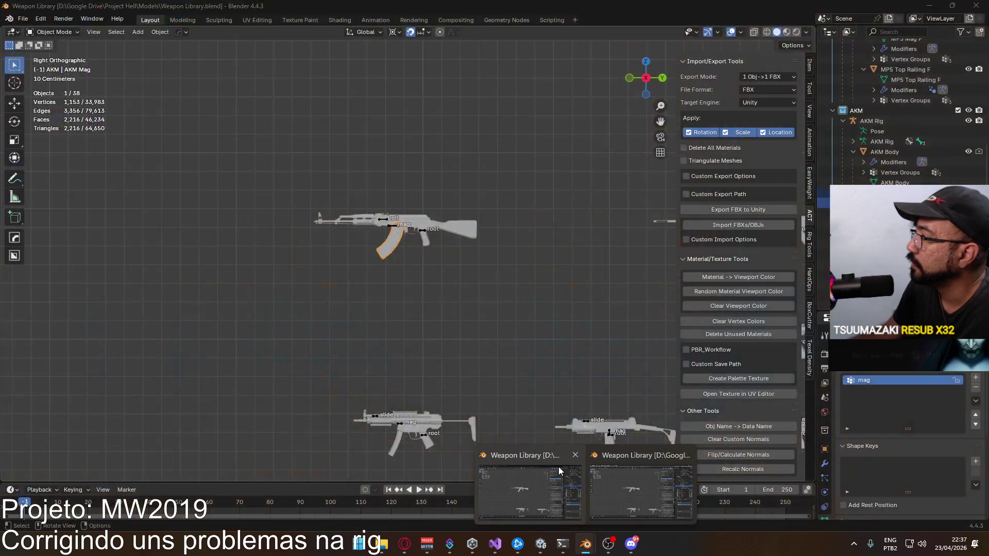
pyautogui.click(559, 466)
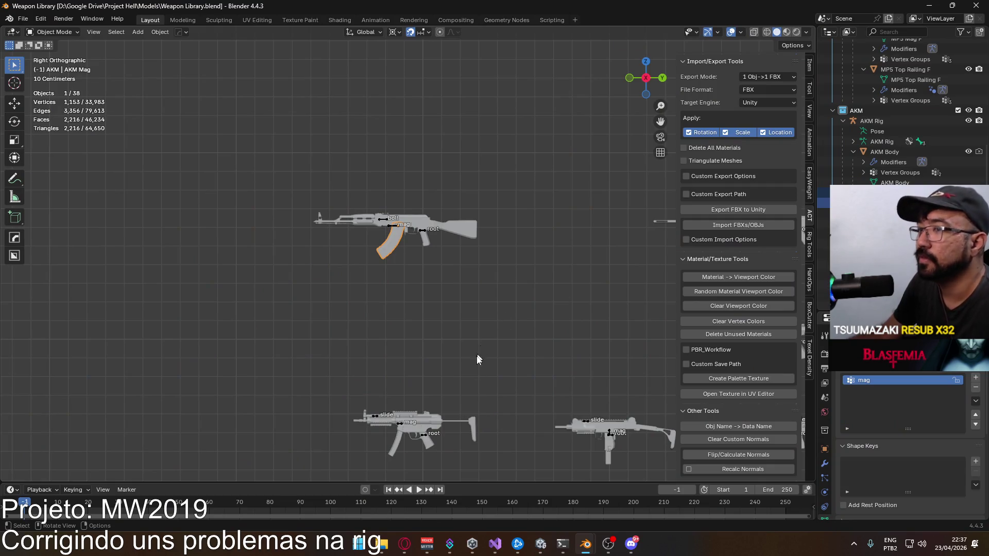
pyautogui.click(382, 544)
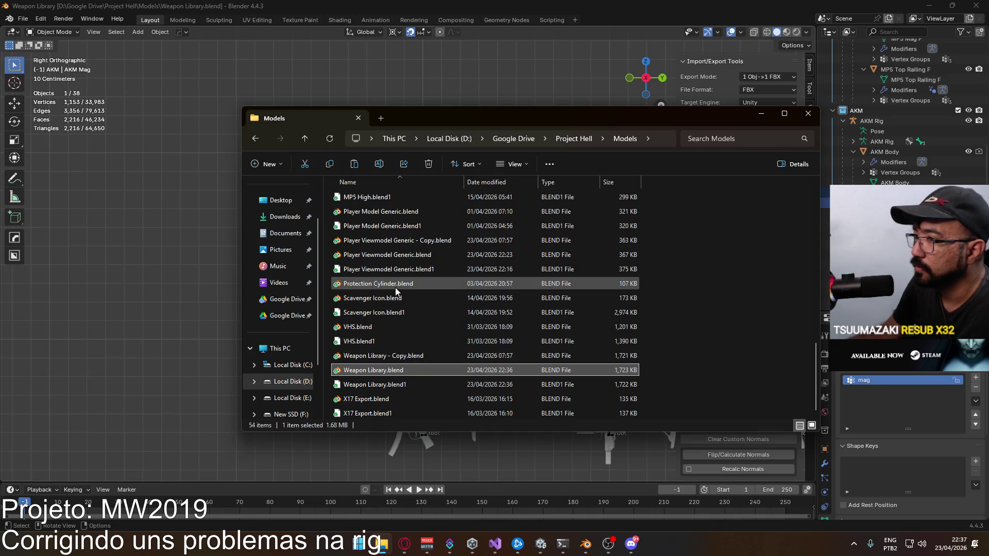
# - Open Player Viewmodel Generic.blend from the Models folder listing
pyautogui.scroll(12, 416, 301)
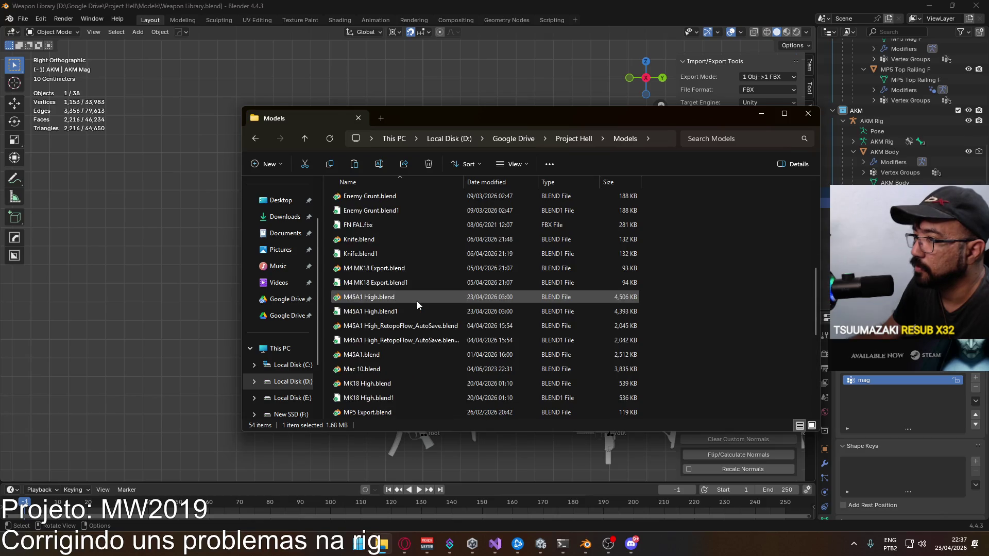
pyautogui.scroll(-12, 437, 320)
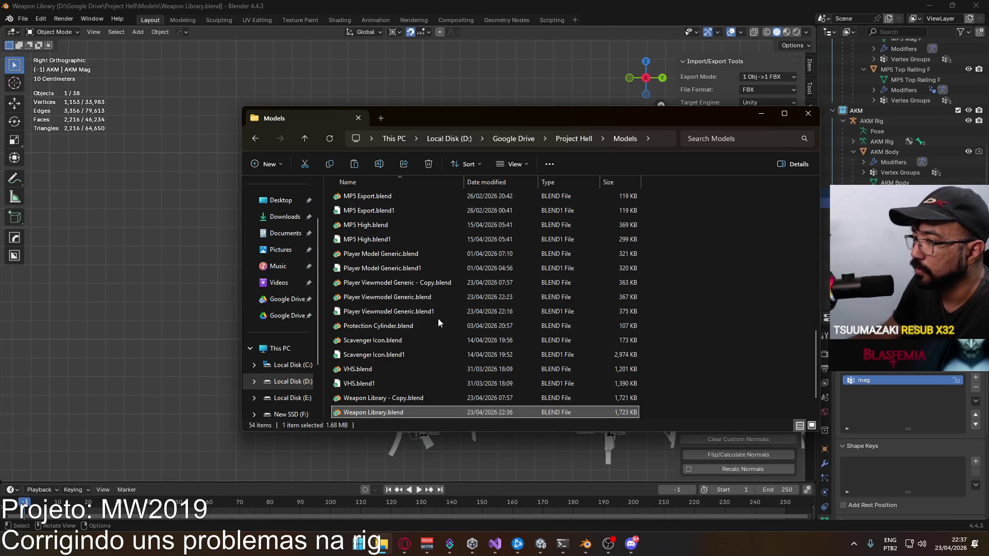
pyautogui.scroll(1, 438, 318)
pyautogui.doubleClick(438, 297)
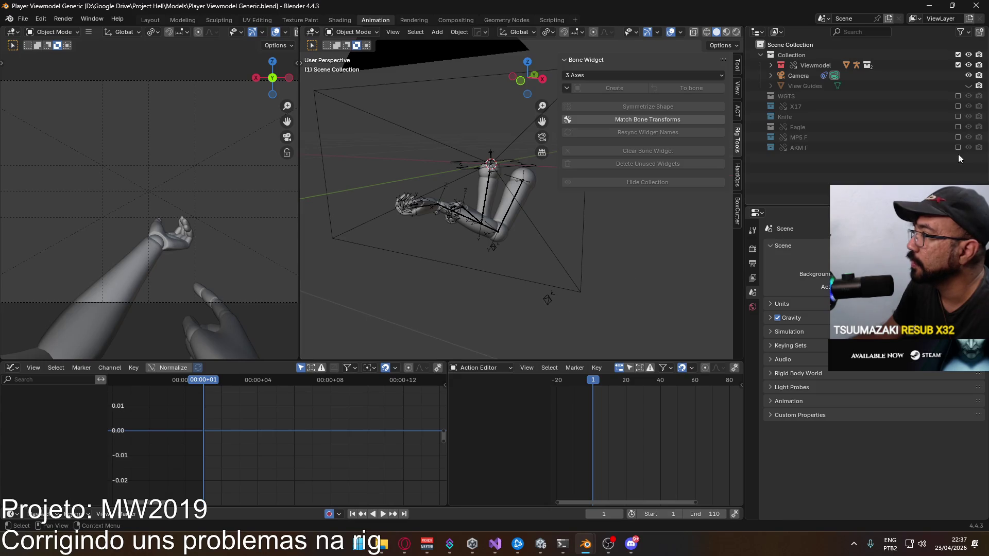
# - Include and expand AKM F, close Player Viewmodel Generic with Don't Save, then close Explorer
pyautogui.click(957, 147)
pyautogui.click(760, 147)
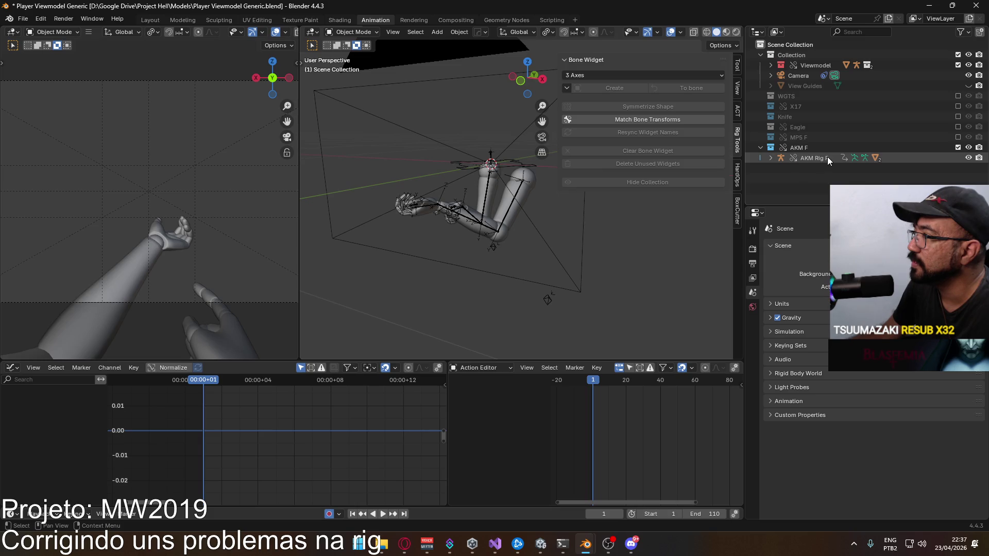
pyautogui.click(976, 5)
pyautogui.click(529, 290)
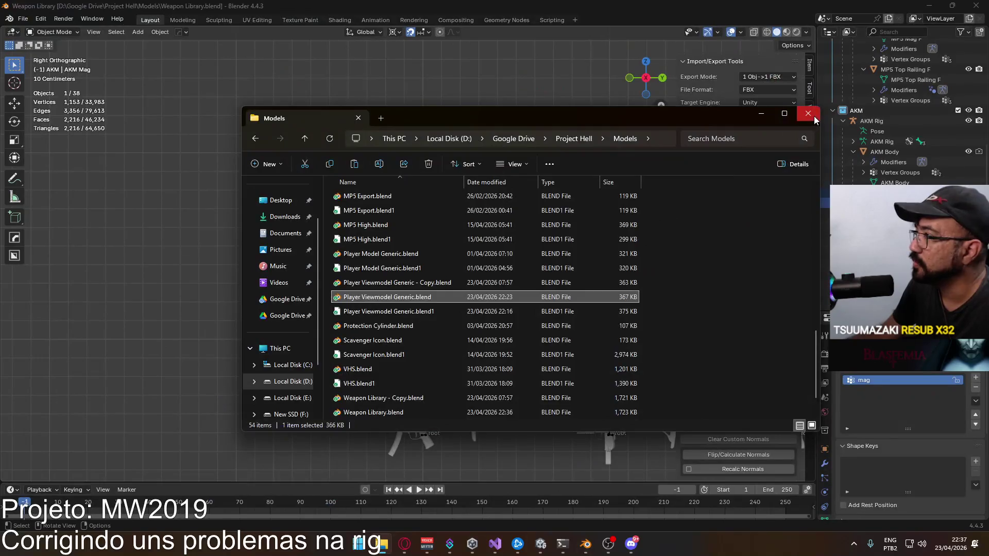
pyautogui.click(809, 113)
# - Undo the accidental changes back to the rig being named AKM Rig F
pyautogui.hotkey('ctrl', 'z')
pyautogui.hotkey('ctrl', 'z')
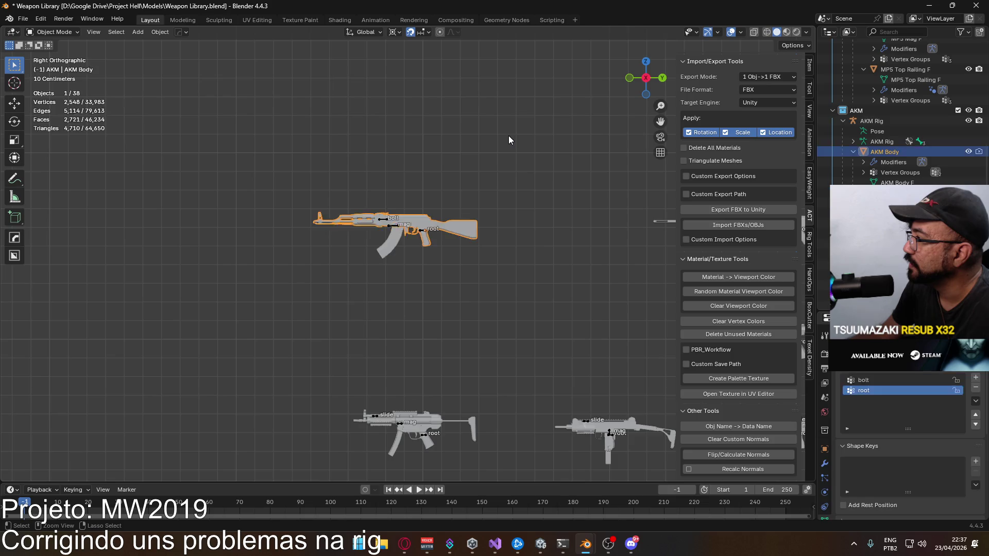
pyautogui.hotkey('ctrl', 'z')
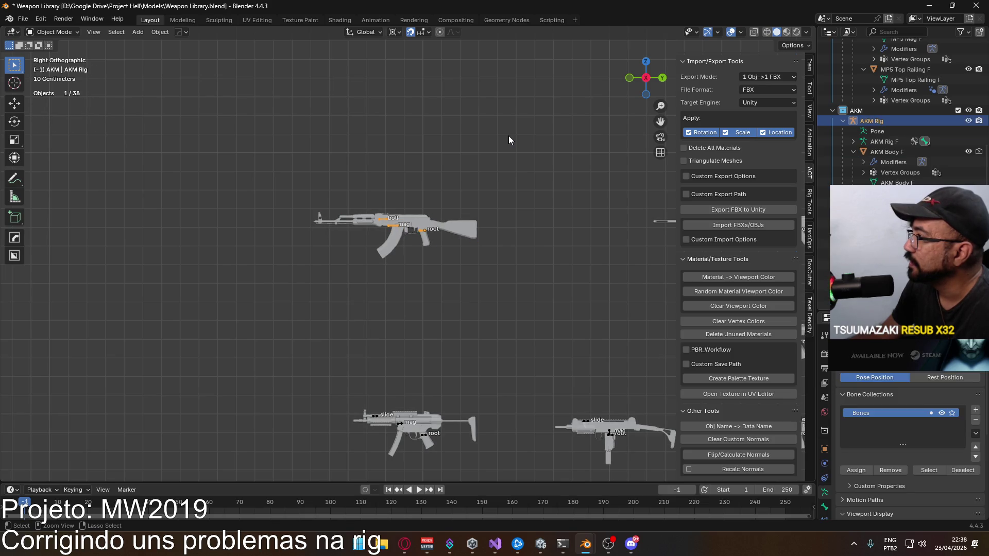
pyautogui.hotkey('ctrl', 'z')
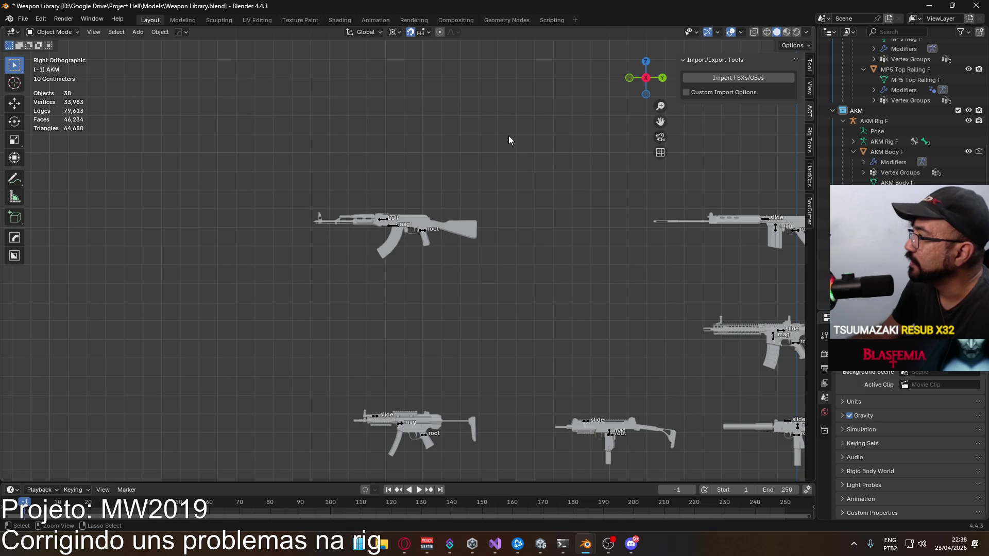
# - Rename the AKM collection to AKM F and save Weapon Library.blend
pyautogui.doubleClick(856, 110)
pyautogui.scroll(2, 868, 133)
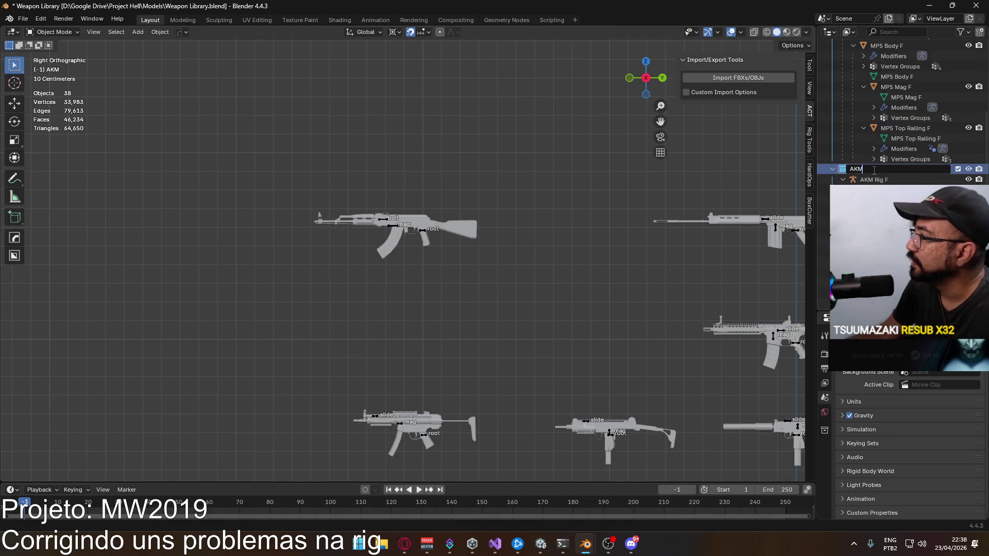
pyautogui.write(' F')
pyautogui.press('Return')
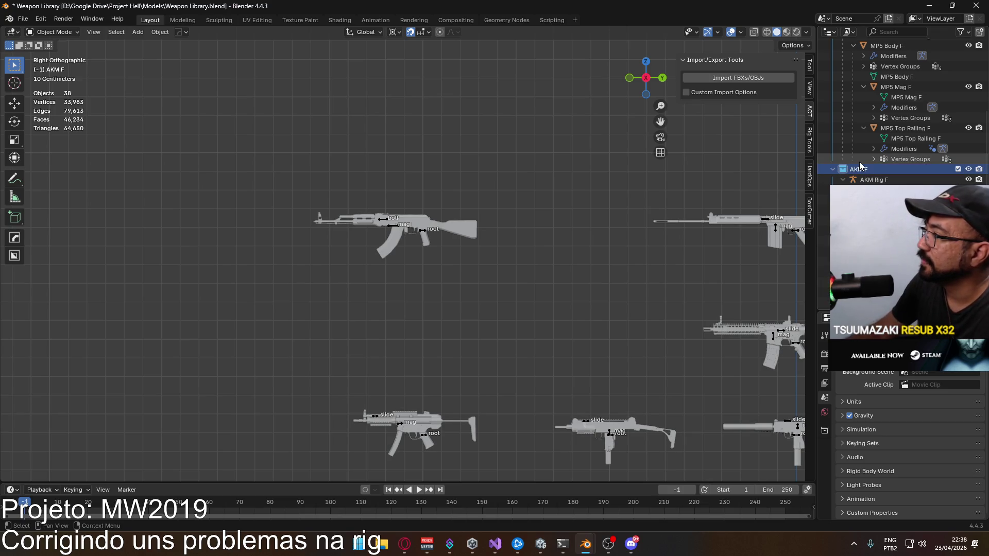
pyautogui.hotkey('ctrl', 's')
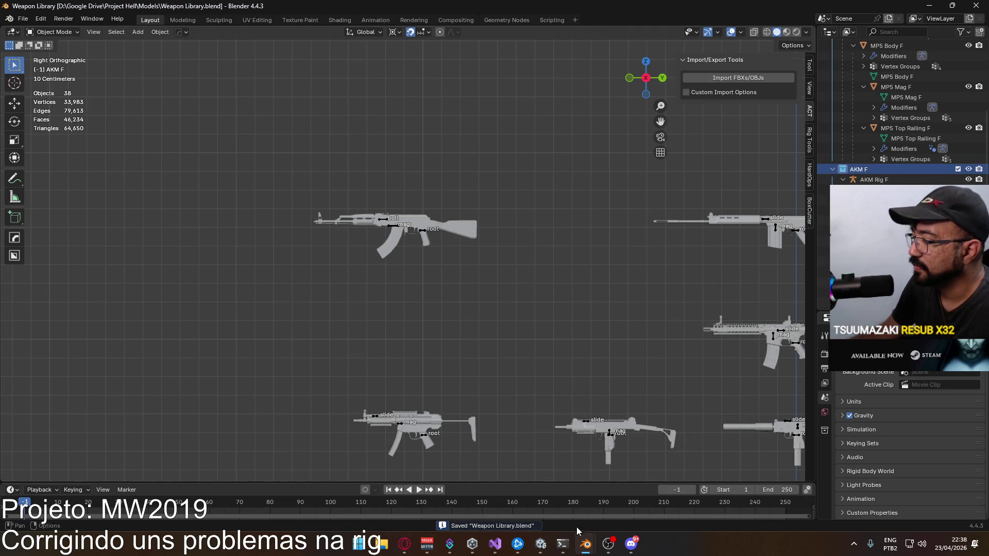
pyautogui.moveTo(586, 544)
pyautogui.moveTo(638, 505)
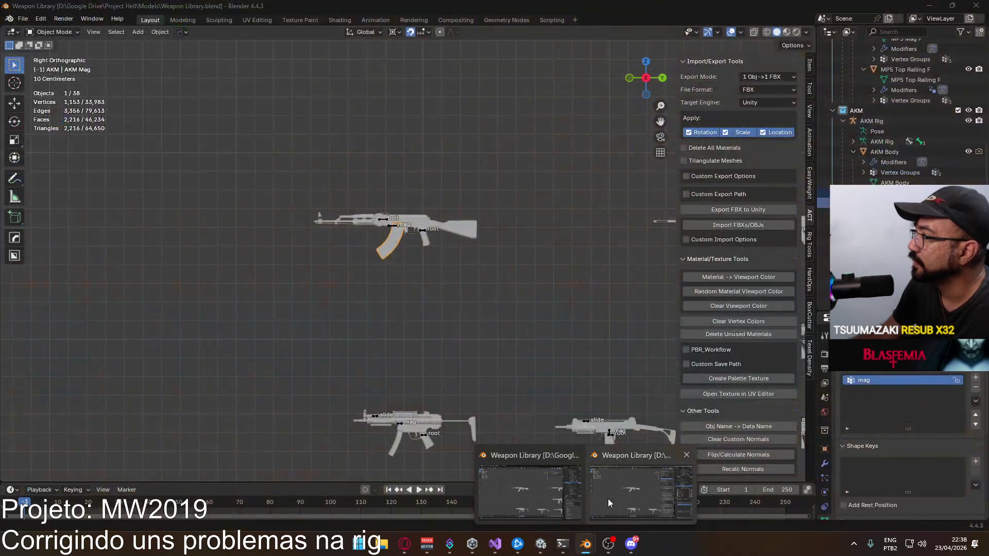
# - Browse Explorer to D:\Google Drive\Project Hell\Models and open Player Viewmodel Generic.blend
pyautogui.click(608, 499)
pyautogui.click(390, 543)
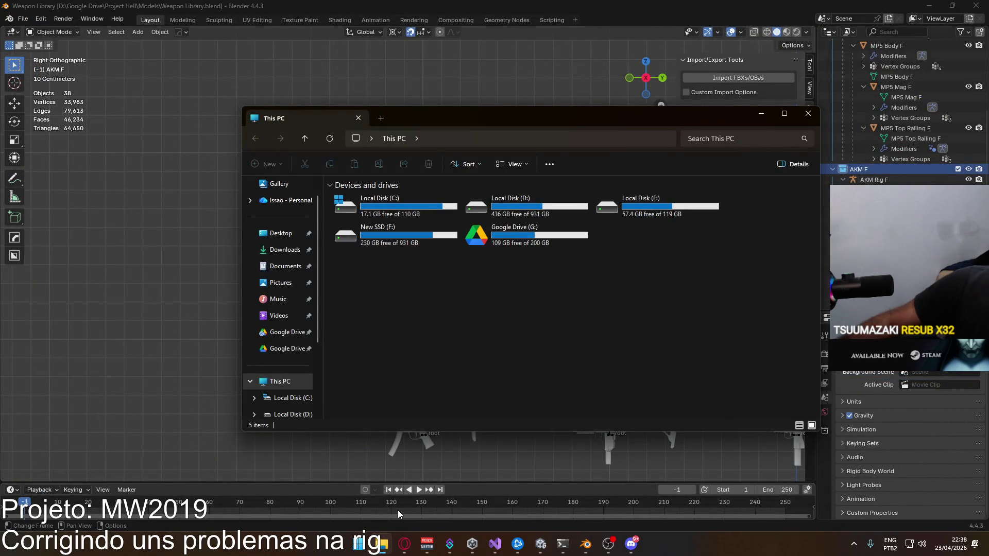
pyautogui.click(493, 215)
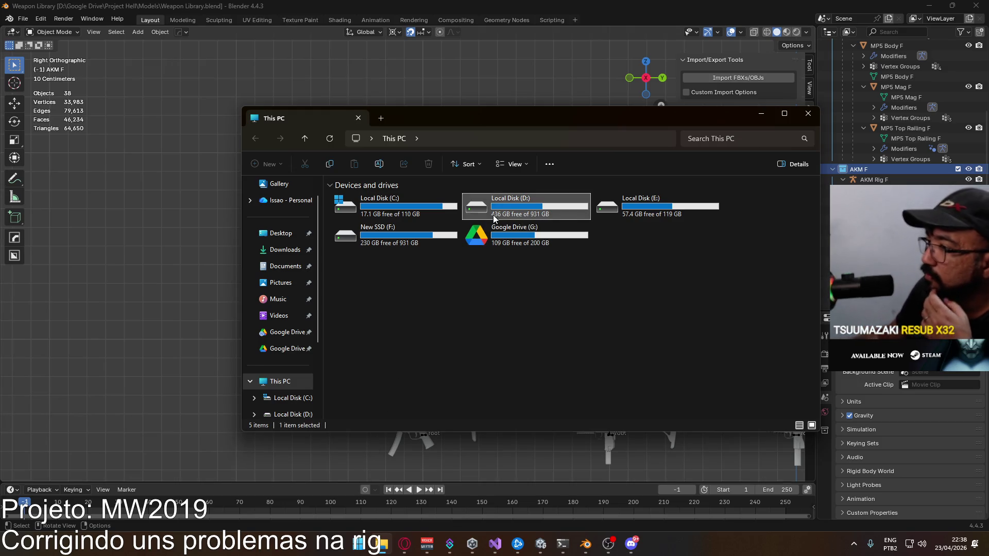
pyautogui.doubleClick(493, 215)
pyautogui.doubleClick(367, 313)
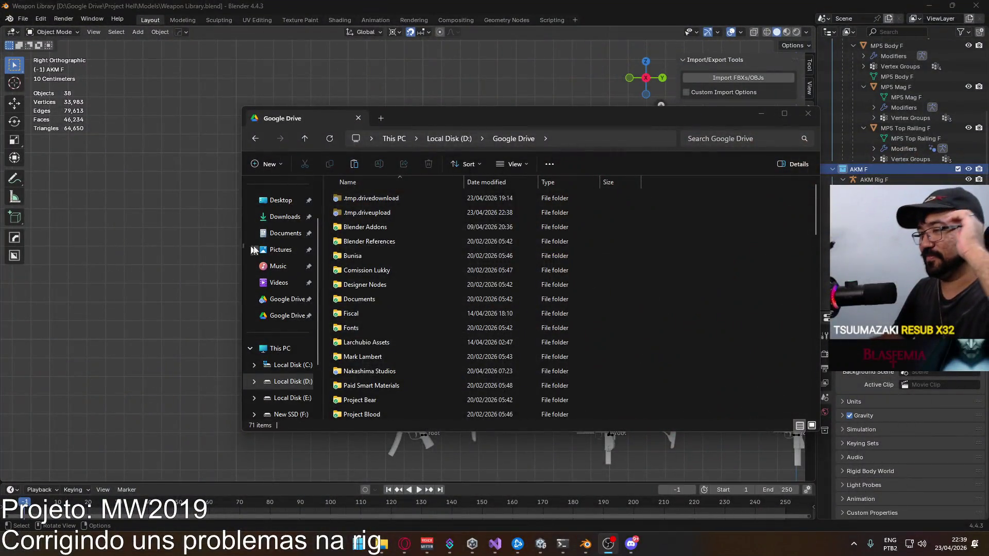
pyautogui.scroll(-3, 563, 329)
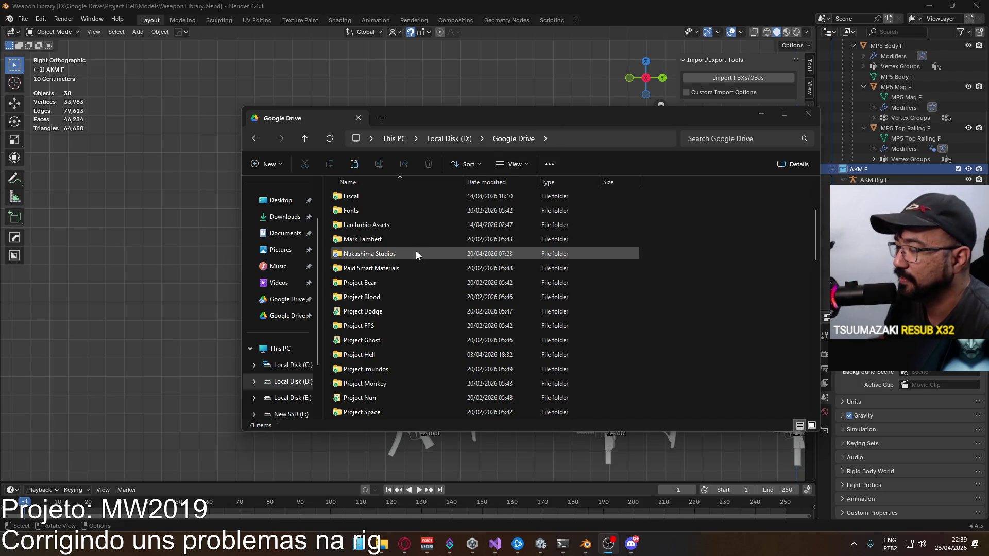
pyautogui.doubleClick(407, 353)
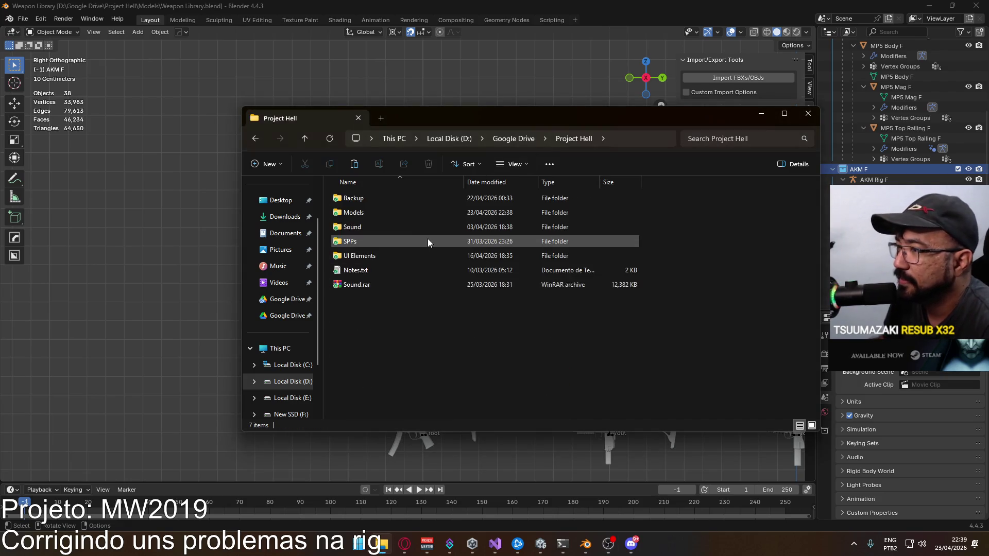
pyautogui.doubleClick(393, 212)
pyautogui.scroll(-10, 516, 318)
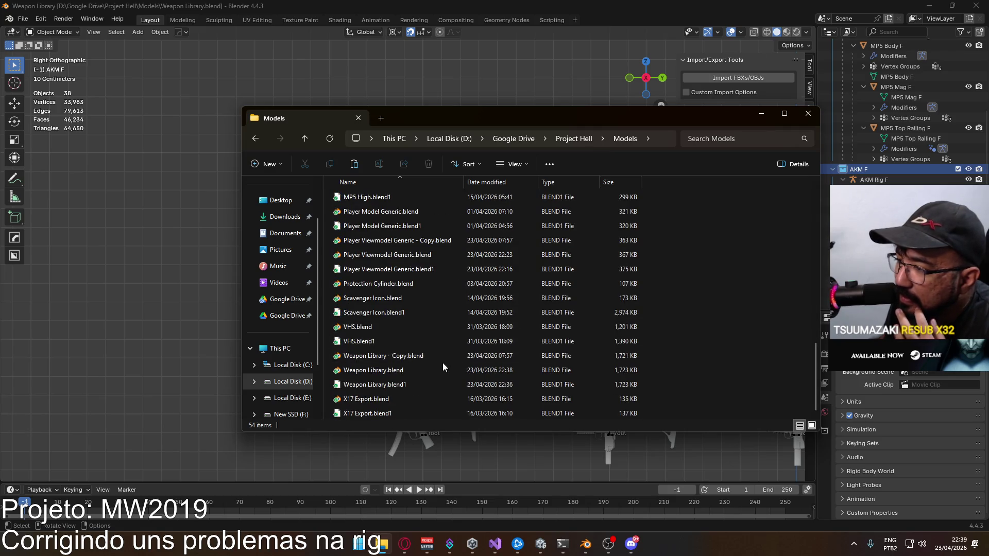
pyautogui.scroll(2, 429, 336)
pyautogui.doubleClick(414, 297)
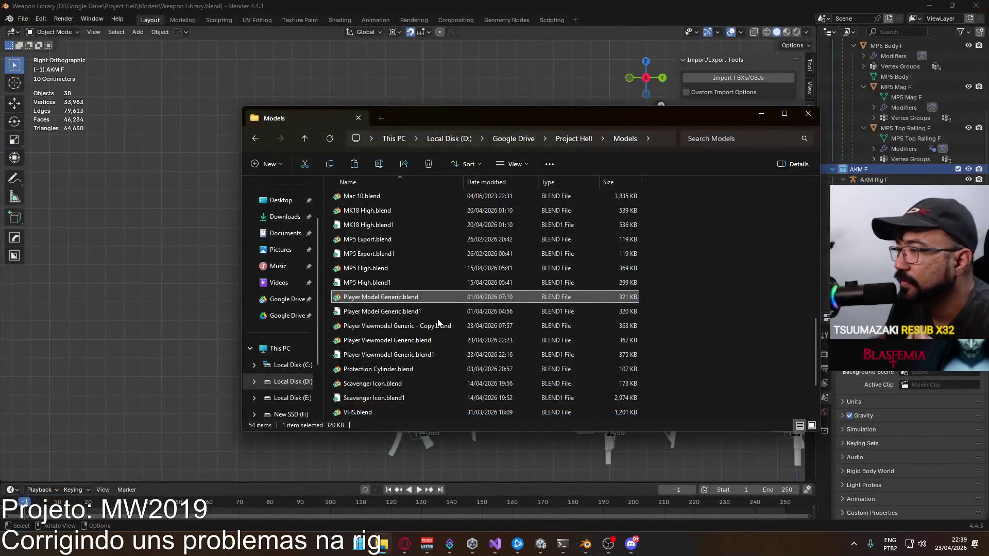
pyautogui.doubleClick(434, 335)
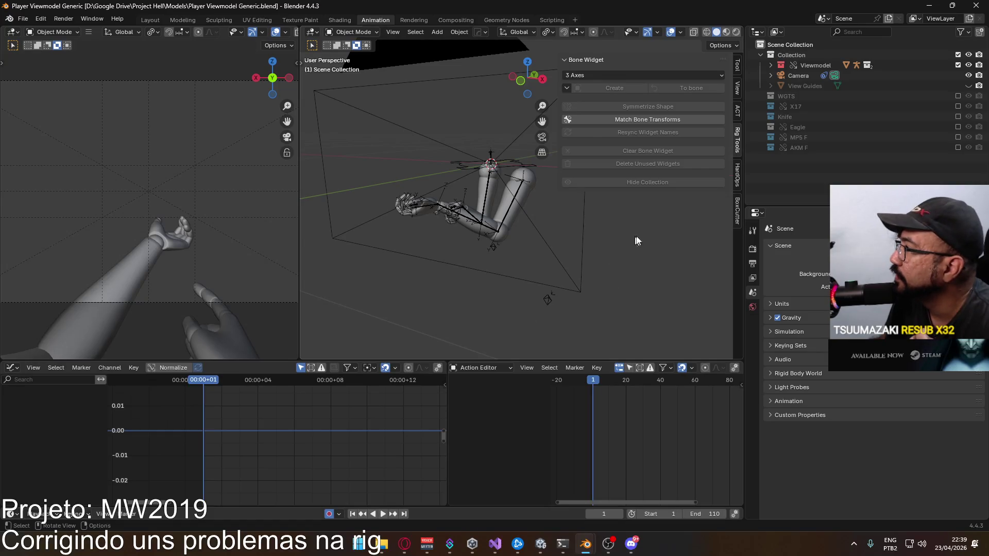
# - Show the AKM F rifle in the viewmodel scene, then close the file without saving
pyautogui.click(958, 147)
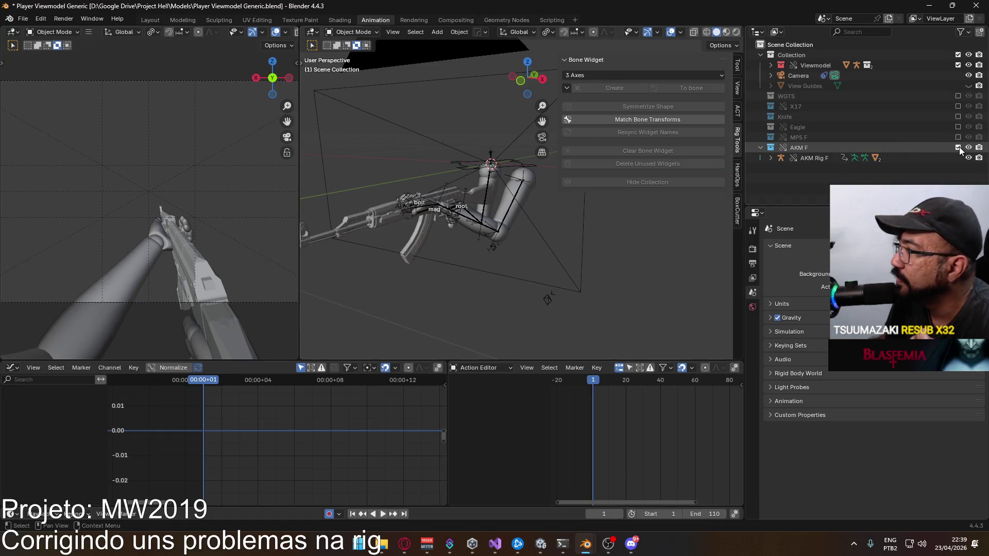
pyautogui.moveTo(515, 248)
pyautogui.mouseDown(button='middle')
pyautogui.moveTo(570, 259)
pyautogui.moveTo(643, 235)
pyautogui.moveTo(645, 247)
pyautogui.moveTo(538, 277)
pyautogui.moveTo(471, 263)
pyautogui.mouseUp(button='middle')
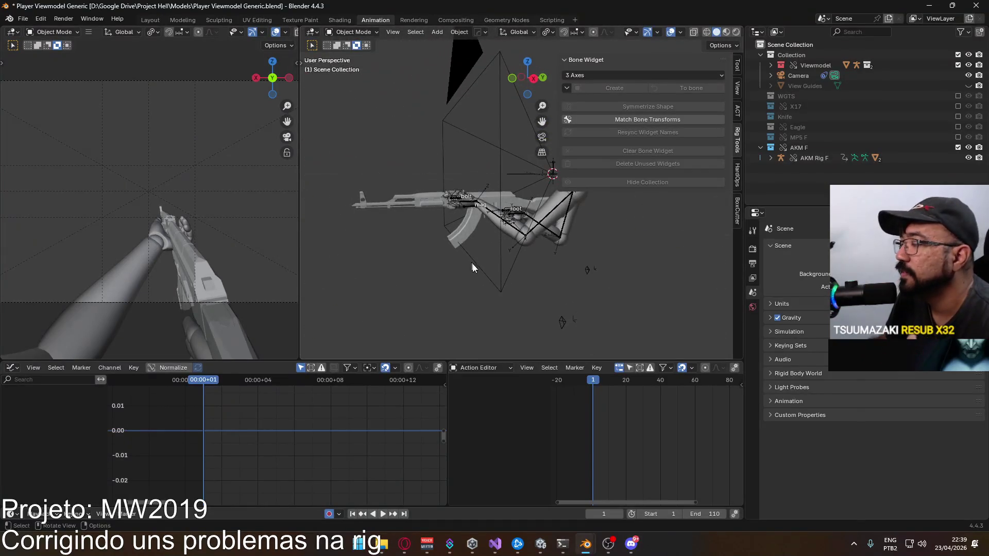
pyautogui.click(976, 5)
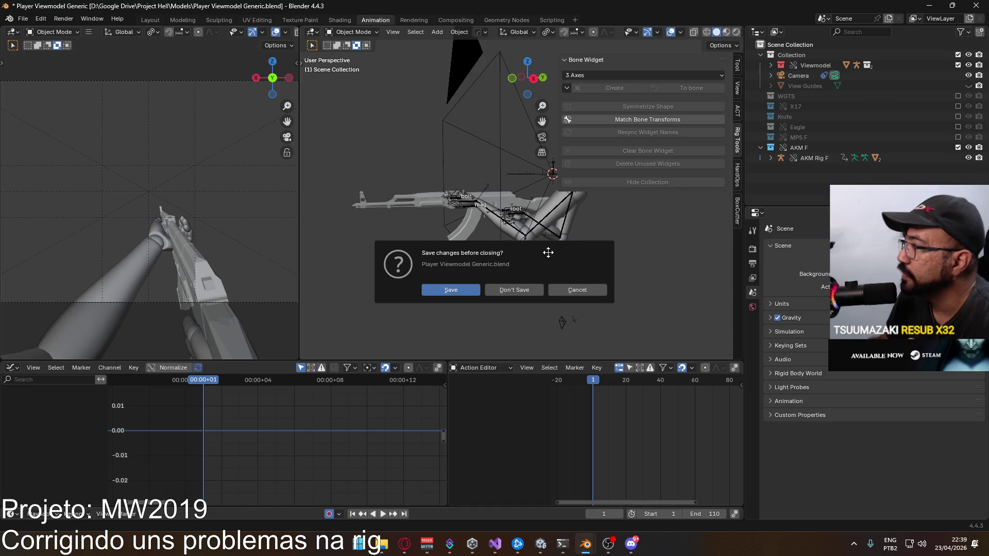
pyautogui.click(505, 289)
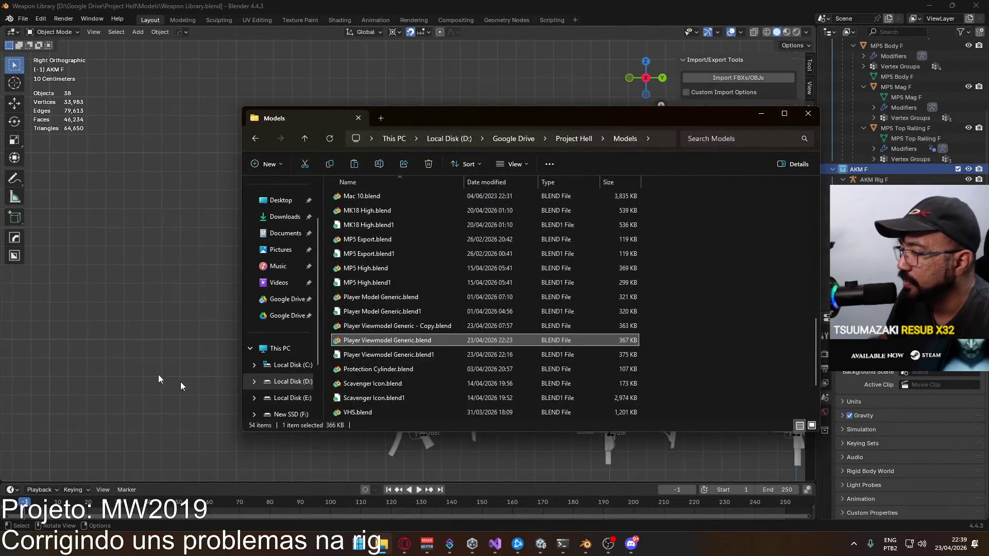
# - Move the AKM rig 1 m along Y in the Weapon Library scene
pyautogui.click(180, 387)
pyautogui.scroll(-1, 320, 289)
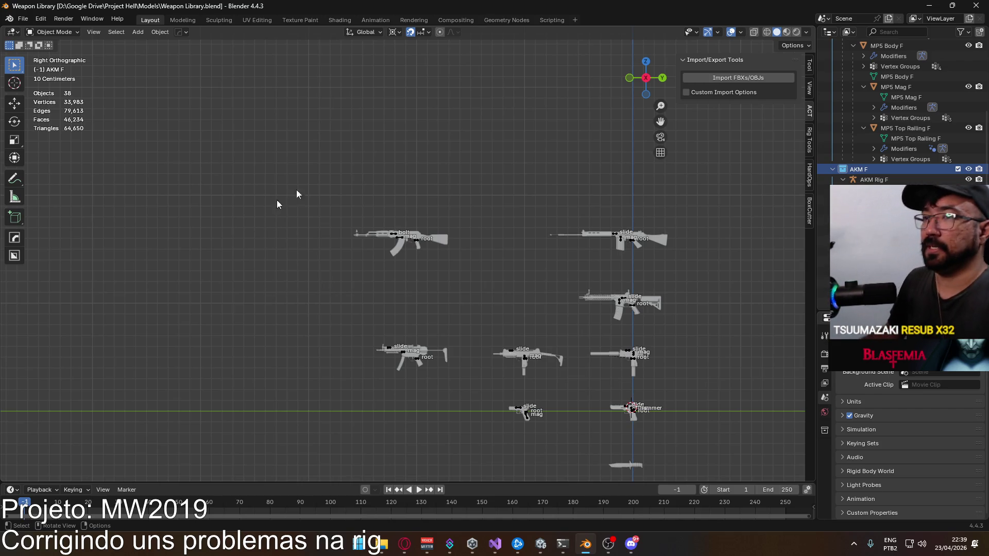
pyautogui.click(416, 240)
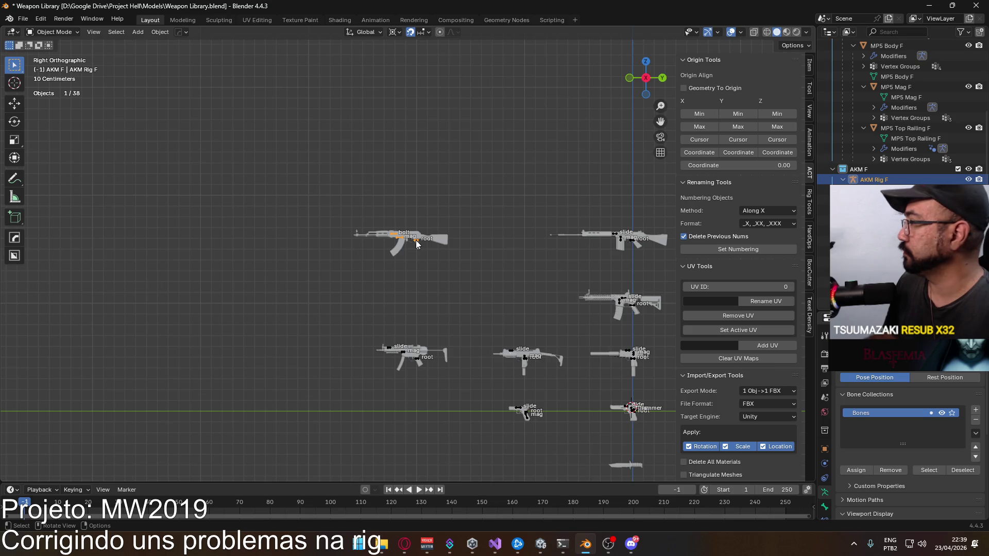
pyautogui.press('g')
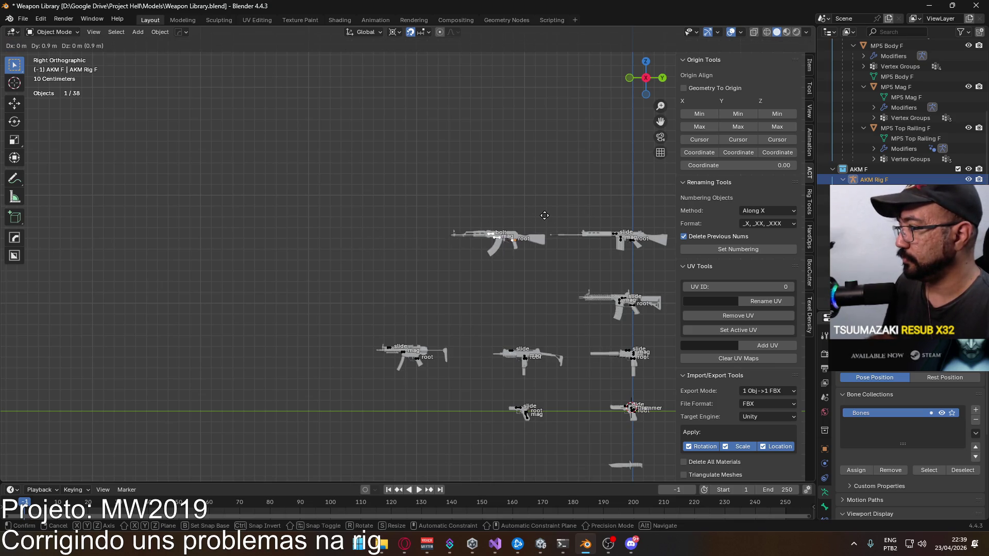
pyautogui.click(545, 223)
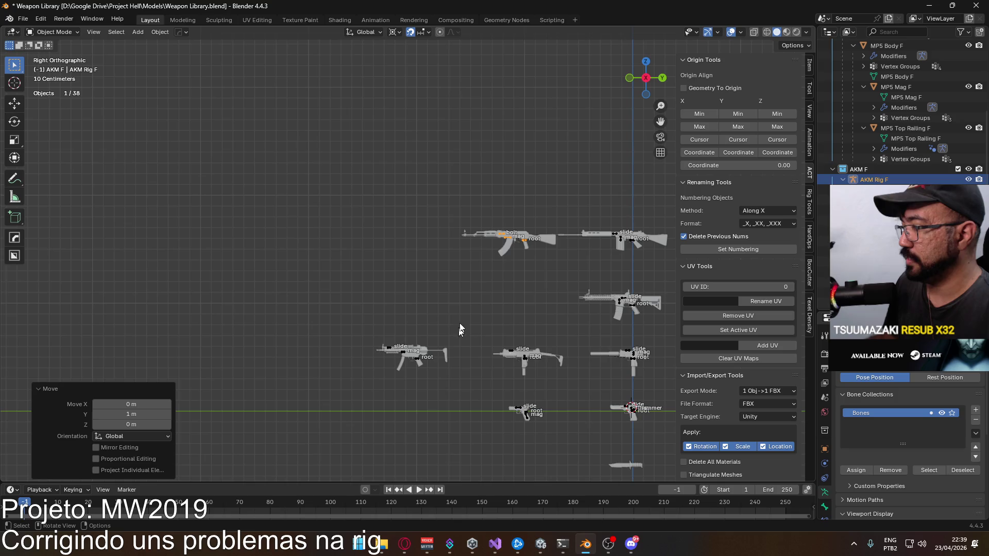
pyautogui.scroll(2, 477, 251)
# - Make the AKM F collection active in the Outliner
pyautogui.click(875, 169)
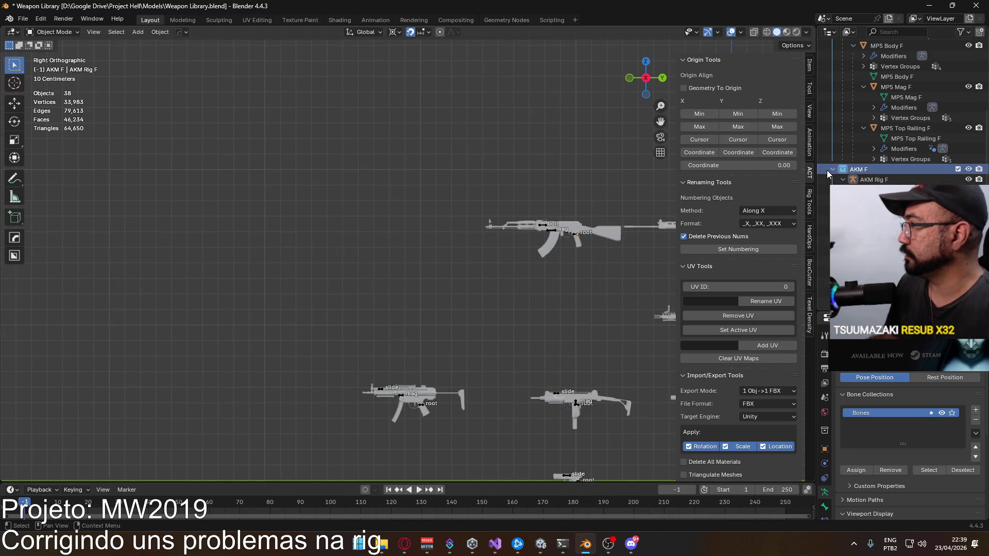
pyautogui.scroll(3, 831, 169)
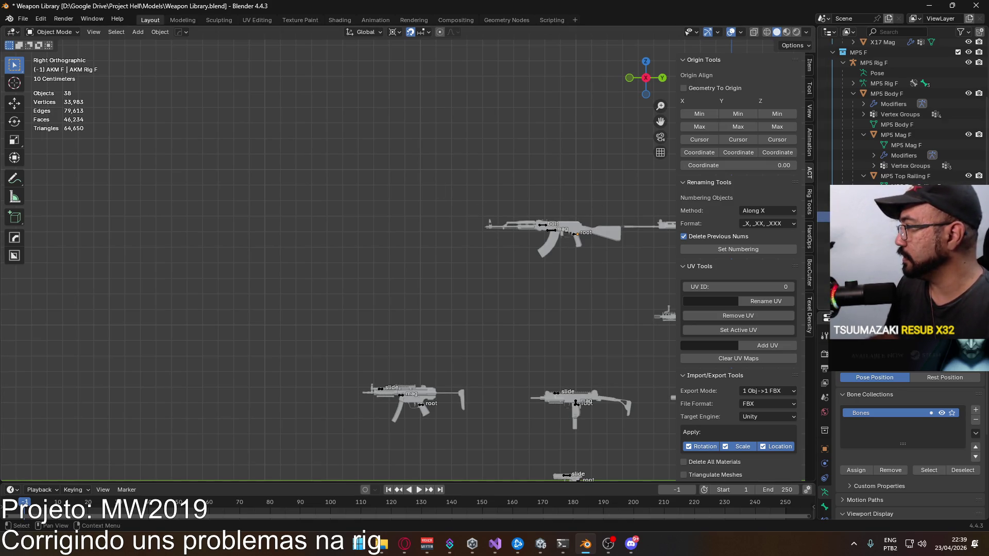
pyautogui.rightClick(824, 217)
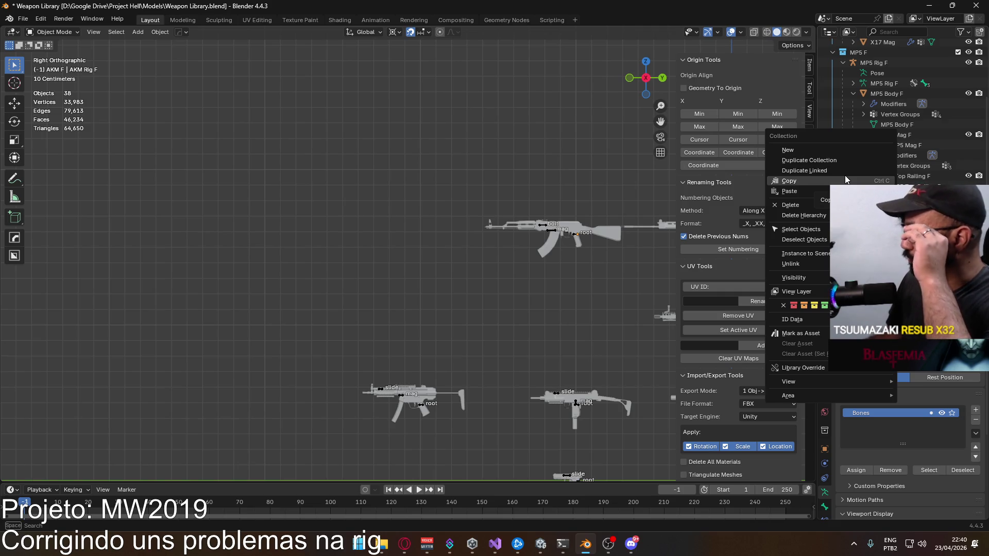
# - Duplicate AKM F into AKM F.001 and place the copied rifle left of the original
pyautogui.click(851, 164)
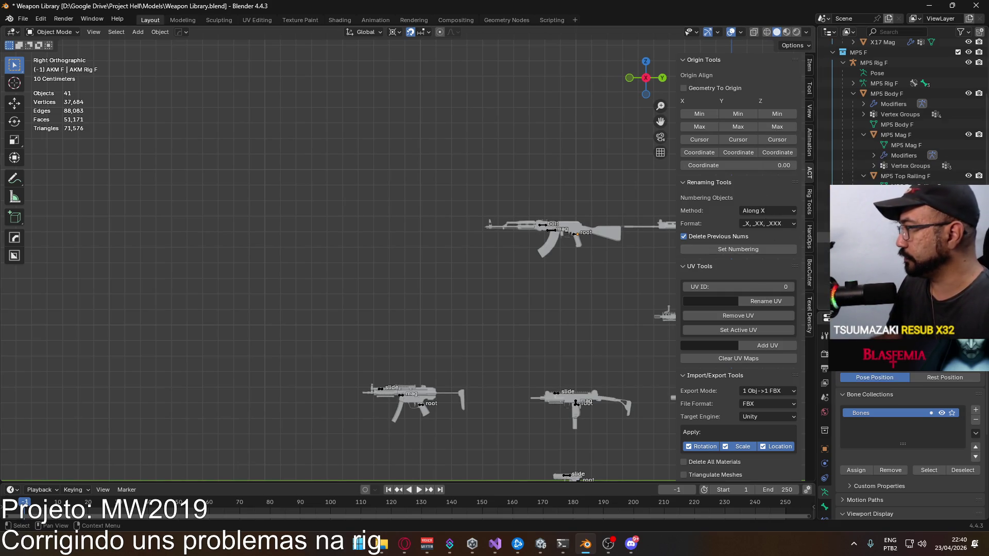
pyautogui.click(614, 240)
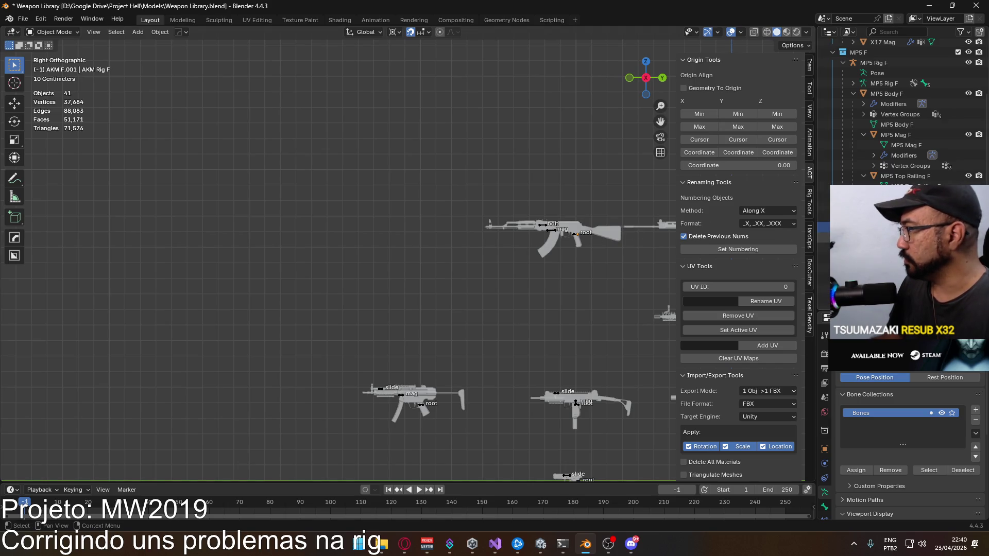
pyautogui.hotkey('shift', 'd')
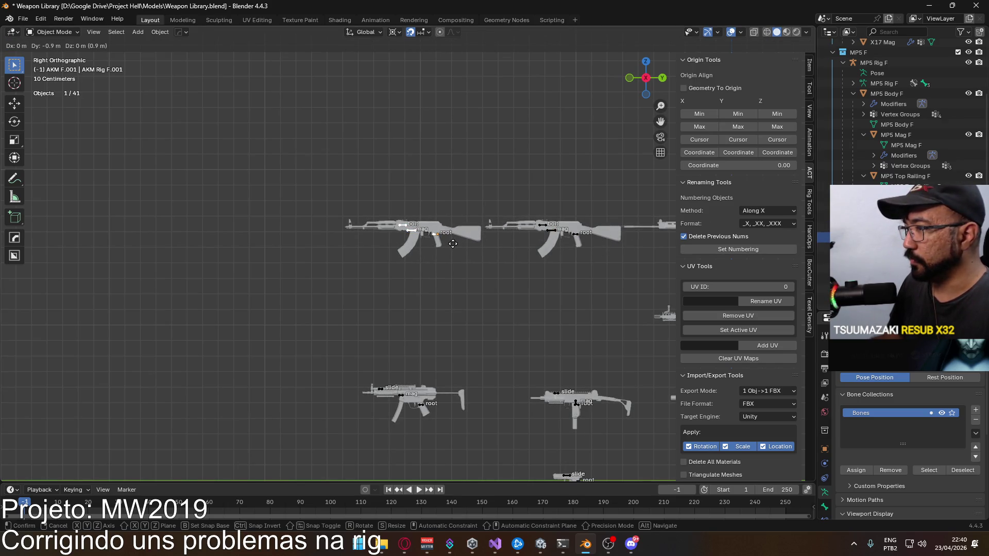
pyautogui.click(443, 206)
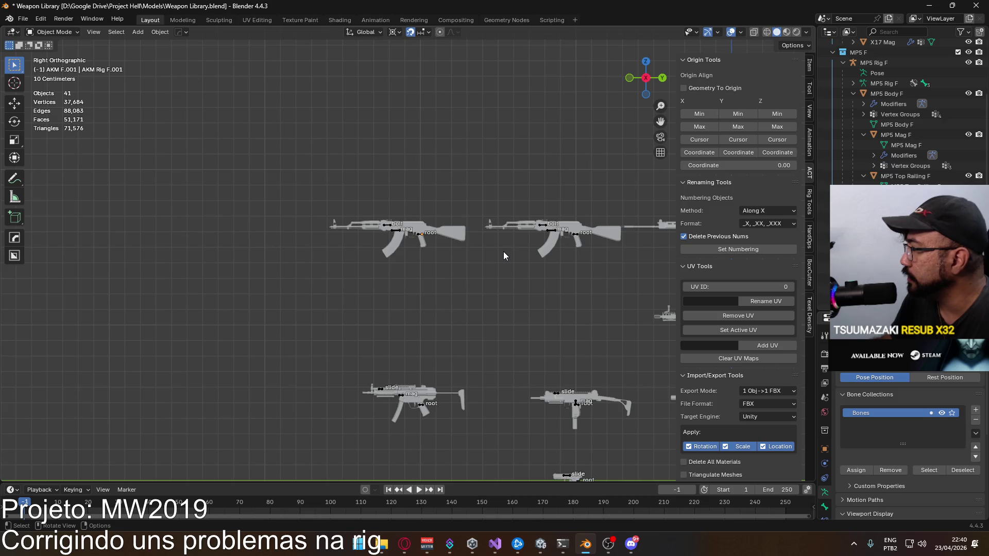
pyautogui.moveTo(503, 255)
pyautogui.mouseDown(button='middle')
pyautogui.moveTo(447, 284)
pyautogui.moveTo(569, 284)
pyautogui.moveTo(402, 278)
pyautogui.mouseUp(button='middle')
pyautogui.scroll(-1, 901, 114)
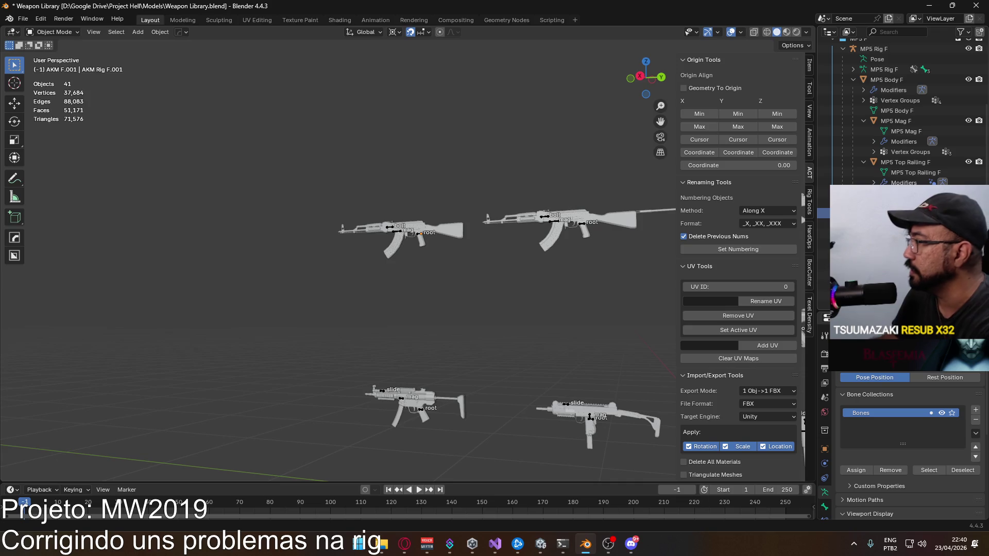
# - Rename the copied AKM rig to 'AKM Rig' and the copied body to 'AKM Body'
pyautogui.click(875, 223)
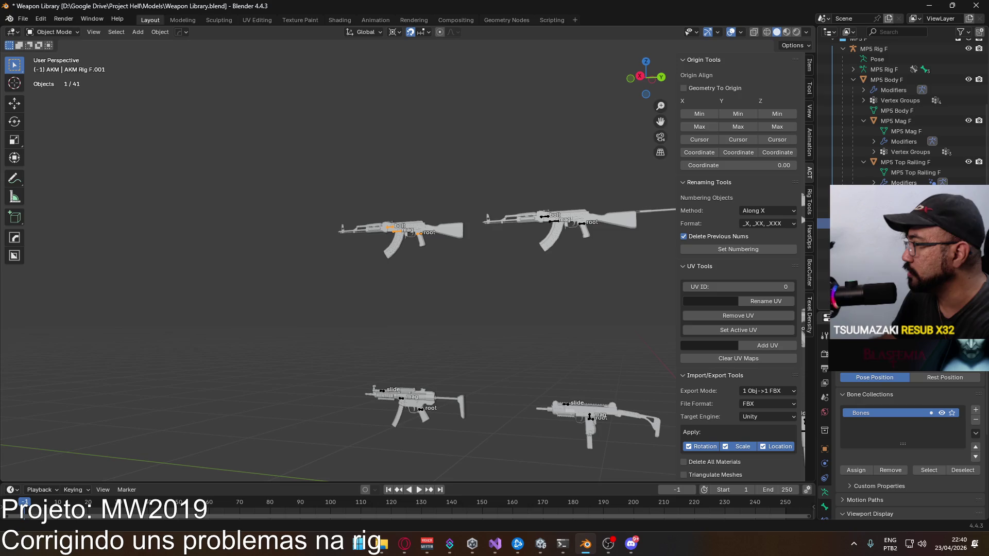
pyautogui.press('Return')
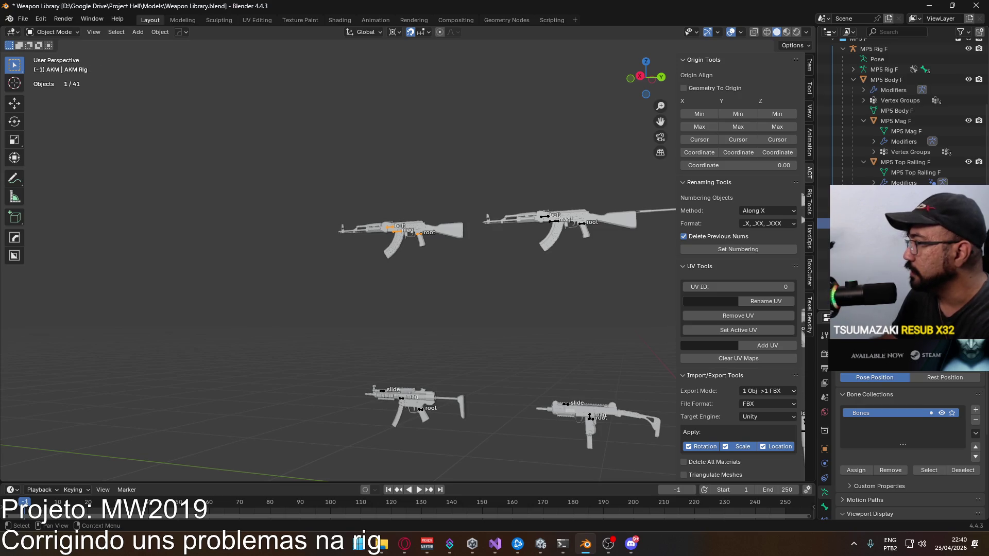
pyautogui.scroll(-3, 902, 114)
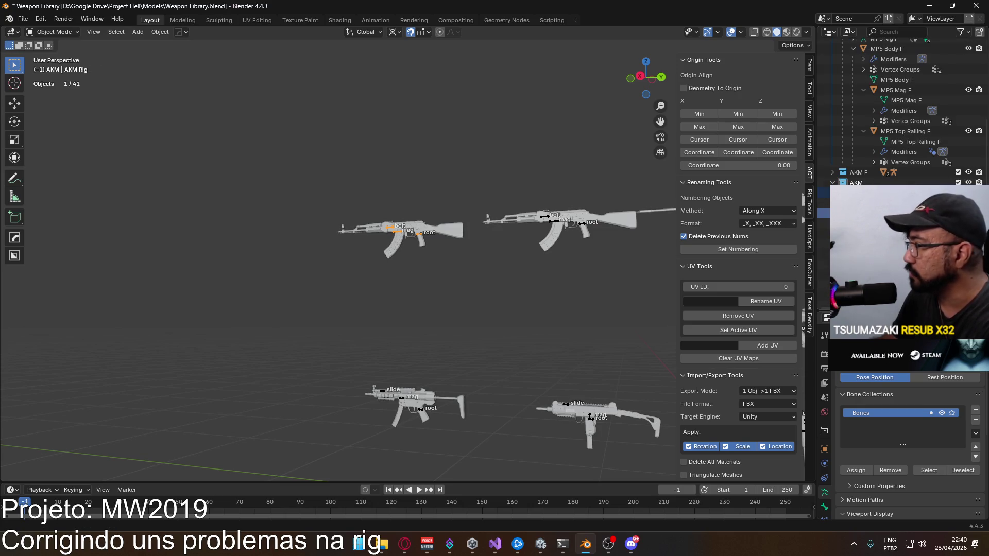
pyautogui.press('Return')
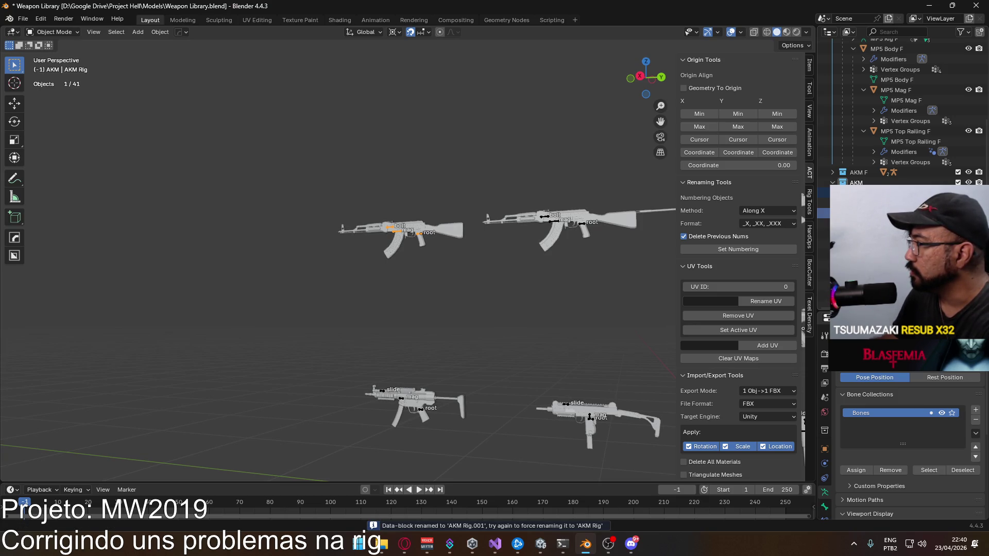
pyautogui.press('Return')
pyautogui.click(875, 223)
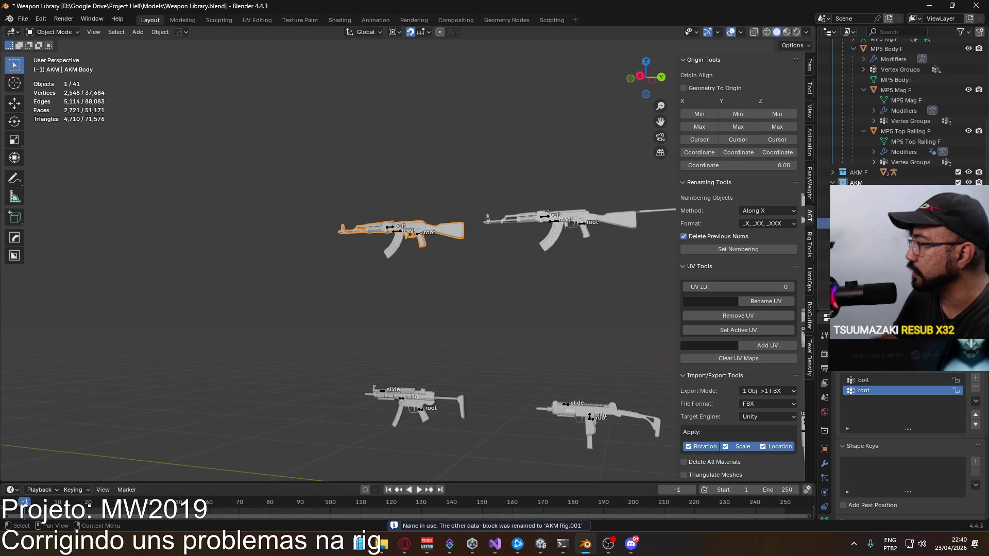
pyautogui.scroll(-2, 902, 111)
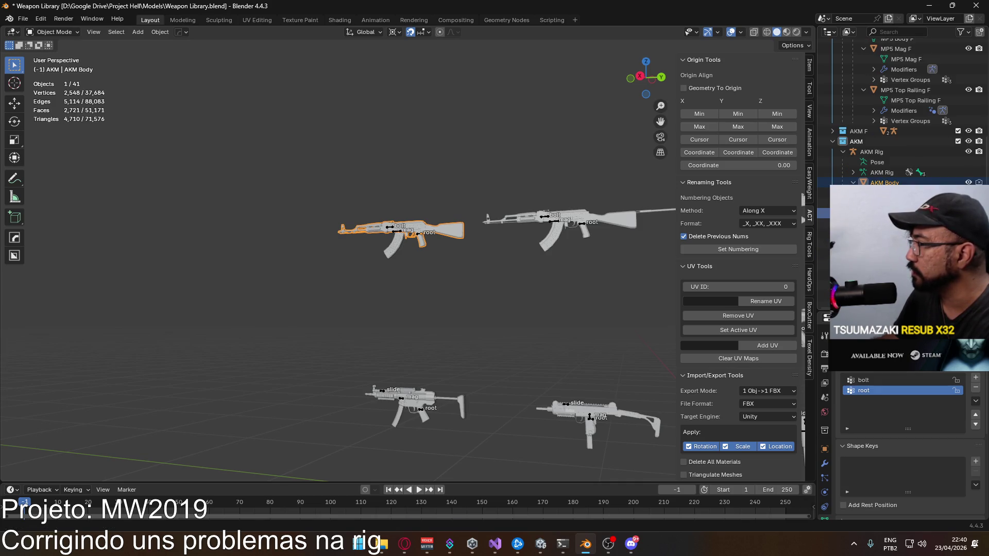
pyautogui.press('Return')
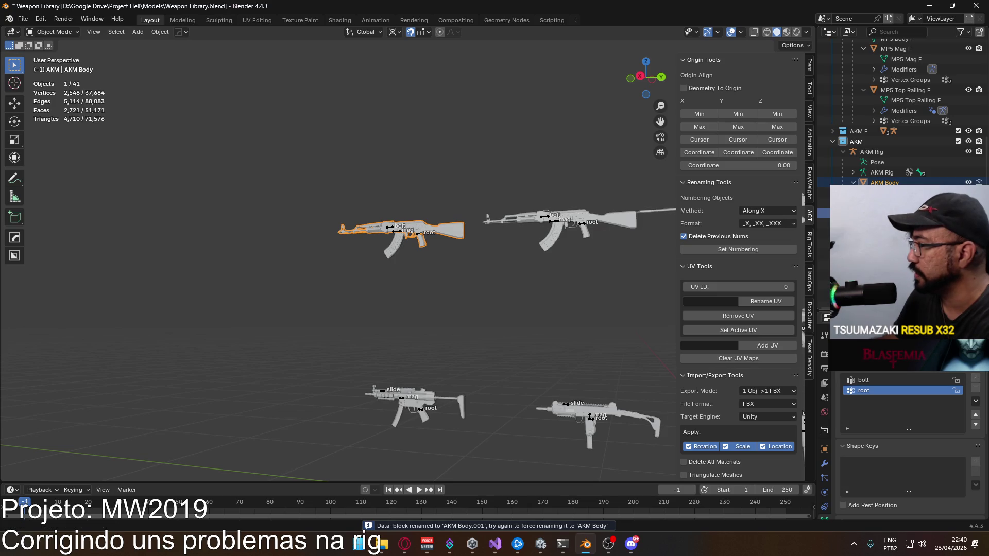
# - Rename the copied magazine to 'AKM Mag', forcing the name
pyautogui.click(891, 223)
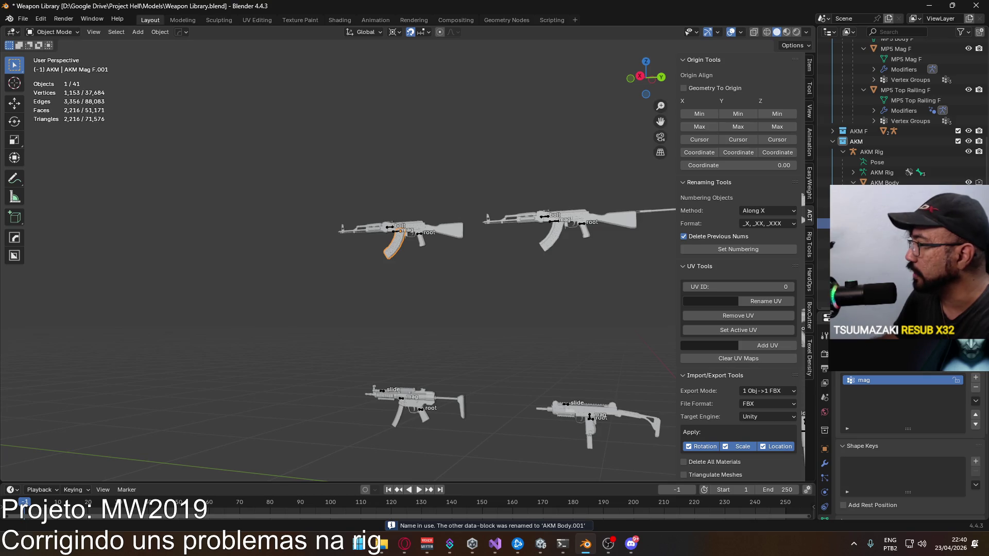
pyautogui.scroll(-2, 907, 114)
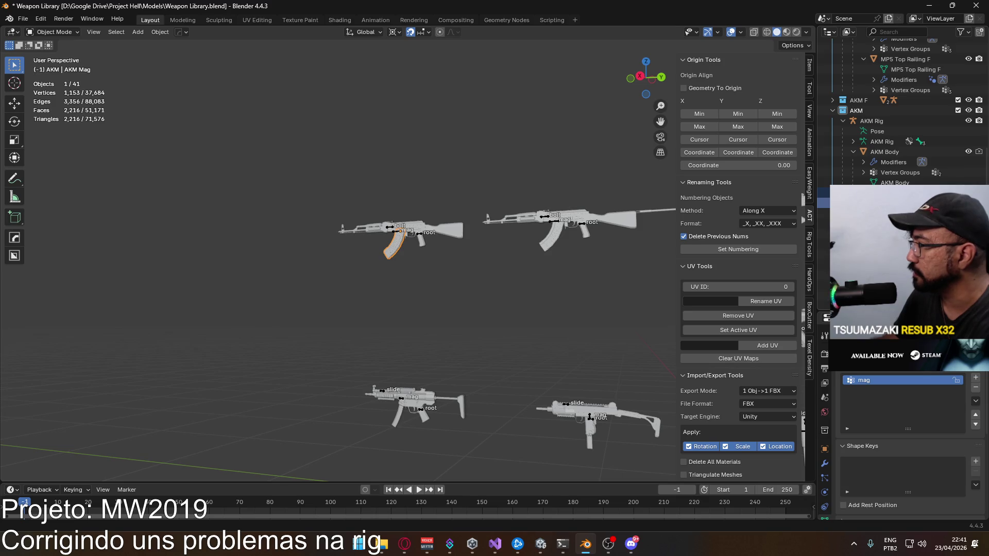
pyautogui.press('Return')
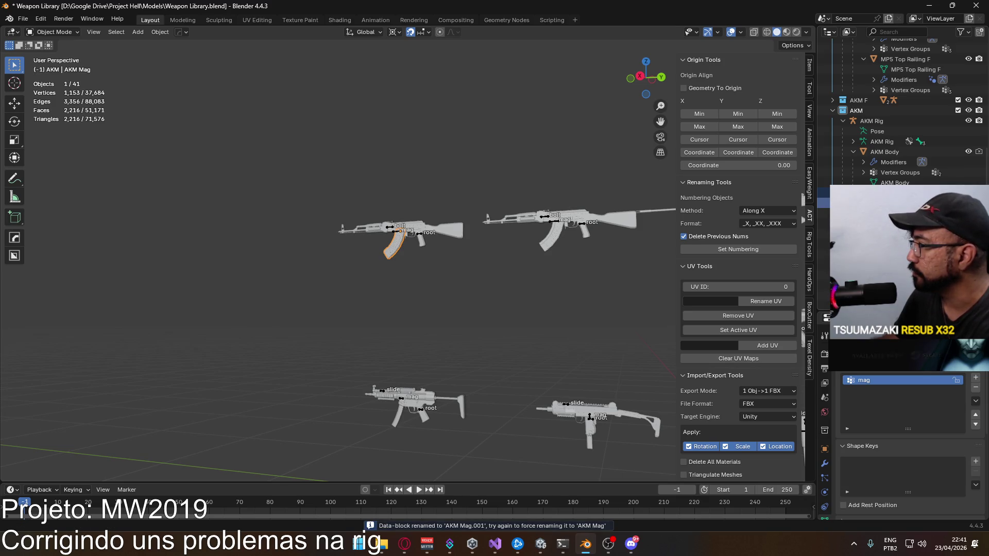
pyautogui.press('Return')
pyautogui.scroll(2, 859, 182)
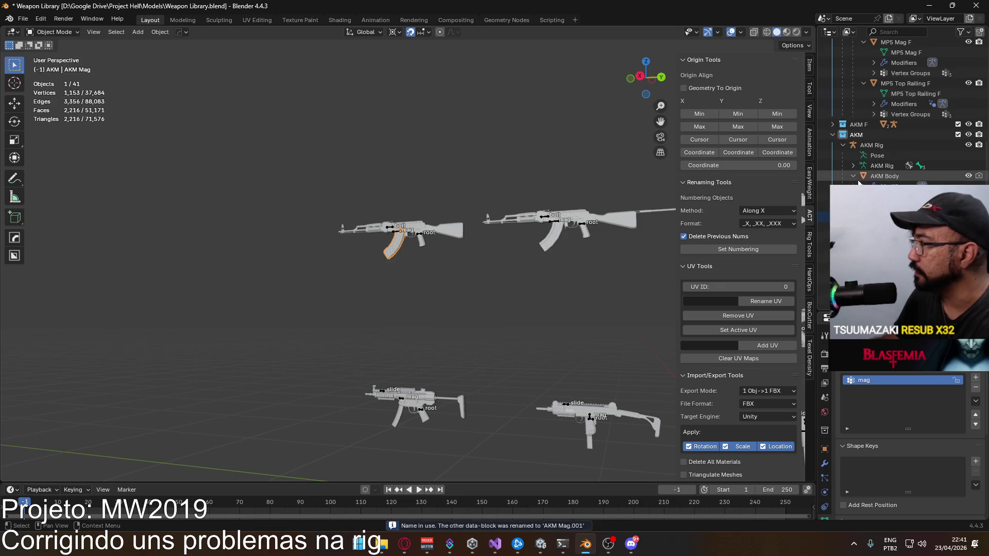
pyautogui.scroll(4, 857, 174)
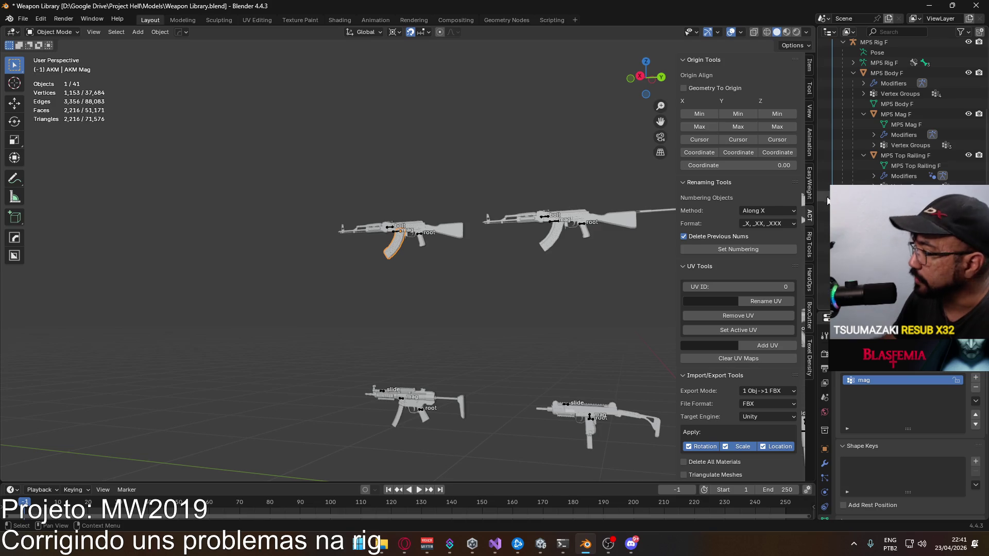
# - In right orthographic view, select the AKM objects and save Weapon Library.blend
pyautogui.keyDown('alt'); pyautogui.moveTo(517, 209); pyautogui.dragTo(469, 247, button='middle'); pyautogui.keyUp('alt')
pyautogui.scroll(2, 478, 218)
pyautogui.moveTo(287, 170); pyautogui.dragTo(458, 275)
pyautogui.hotkey('ctrl', 's')
pyautogui.moveTo(363, 363); pyautogui.dragTo(458, 418)
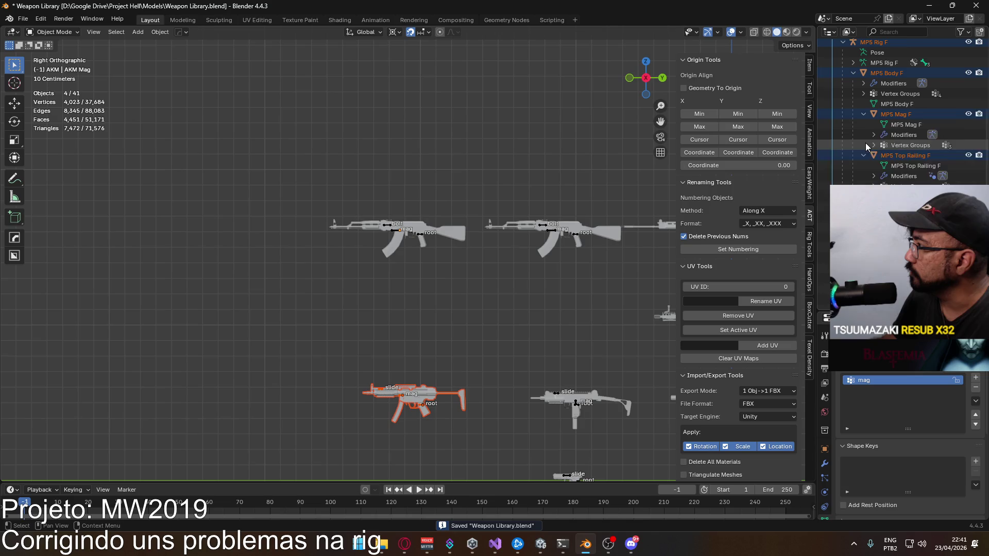
pyautogui.scroll(2, 845, 86)
pyautogui.scroll(3, 845, 86)
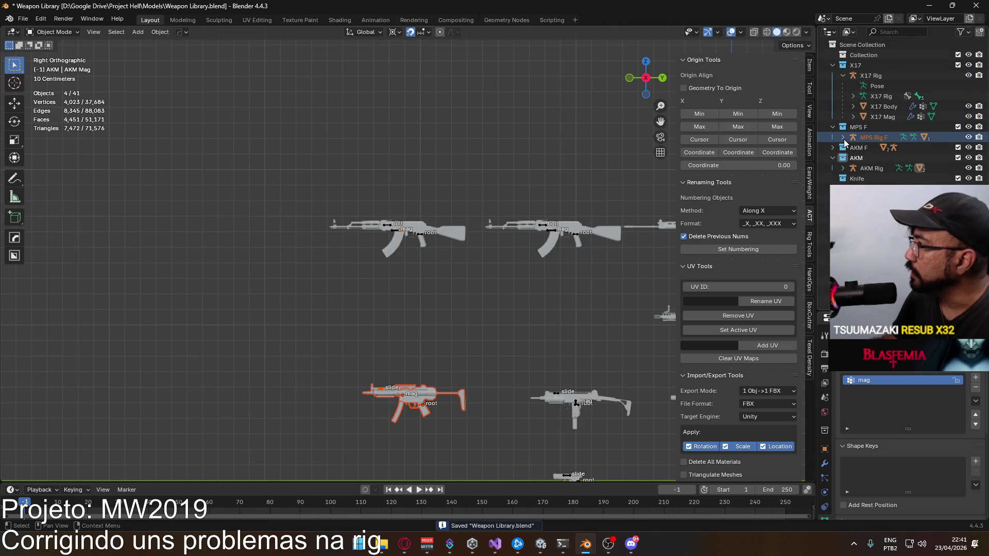
pyautogui.click(853, 168)
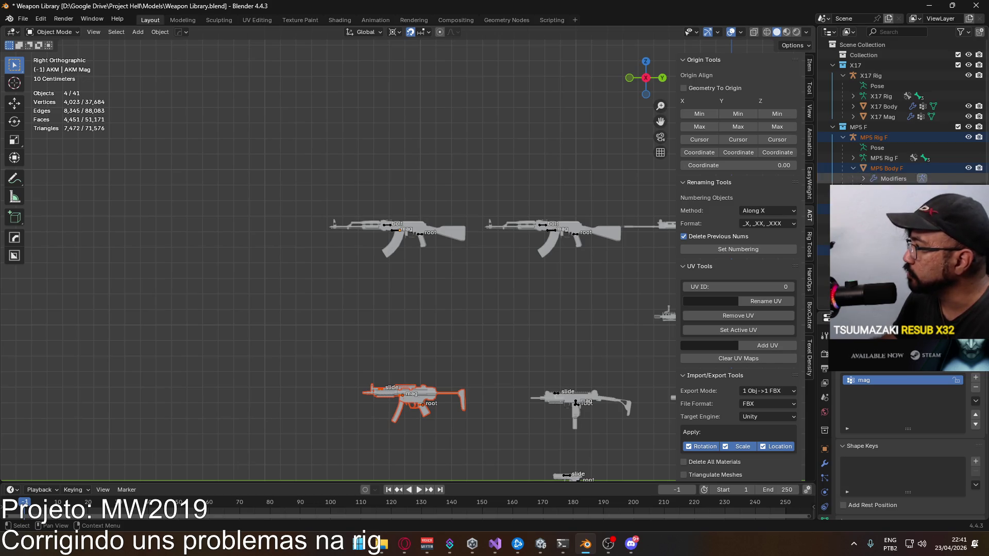
pyautogui.click(854, 167)
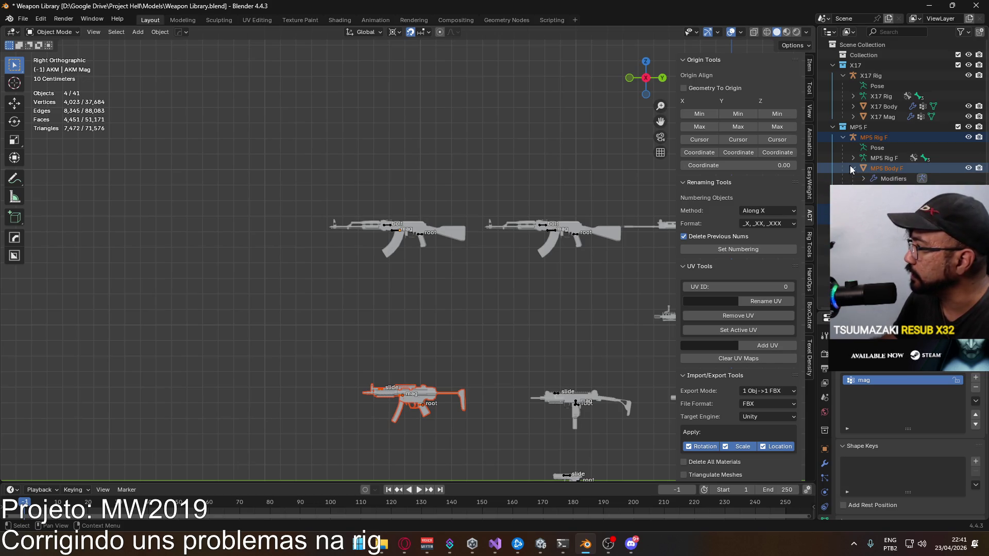
pyautogui.click(849, 138)
pyautogui.click(843, 138)
pyautogui.click(856, 127)
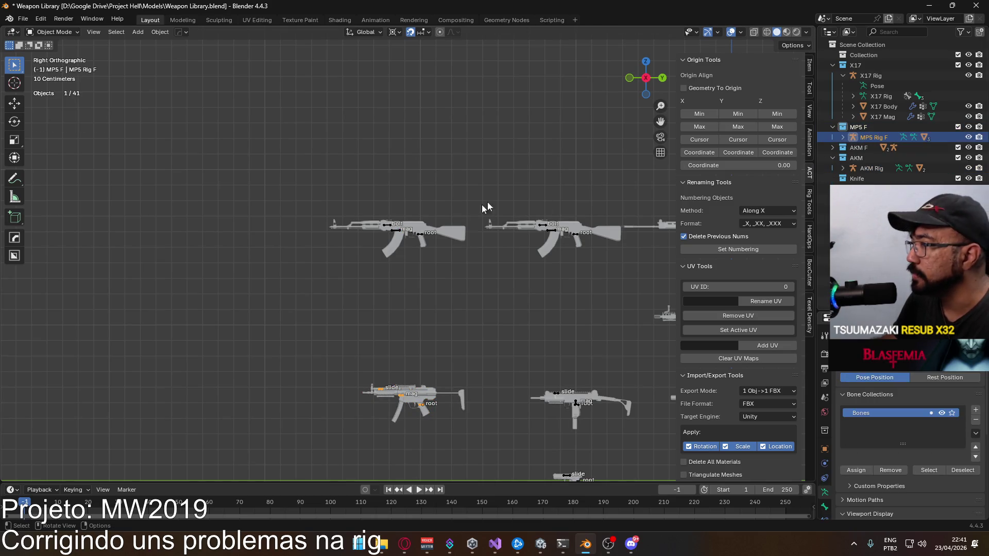
pyautogui.click(867, 128)
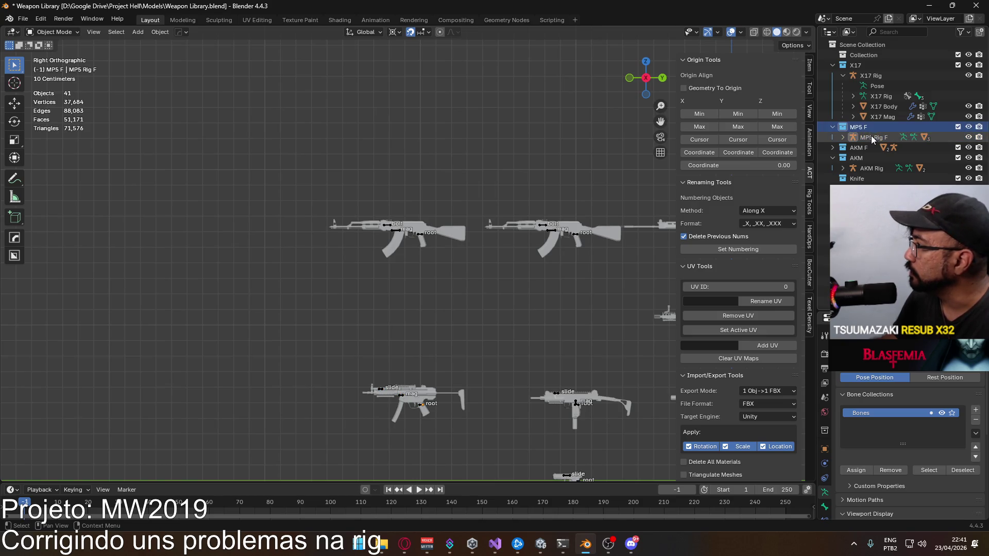
pyautogui.click(872, 139)
pyautogui.hotkey('shift', 'd')
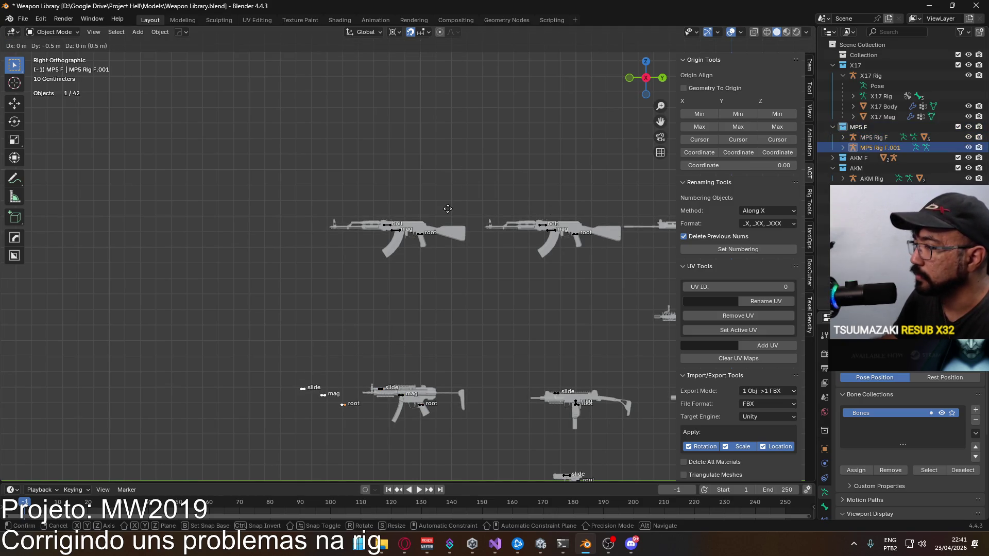
pyautogui.click(447, 209)
pyautogui.hotkey('ctrl', 'z')
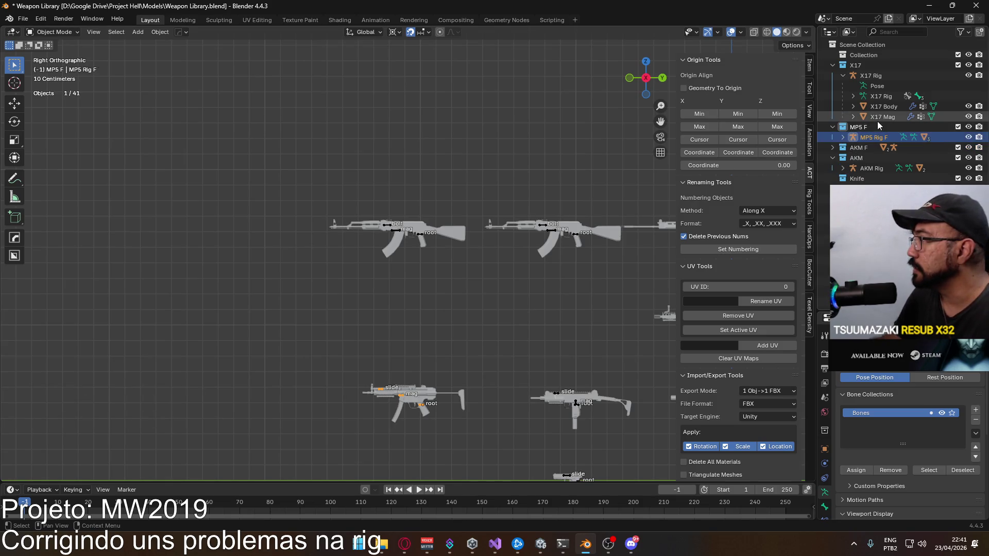
pyautogui.click(843, 138)
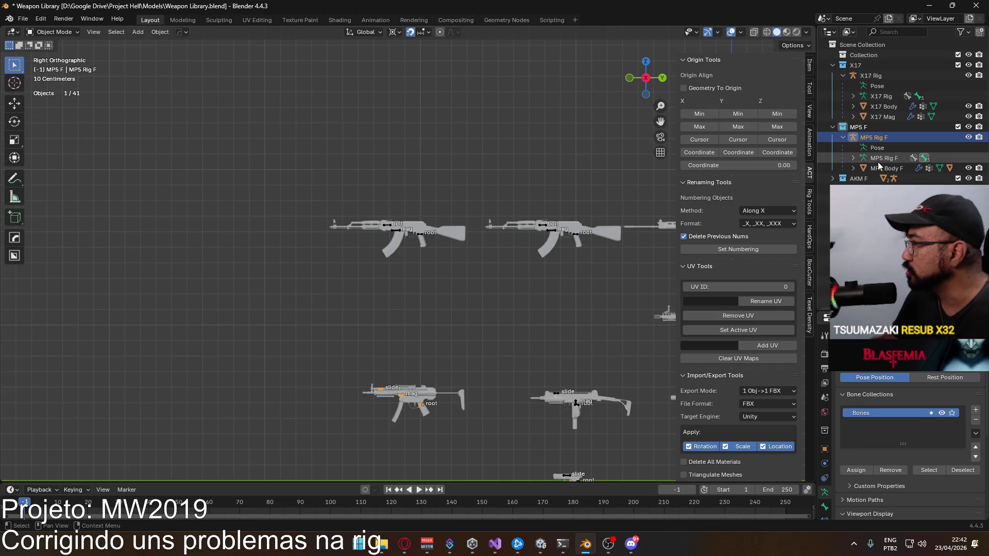
pyautogui.click(853, 168)
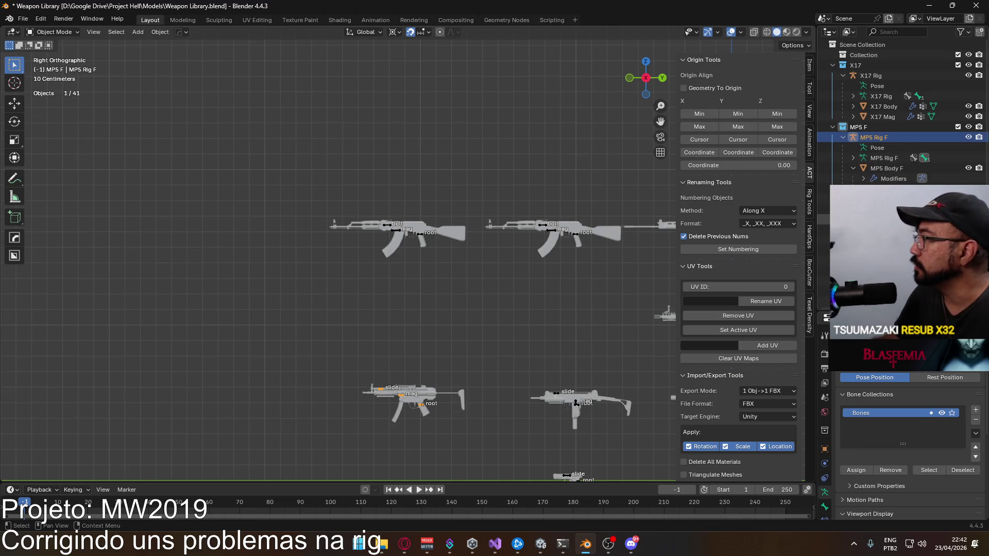
pyautogui.click(873, 138)
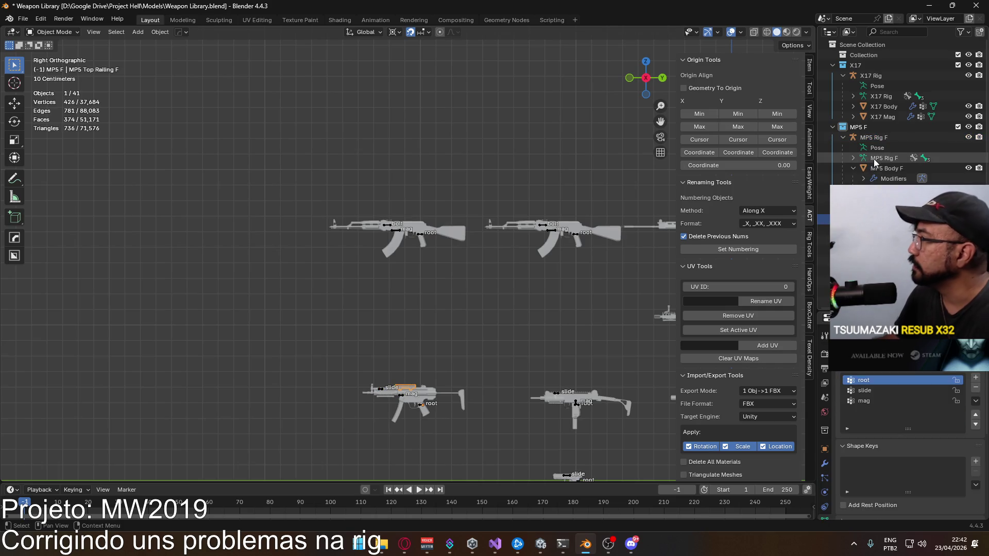
pyautogui.click(871, 128)
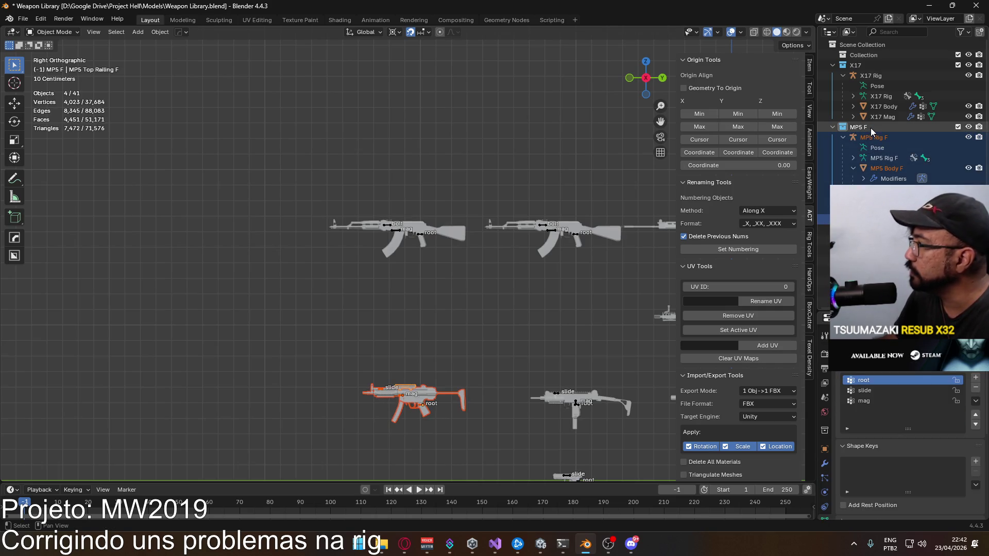
pyautogui.keyDown('shift'); pyautogui.moveTo(493, 245); pyautogui.dragTo(528, 154, button='middle'); pyautogui.keyUp('shift')
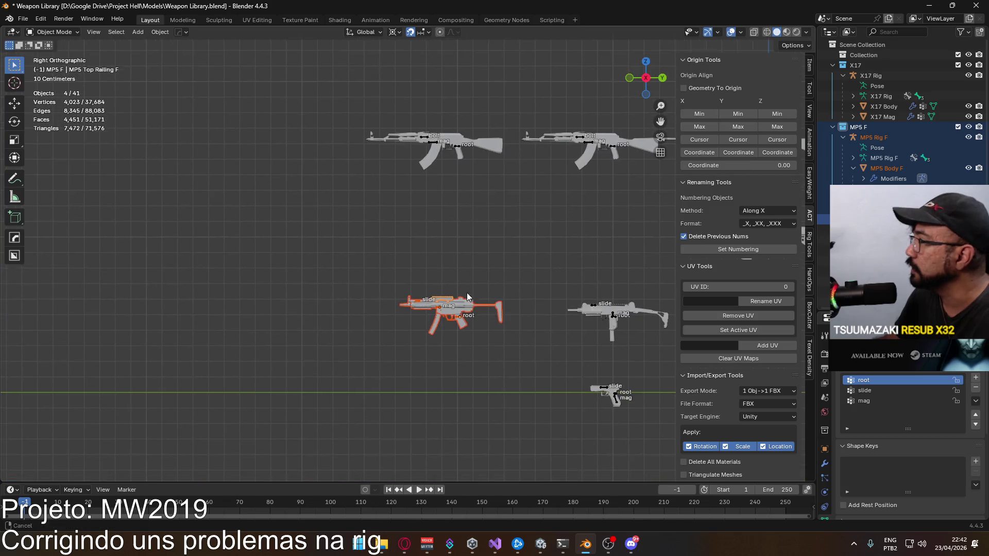
pyautogui.hotkey('shift', 'd')
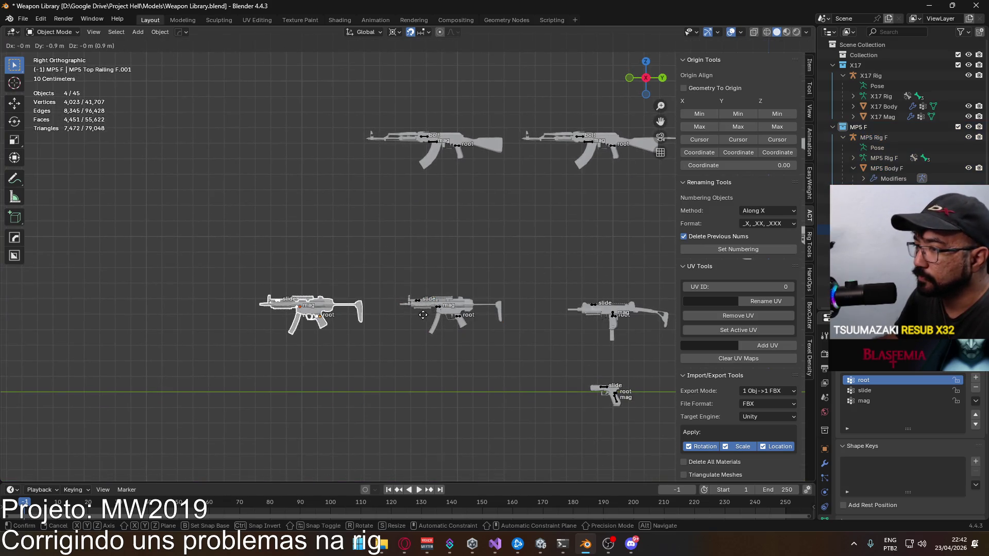
pyautogui.click(421, 315)
pyautogui.hotkey('alt', 'a')
pyautogui.click(833, 127)
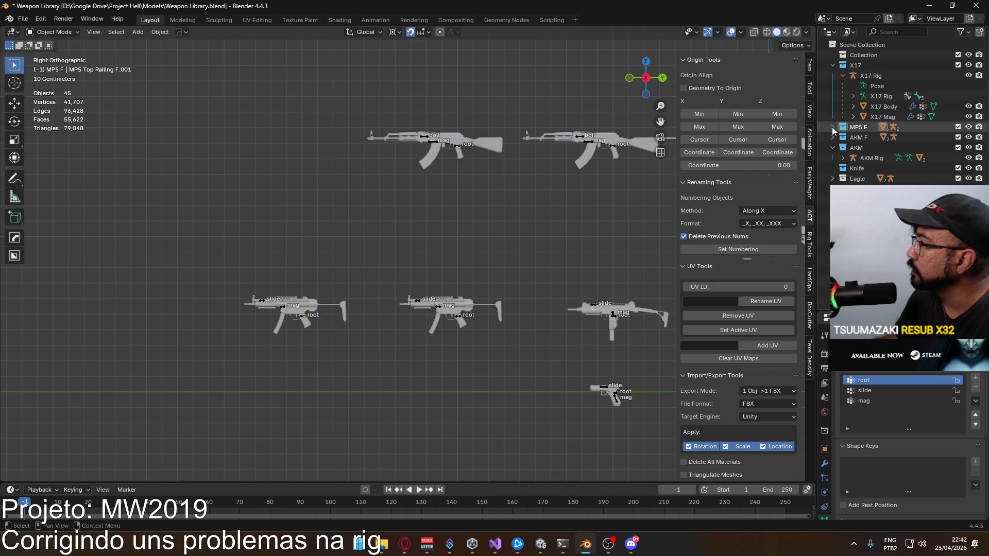
pyautogui.click(833, 127)
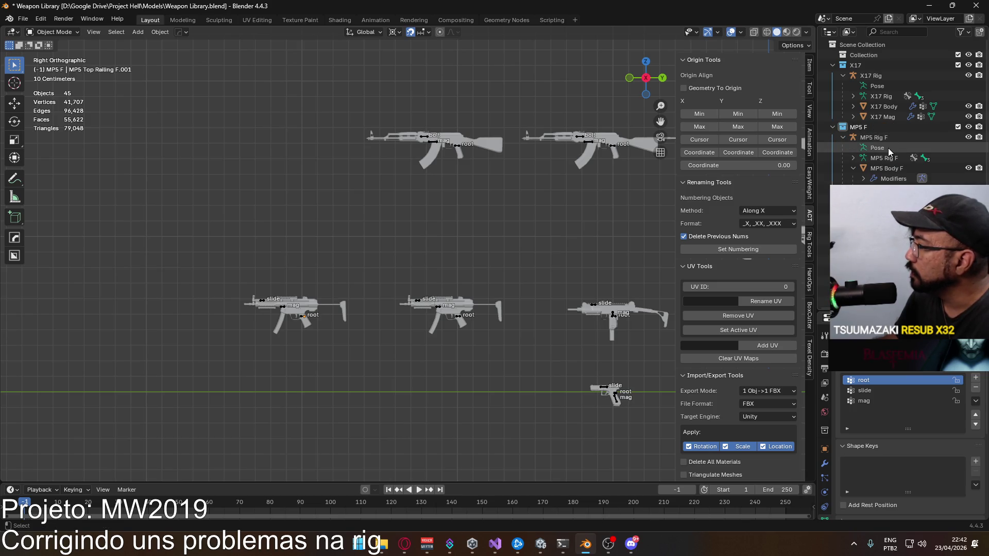
pyautogui.click(888, 147)
pyautogui.press('Delete')
pyautogui.click(846, 130)
pyautogui.click(834, 128)
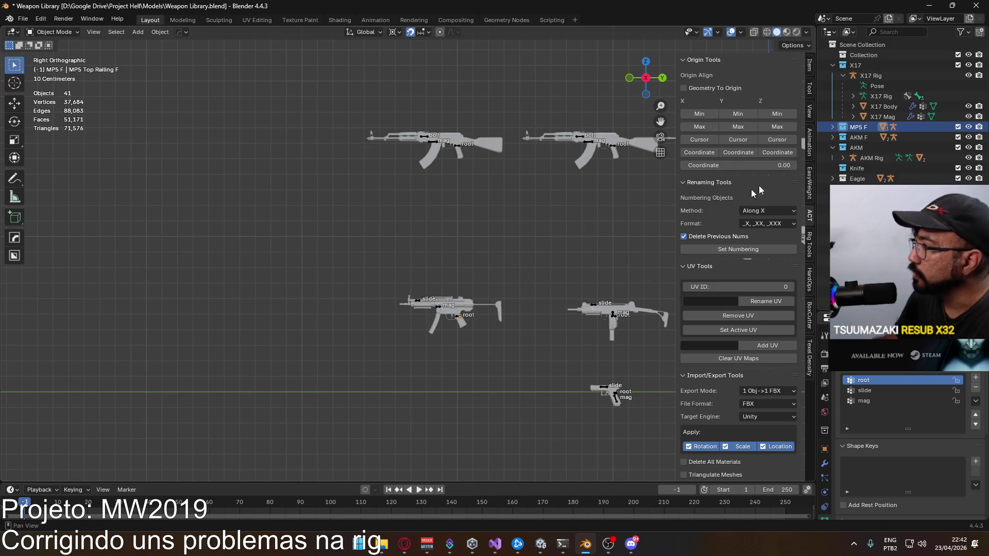
pyautogui.rightClick(852, 131)
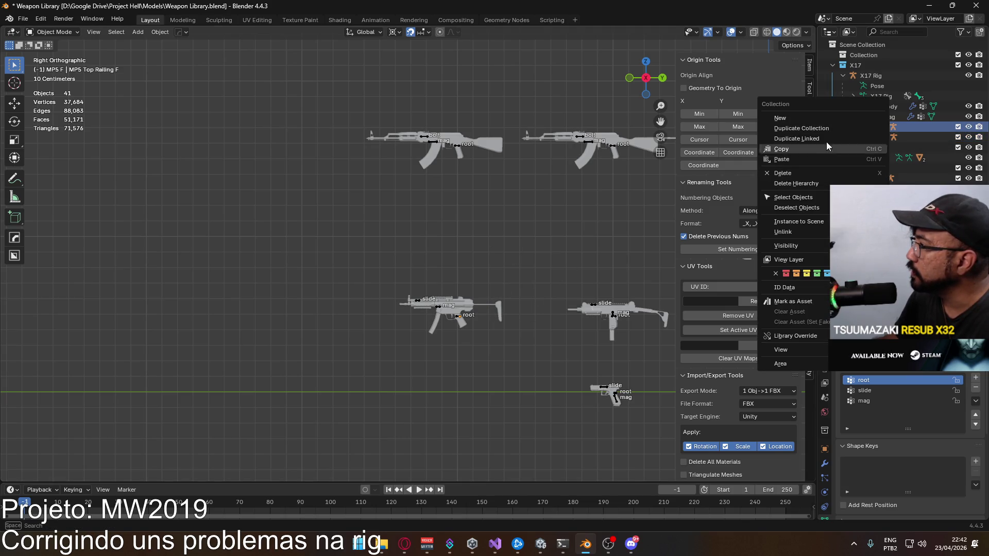
# - Duplicate the MP5 F collection and move the copied rig 1 m to the left
pyautogui.click(820, 129)
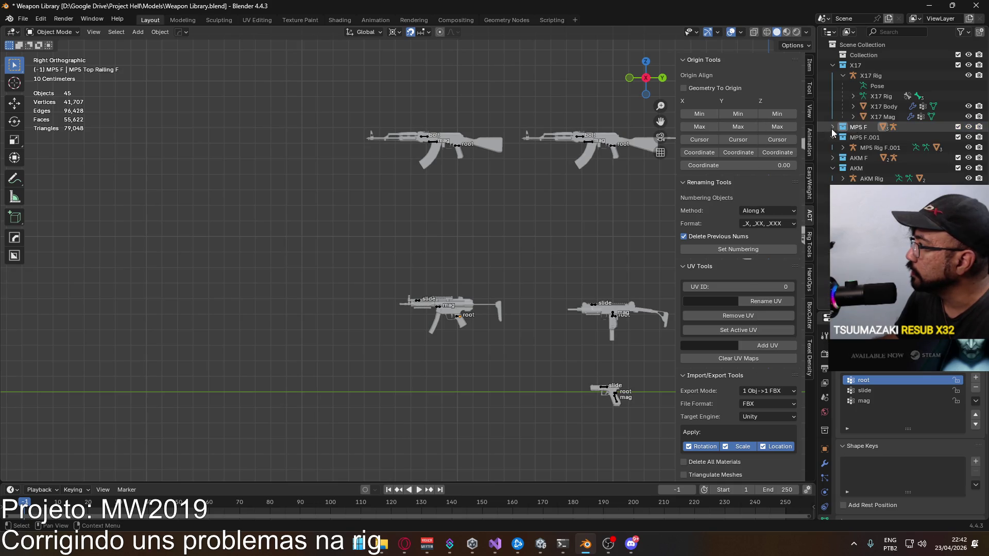
pyautogui.click(880, 148)
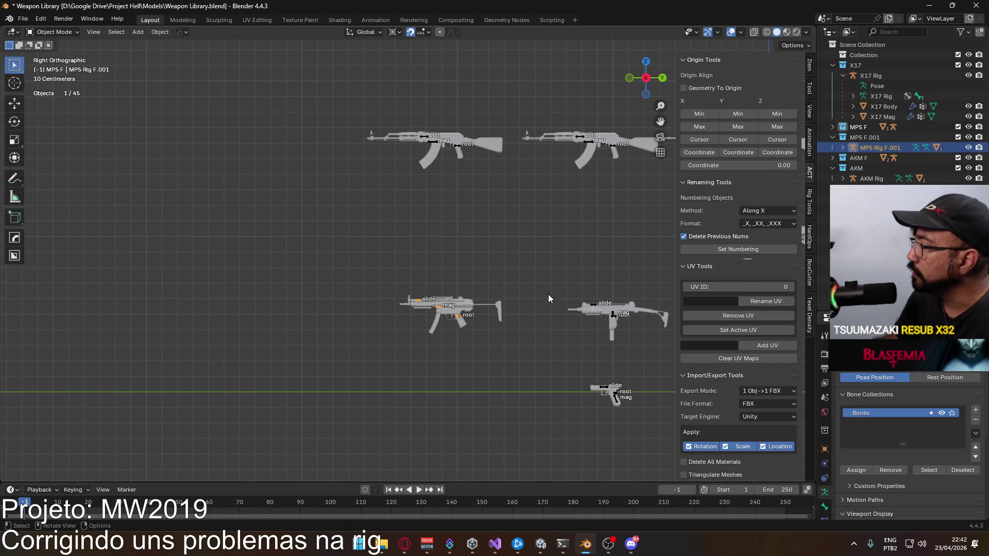
pyautogui.press('g')
pyautogui.click(397, 297)
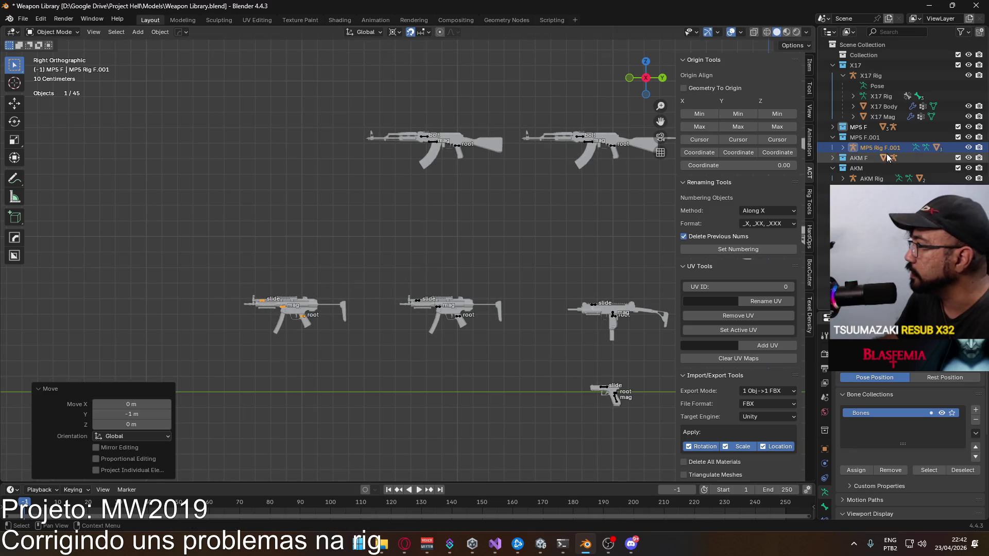
# - Strip the .001 suffixes, naming the collection 'MP5' and the rig and its armature data 'MP5 Rig'
pyautogui.doubleClick(865, 137)
pyautogui.click(900, 133)
pyautogui.press('BackSpace')
pyautogui.press('BackSpace')
pyautogui.press('BackSpace')
pyautogui.press('Return')
pyautogui.doubleClick(868, 148)
pyautogui.press('BackSpace')
pyautogui.press('BackSpace')
pyautogui.press('BackSpace')
pyautogui.press('Return')
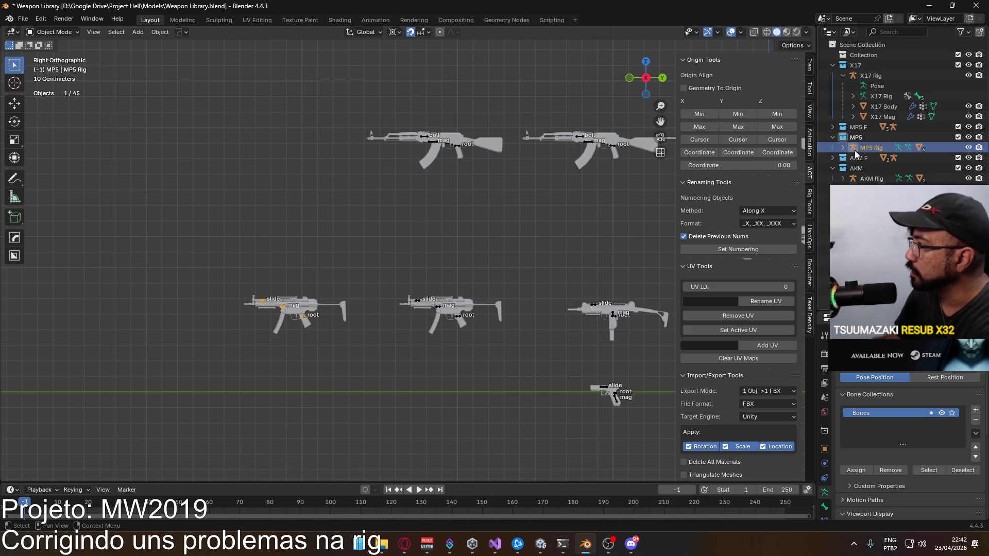
pyautogui.click(841, 150)
pyautogui.doubleClick(893, 168)
pyautogui.press('BackSpace')
pyautogui.press('BackSpace')
pyautogui.press('BackSpace')
pyautogui.press('Return')
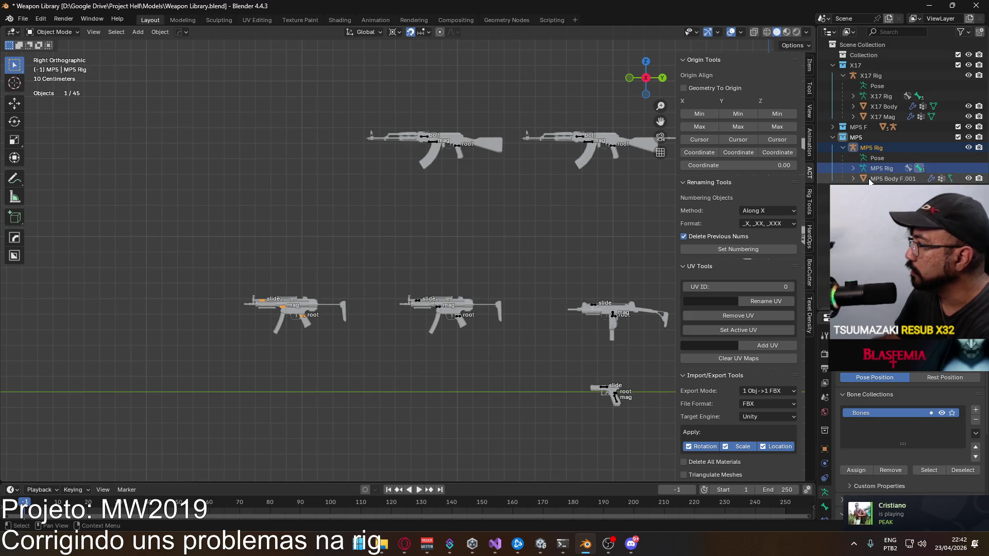
# - Rename the copied body to 'MP5 Body', confirm its mesh data name, and rename the magazine 'MP5 Mag'
pyautogui.doubleClick(889, 179)
pyautogui.press('BackSpace')
pyautogui.press('BackSpace')
pyautogui.press('BackSpace')
pyautogui.press('Return')
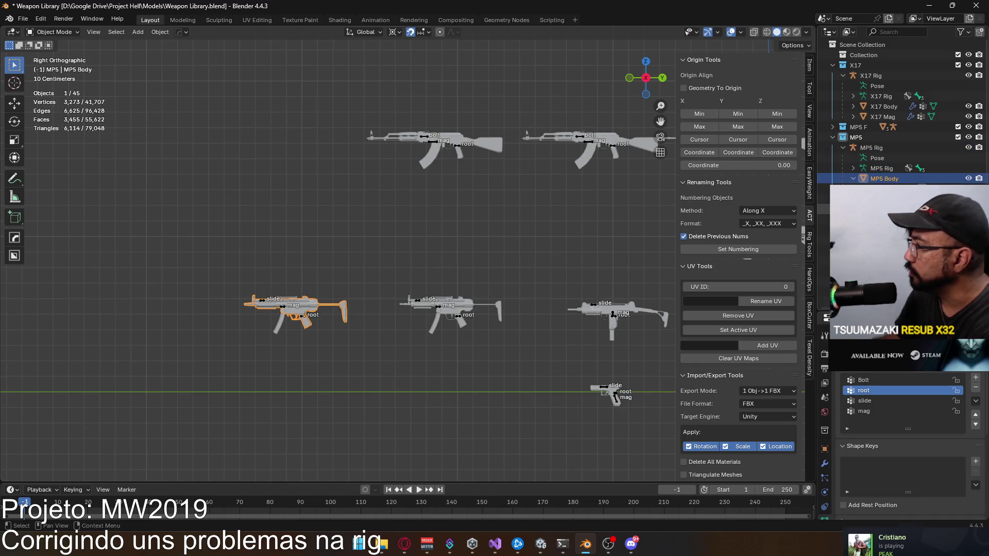
pyautogui.scroll(-3, 901, 129)
pyautogui.doubleClick(902, 172)
pyautogui.press('Return')
pyautogui.click(896, 183)
pyautogui.doubleClick(896, 182)
pyautogui.press('BackSpace')
pyautogui.press('BackSpace')
pyautogui.press('BackSpace')
pyautogui.press('Return')
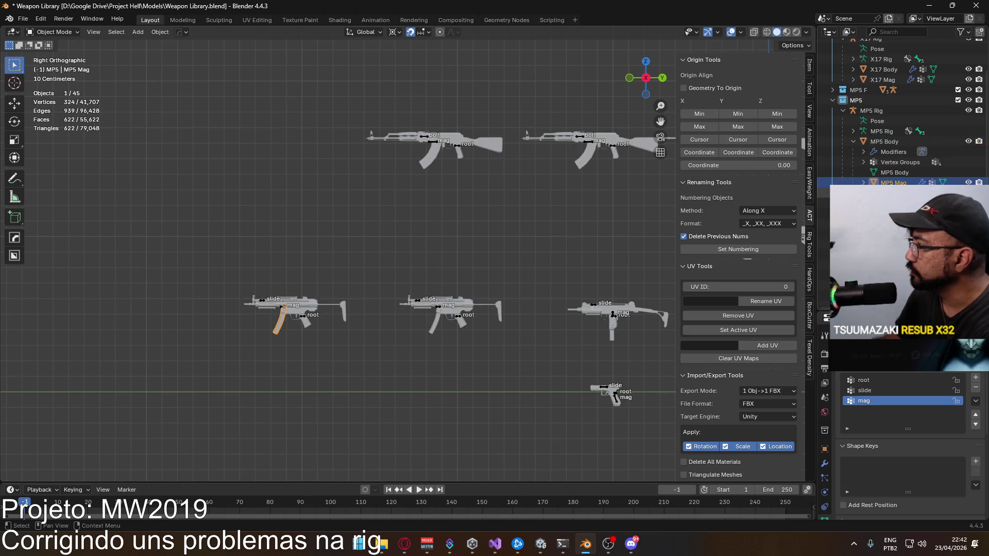
# - Rename the railing and its mesh data to 'MP5 Top Railing', then collapse the MP5 Body entry
pyautogui.scroll(-2, 901, 128)
pyautogui.doubleClick(912, 169)
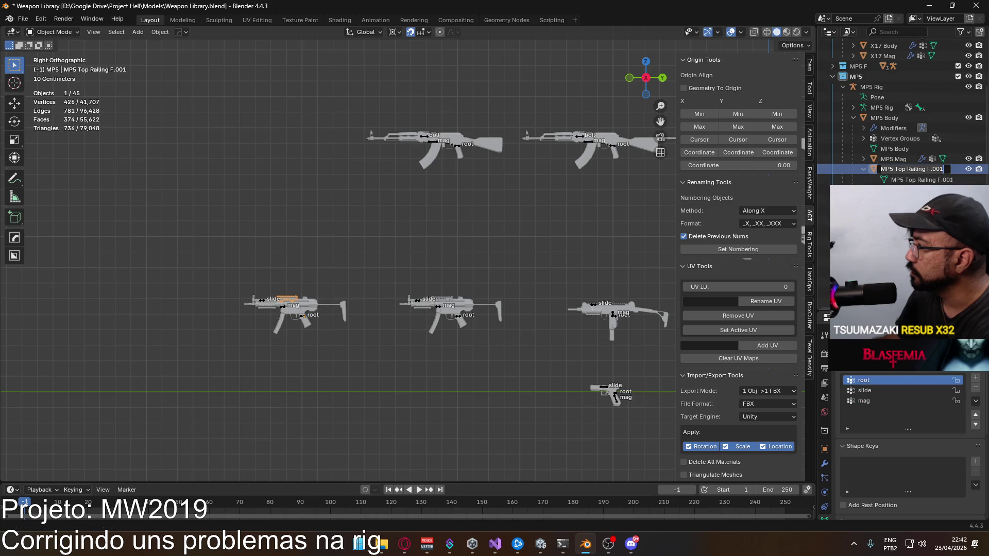
pyautogui.press('BackSpace')
pyautogui.press('BackSpace')
pyautogui.press('BackSpace')
pyautogui.press('Return')
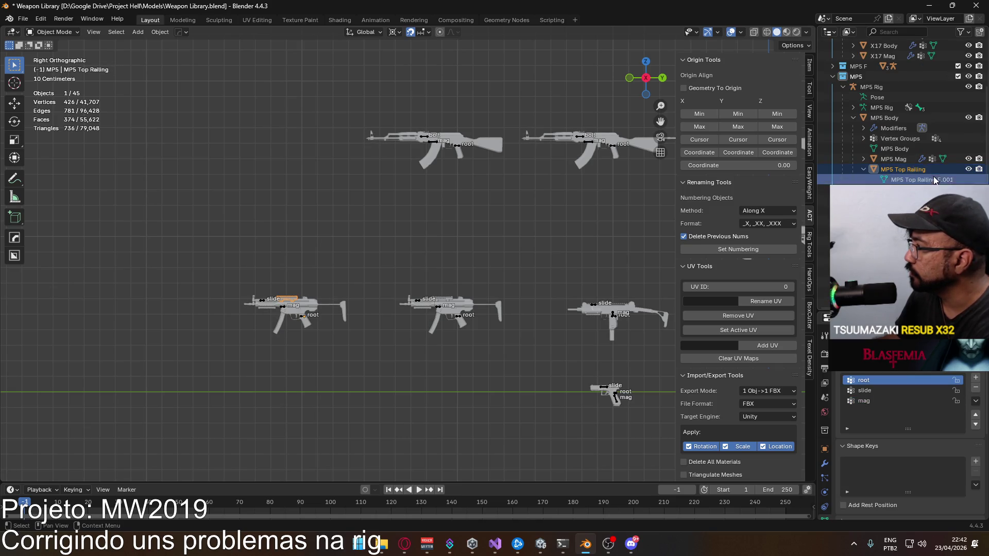
pyautogui.scroll(-1, 927, 172)
pyautogui.doubleClick(935, 173)
pyautogui.press('BackSpace')
pyautogui.press('BackSpace')
pyautogui.press('BackSpace')
pyautogui.press('Return')
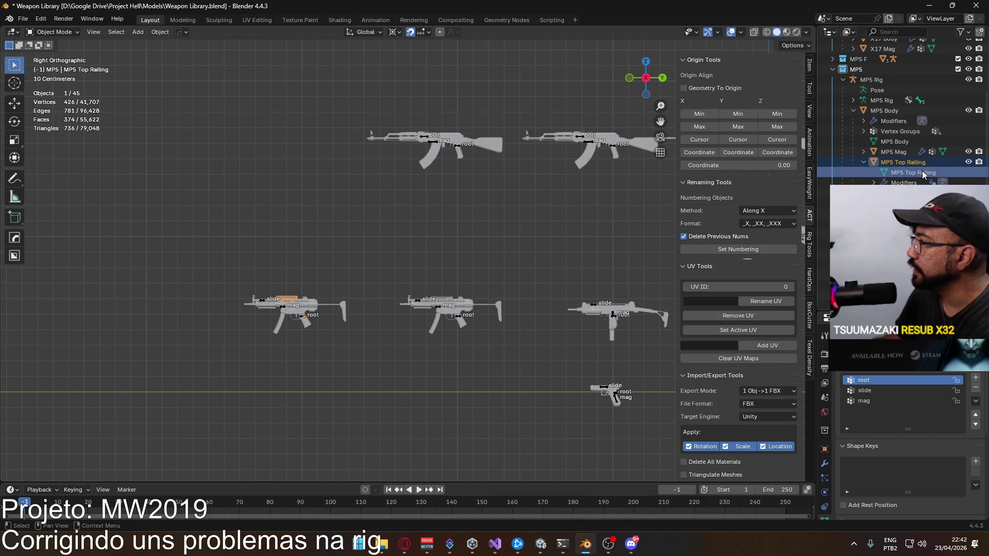
pyautogui.scroll(2, 858, 162)
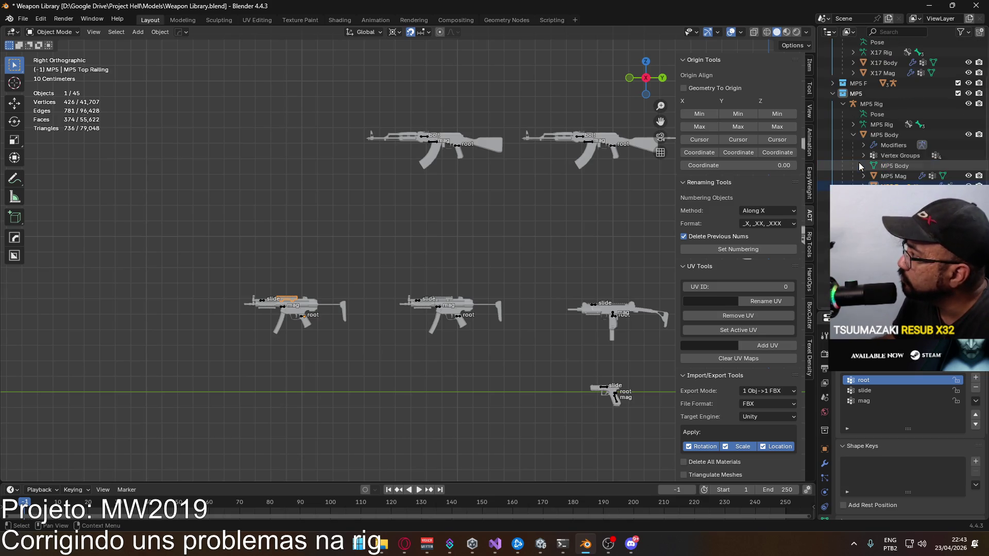
pyautogui.click(854, 135)
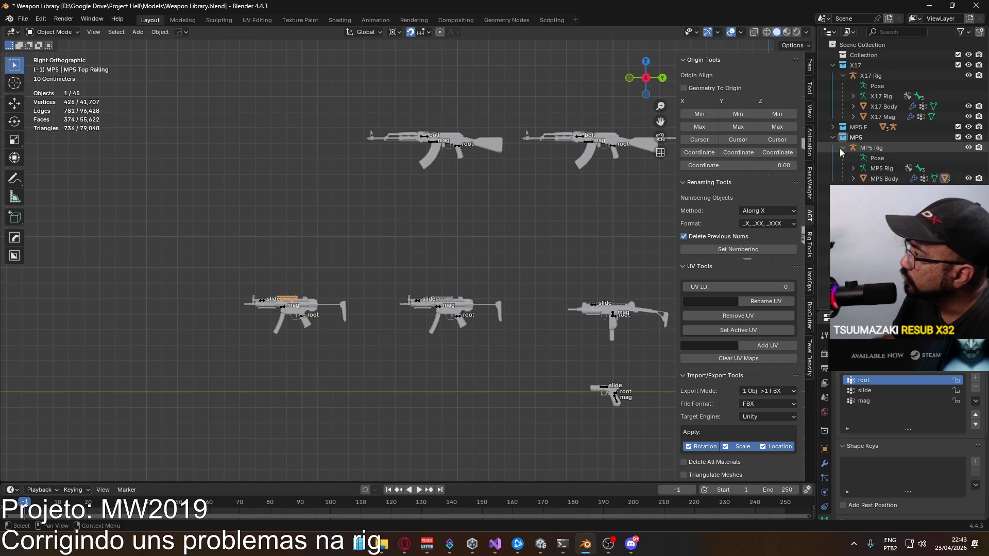
# - Collapse MP5 Rig in the Outliner with the MP5 collection active
pyautogui.click(842, 147)
pyautogui.click(860, 140)
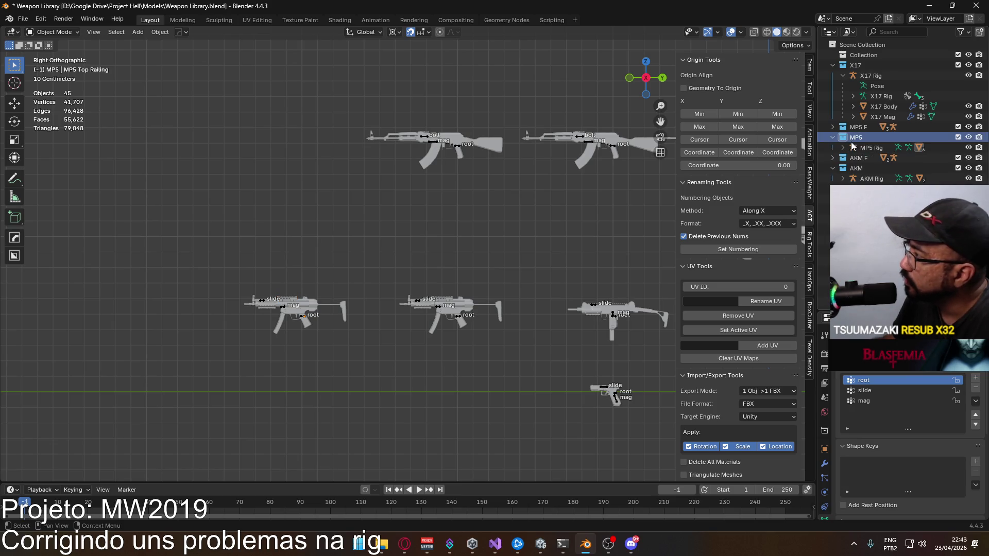
pyautogui.click(844, 148)
pyautogui.click(844, 148)
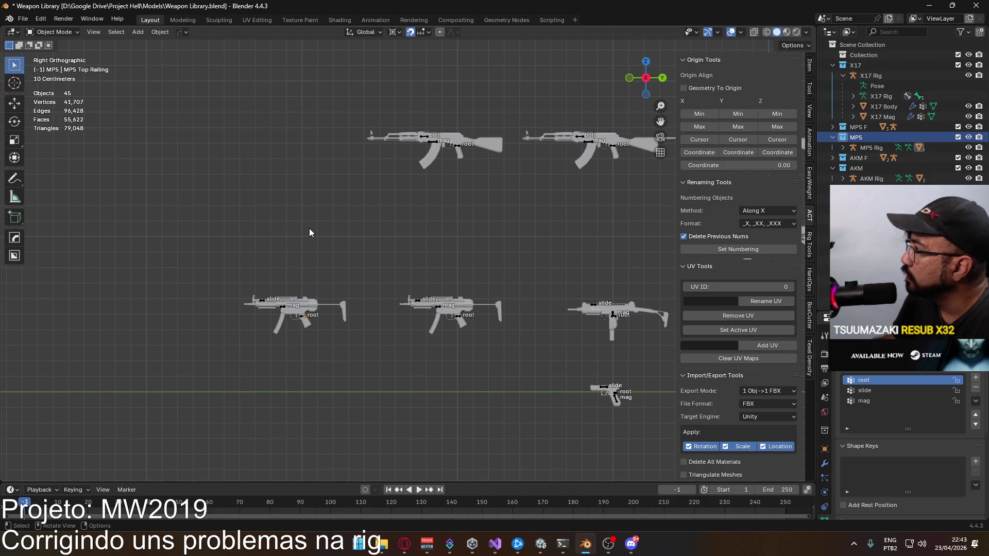
# - Save Weapon Library.blend after zooming and panning across the weapon lineup
pyautogui.scroll(-2, 302, 235)
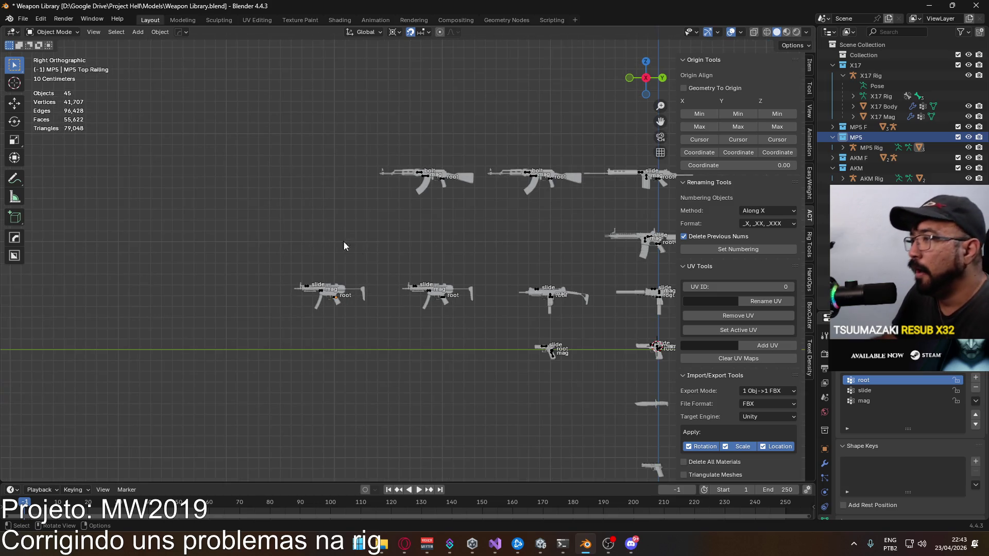
pyautogui.hotkey('ctrl', 's')
pyautogui.scroll(-1, 524, 293)
pyautogui.scroll(1, 459, 282)
pyautogui.keyDown('shift'); pyautogui.moveTo(460, 282); pyautogui.dragTo(441, 292, button='middle'); pyautogui.keyUp('shift')
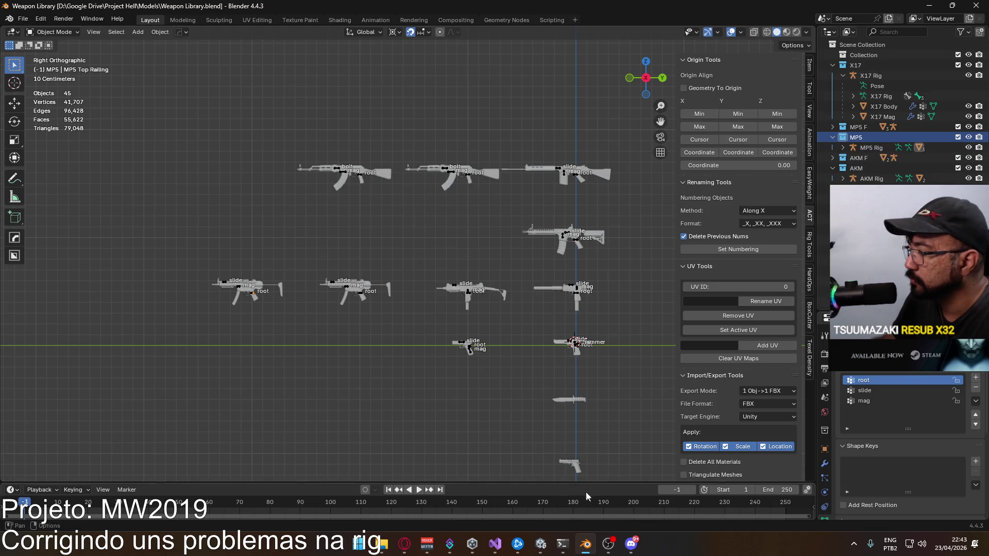
pyautogui.hotkey('ctrl', 's')
pyautogui.click(381, 544)
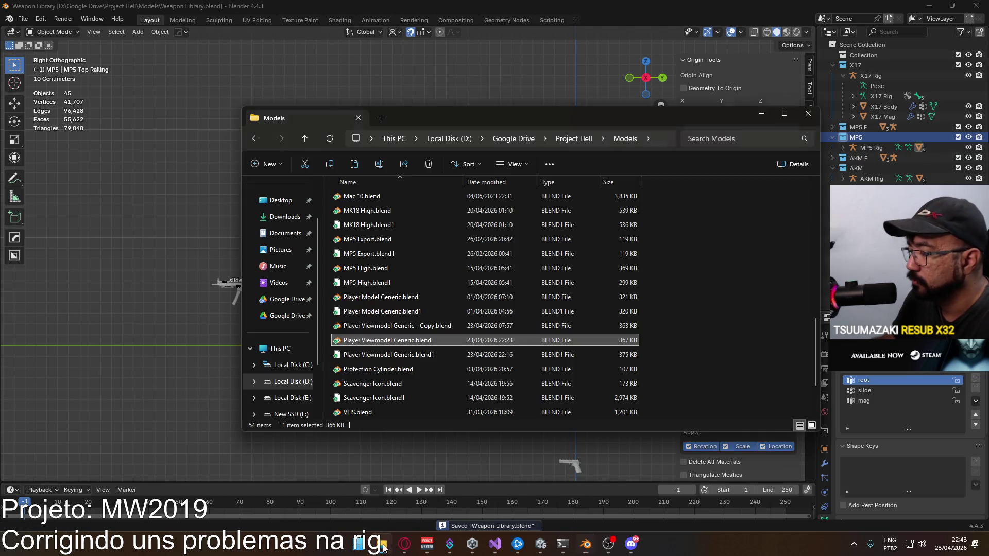
# - Open Player Viewmodel Generic.blend from the Models folder
pyautogui.doubleClick(401, 341)
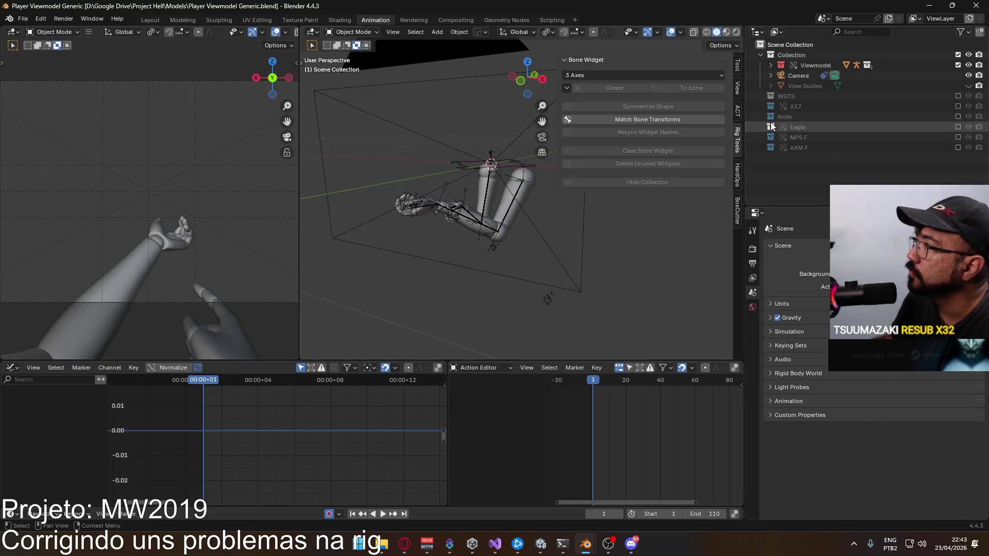
# - Use File > Link to bring in the MP5 collection from Weapon Library.blend's Collection folder
pyautogui.click(20, 19)
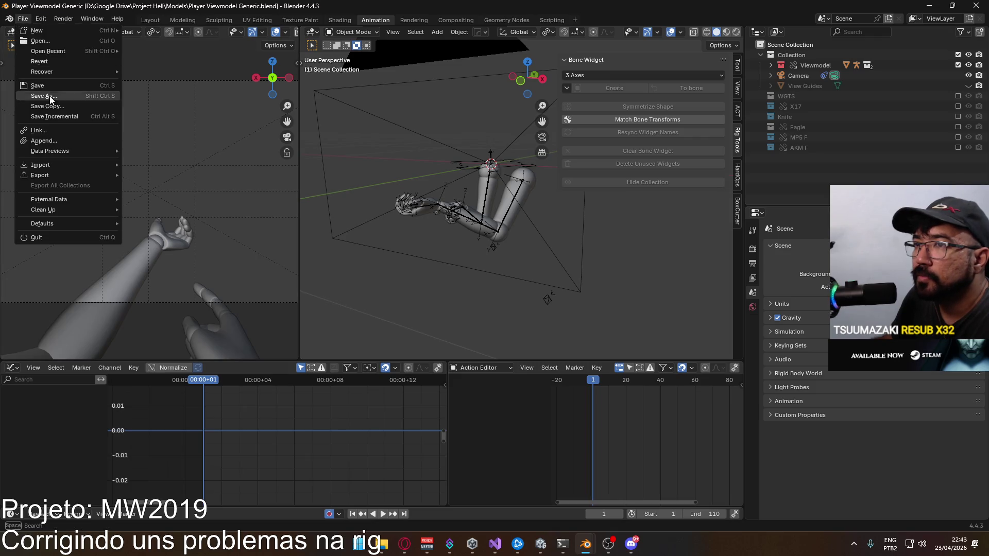
pyautogui.moveTo(65, 163)
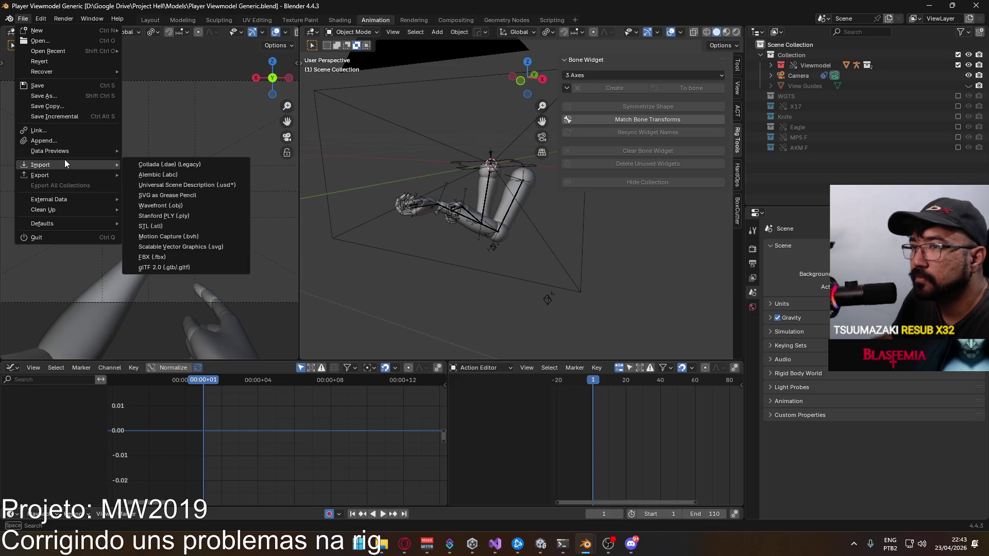
pyautogui.click(64, 132)
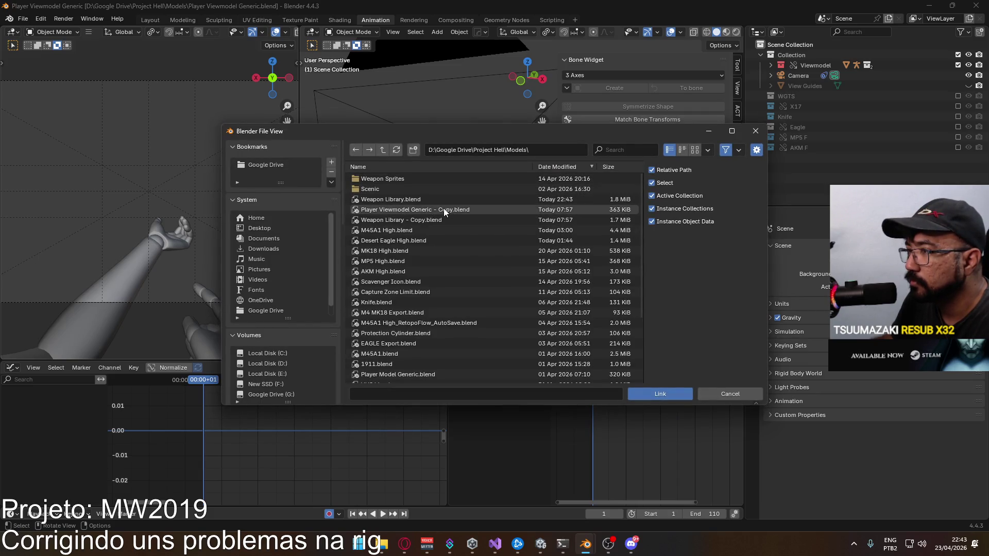
pyautogui.doubleClick(427, 199)
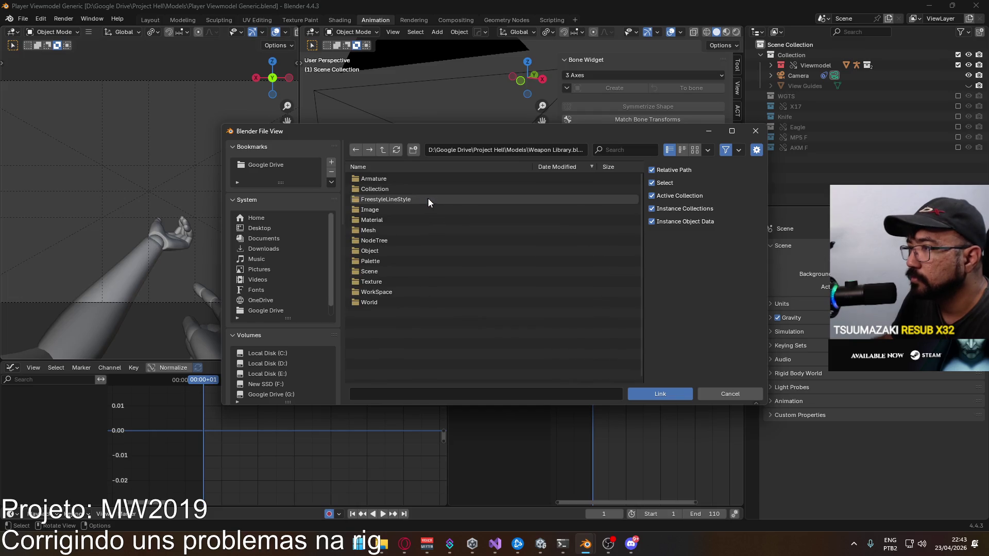
pyautogui.doubleClick(399, 190)
pyautogui.doubleClick(367, 282)
pyautogui.rightClick(753, 157)
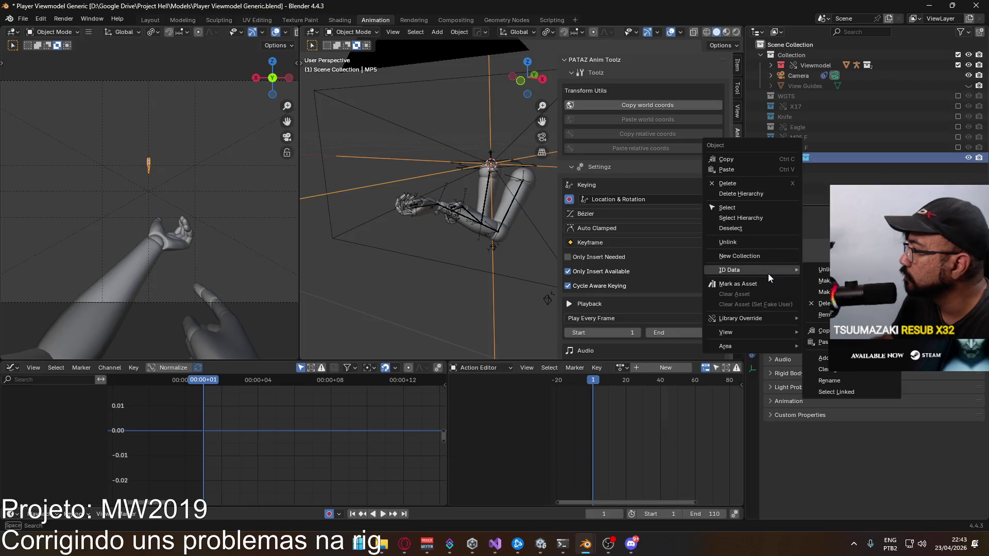
# - Make MP5 a library override (Selected & Content) and select MP5 Rig in right orthographic view
pyautogui.moveTo(766, 318)
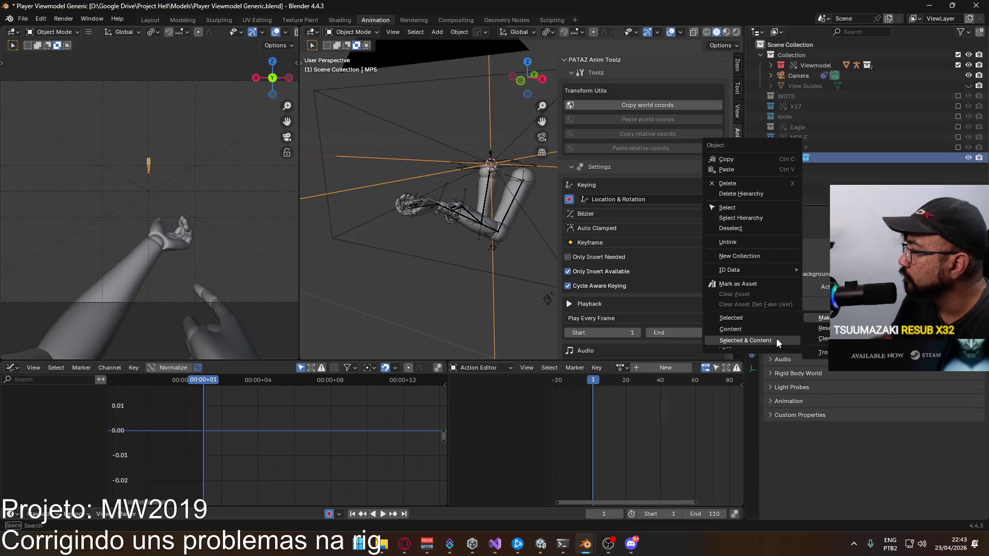
pyautogui.click(747, 341)
pyautogui.click(760, 157)
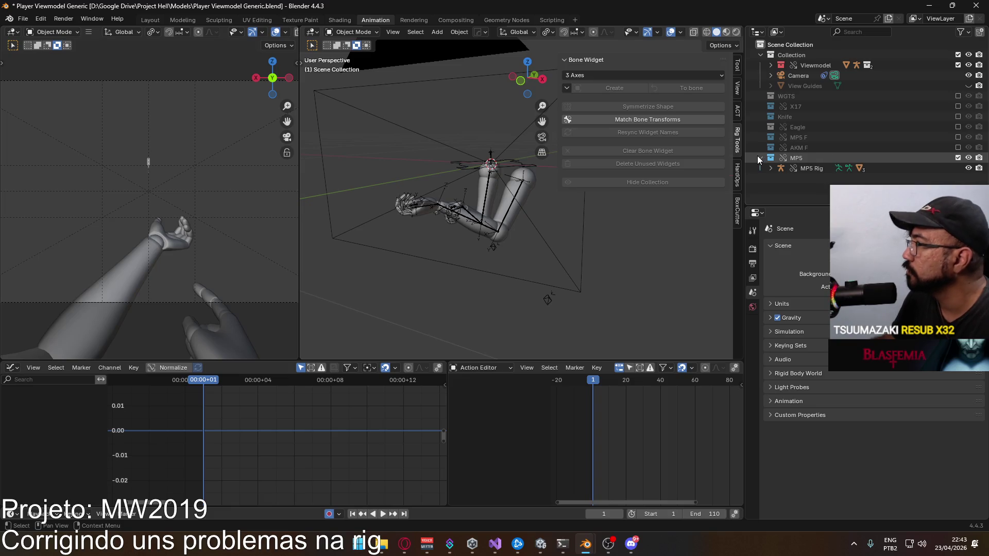
pyautogui.scroll(-3, 455, 165)
pyautogui.press('KP_3')
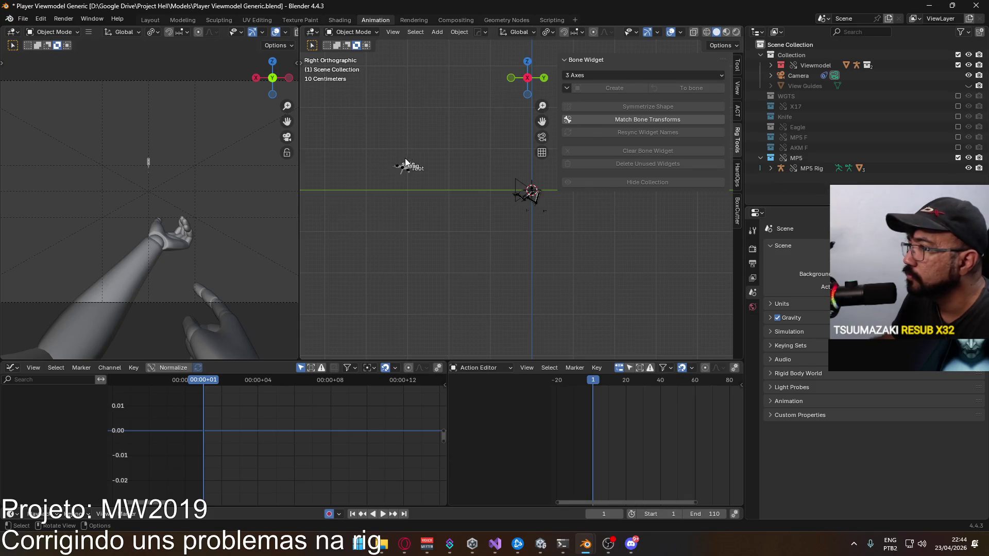
pyautogui.click(400, 170)
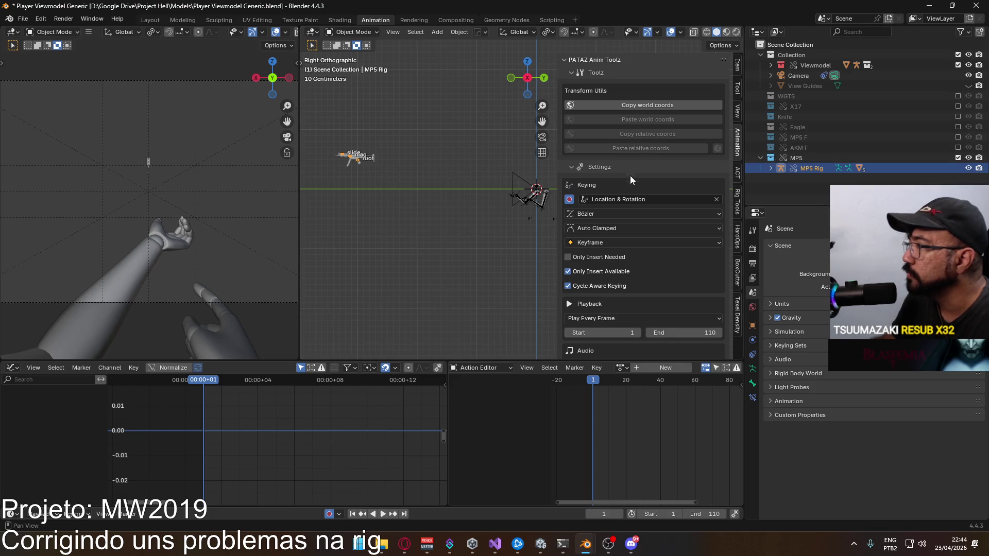
# - With snapping on, move the MP5 Rig up so the gun sits in the viewmodel hands
pyautogui.scroll(-6, 684, 265)
pyautogui.keyDown('shift'); pyautogui.moveTo(412, 184); pyautogui.dragTo(368, 221, button='middle'); pyautogui.keyUp('shift')
pyautogui.press('g')
pyautogui.press('Escape')
pyautogui.click(564, 31)
pyautogui.press('g')
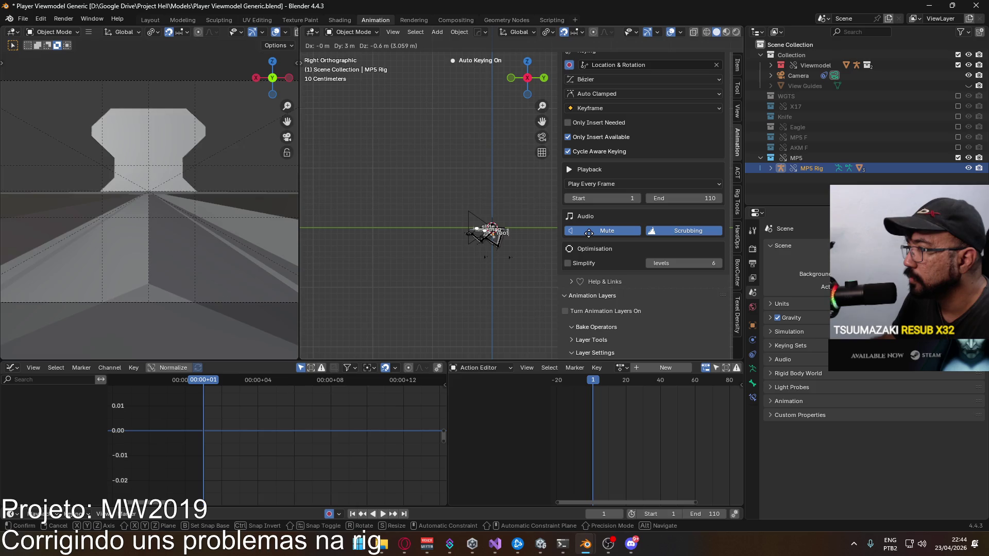
pyautogui.click(588, 231)
pyautogui.scroll(5, 496, 258)
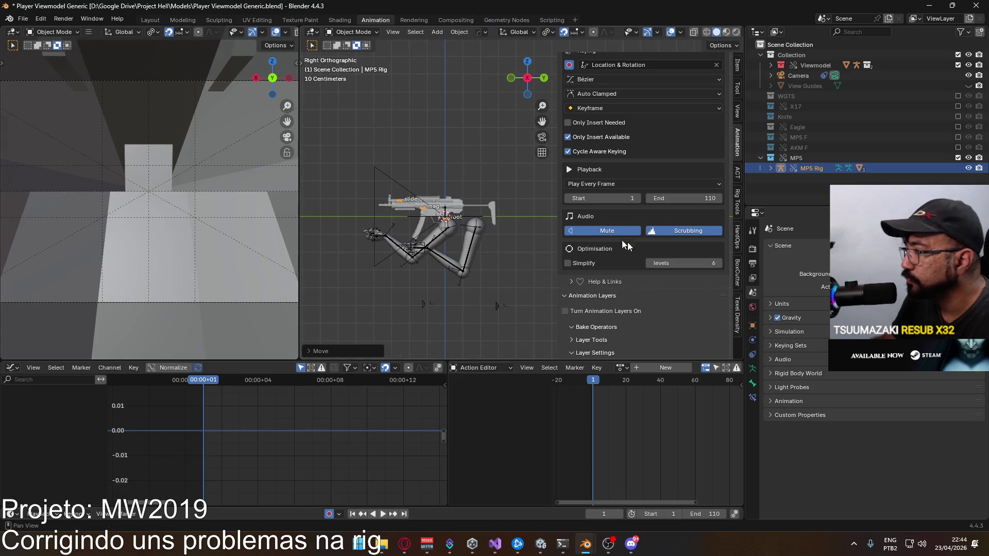
# - Turn on Animation Layers for MP5 Rig, add a Base_Layer, and browse its Active Action list
pyautogui.click(568, 311)
pyautogui.scroll(-5, 602, 297)
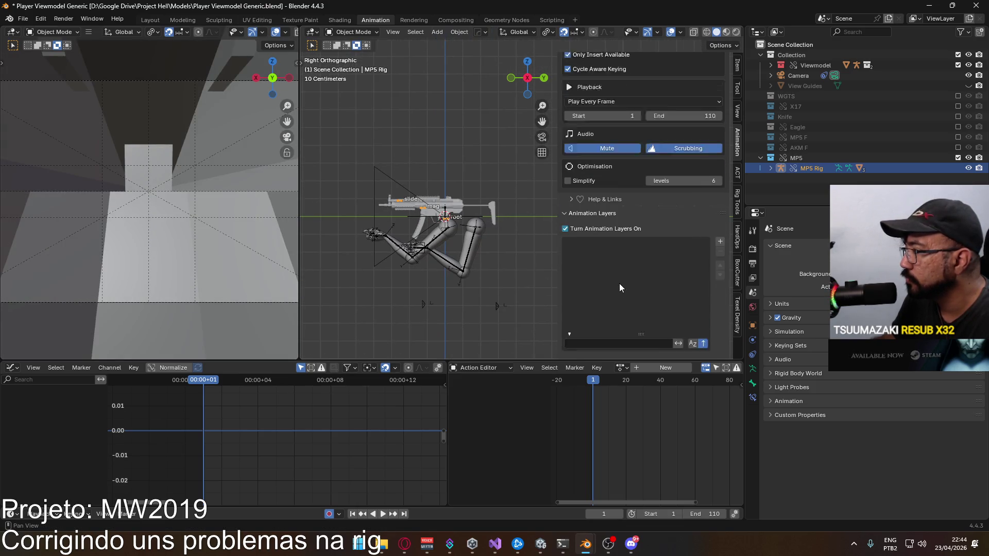
pyautogui.scroll(2, 408, 216)
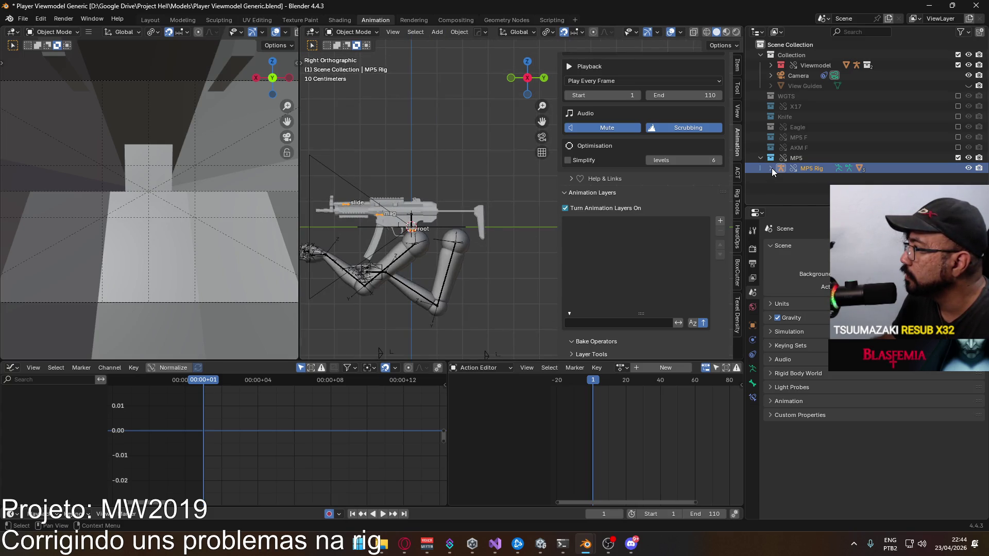
pyautogui.click(719, 222)
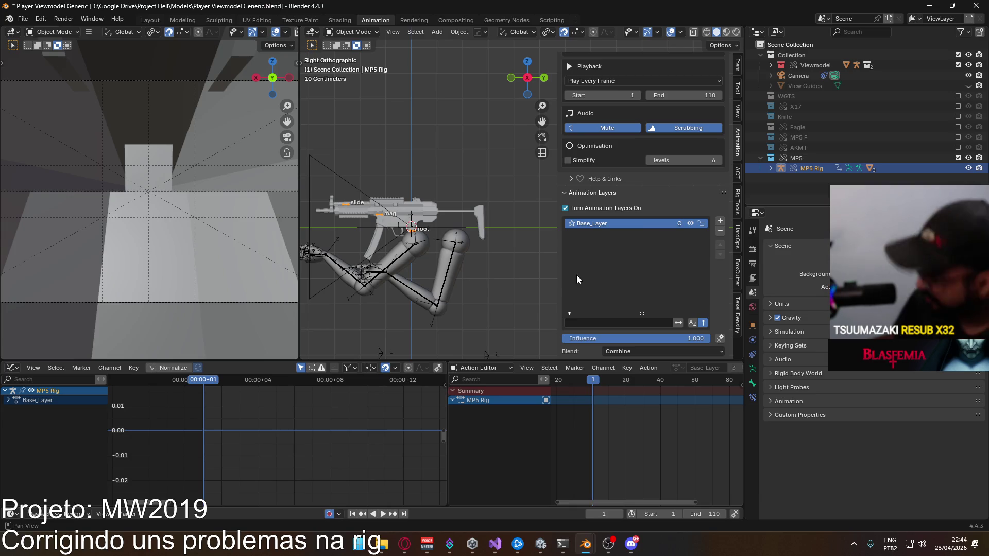
pyautogui.scroll(-6, 644, 252)
pyautogui.scroll(-1, 647, 249)
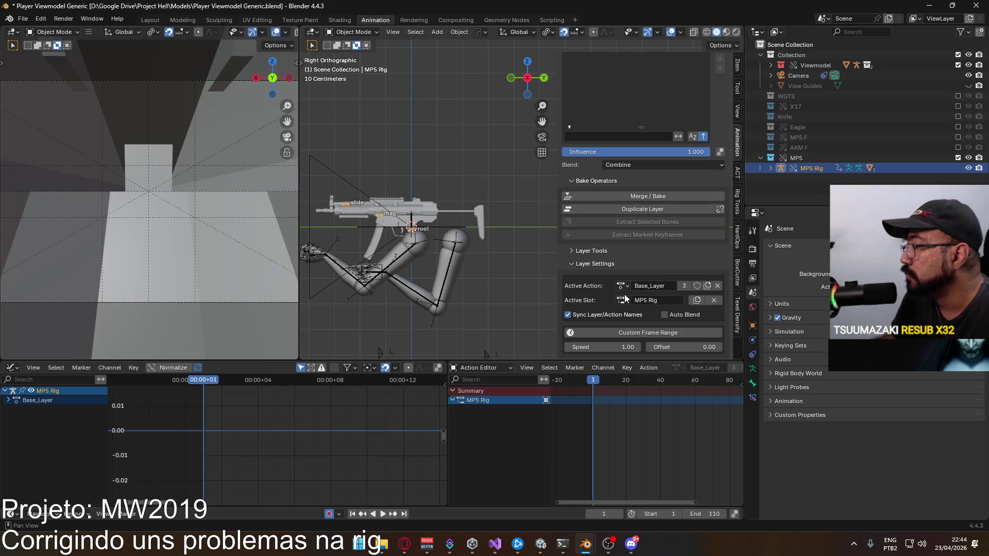
pyautogui.click(623, 286)
pyautogui.scroll(-5, 665, 357)
pyautogui.scroll(-2, 665, 357)
pyautogui.scroll(9, 666, 367)
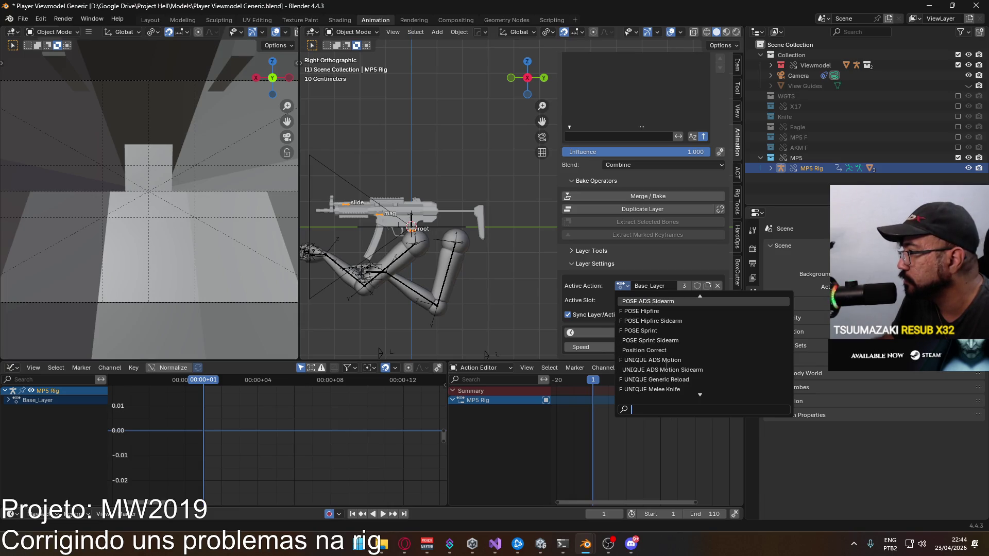
# - Assign POSE Hipfire to the base layer, try the MP5 Rig F slot, and inspect the root channel
pyautogui.click(691, 312)
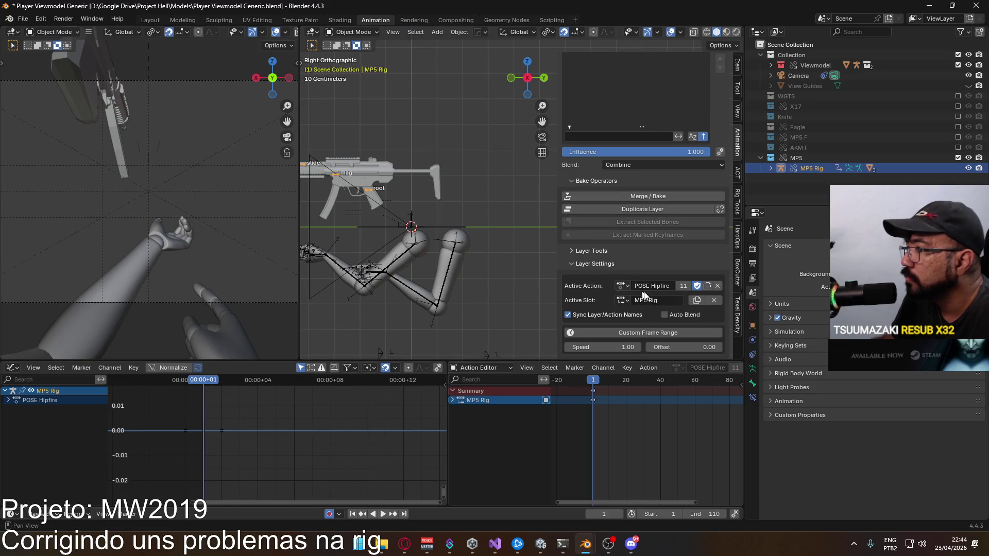
pyautogui.click(624, 300)
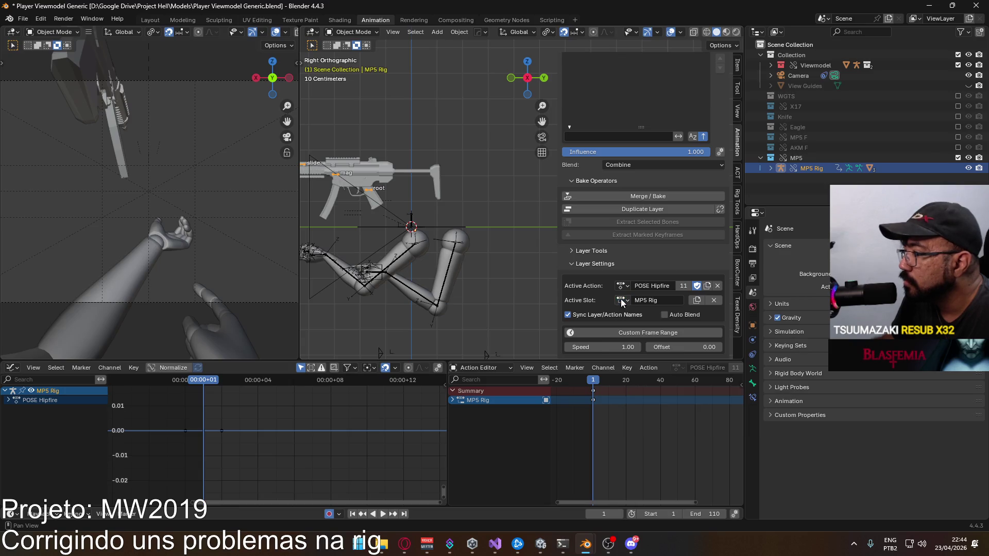
pyautogui.click(453, 400)
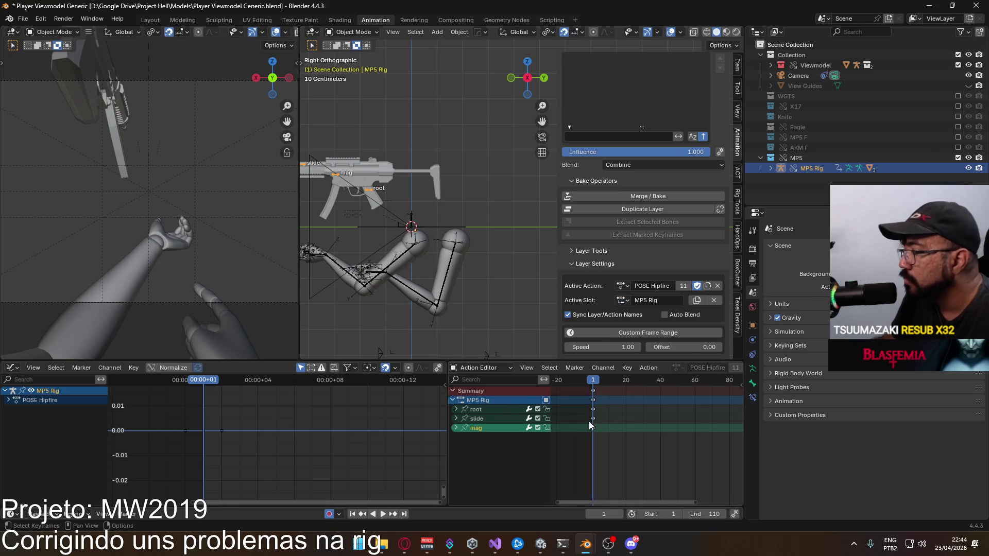
pyautogui.scroll(-3, 442, 252)
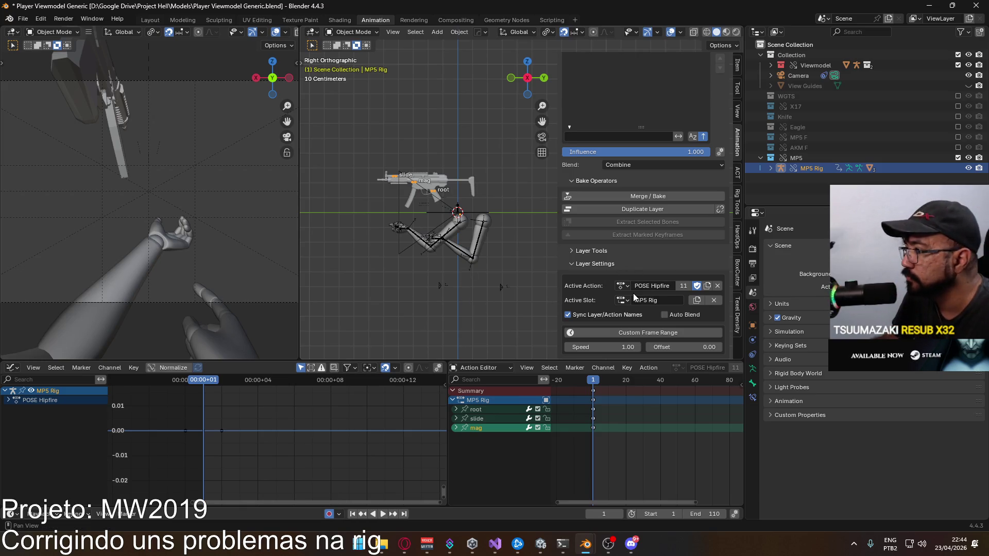
pyautogui.click(623, 302)
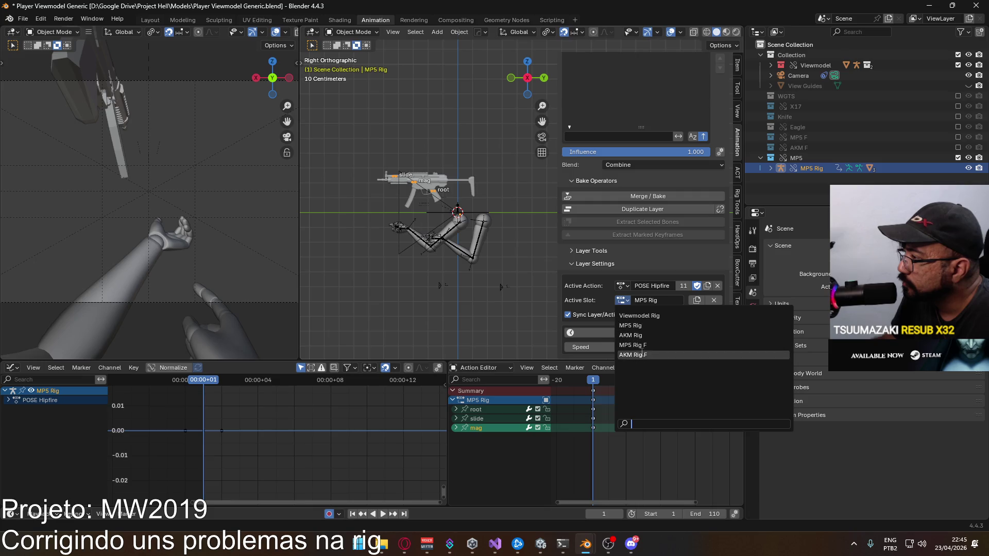
pyautogui.click(645, 345)
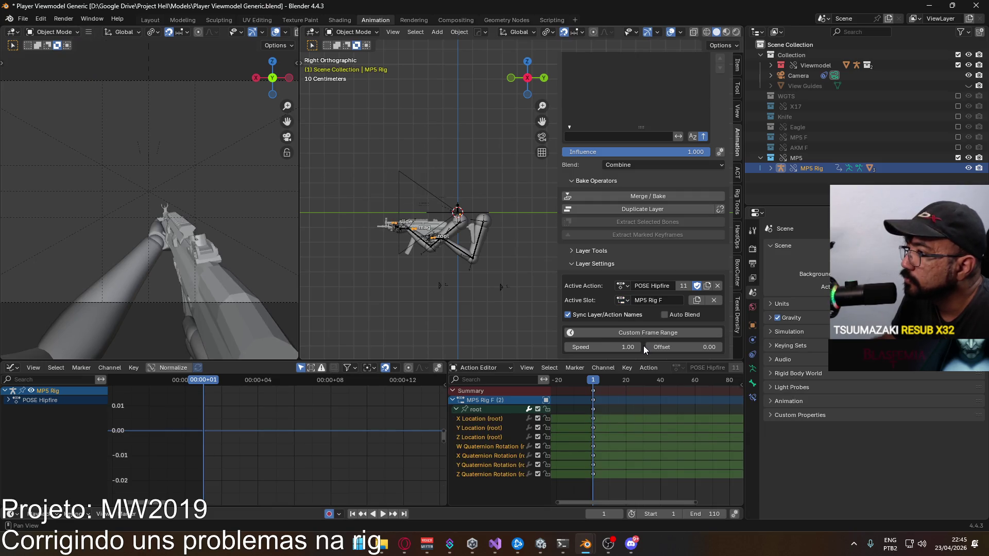
pyautogui.click(456, 410)
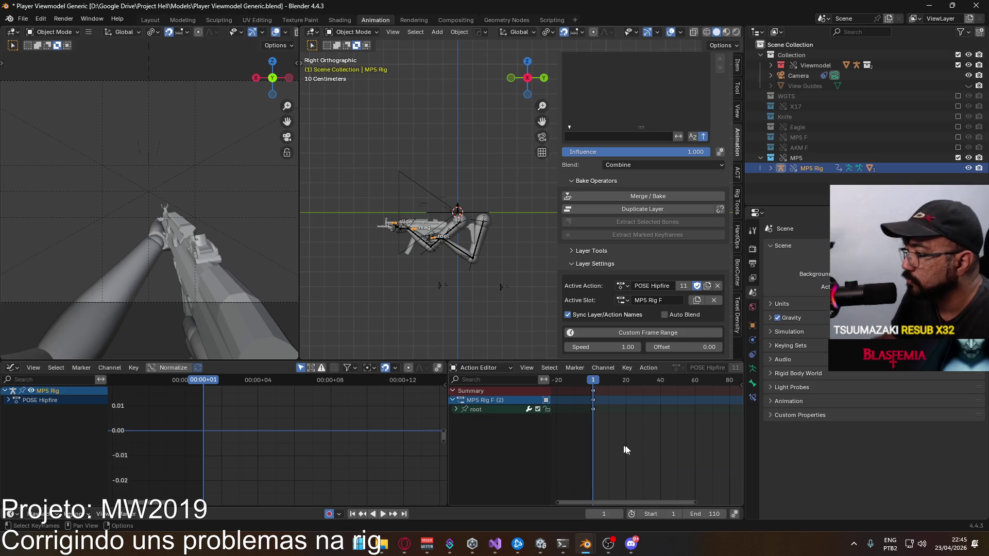
pyautogui.click(481, 410)
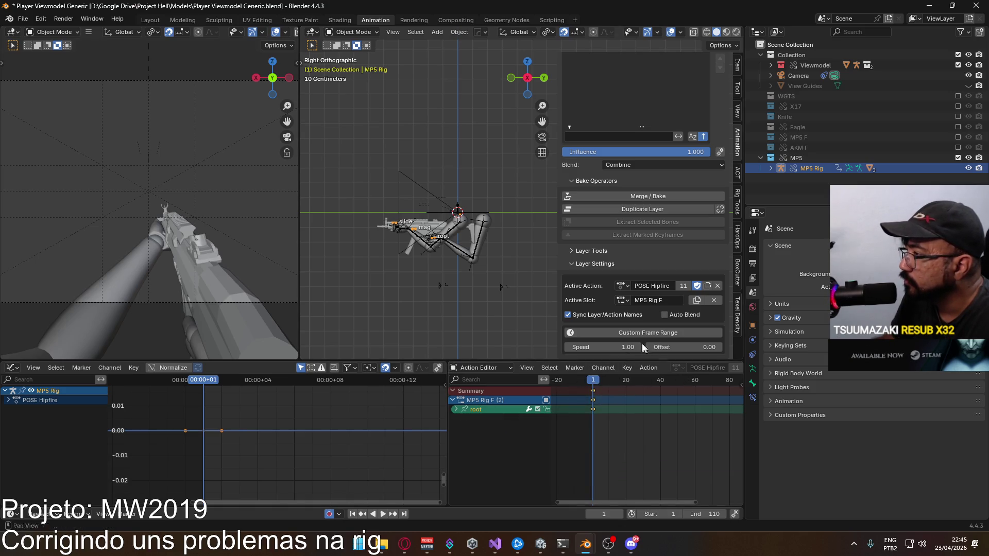
# - Unlink the MP5 Rig slot and reassign the MP5 Rig F slot holding only the root channel
pyautogui.click(622, 300)
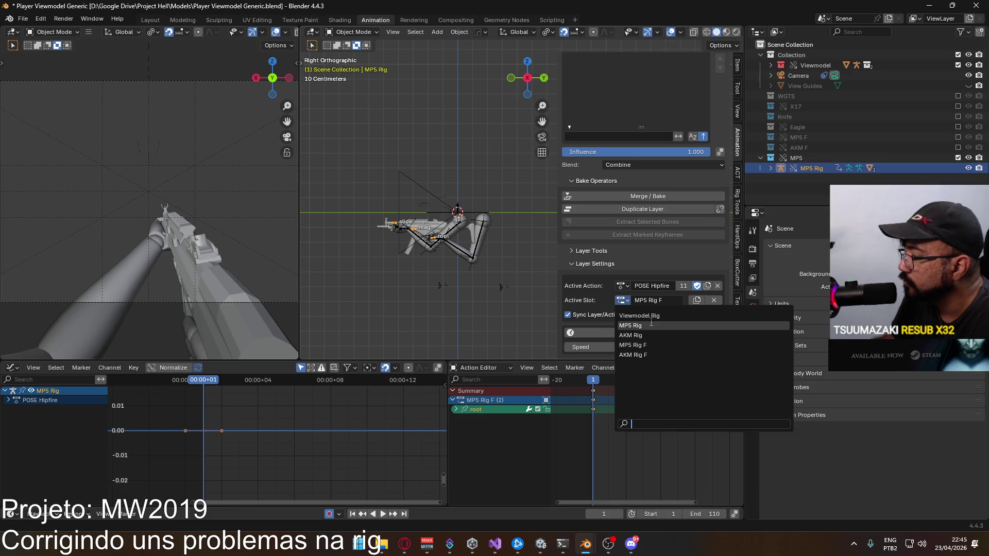
pyautogui.click(651, 326)
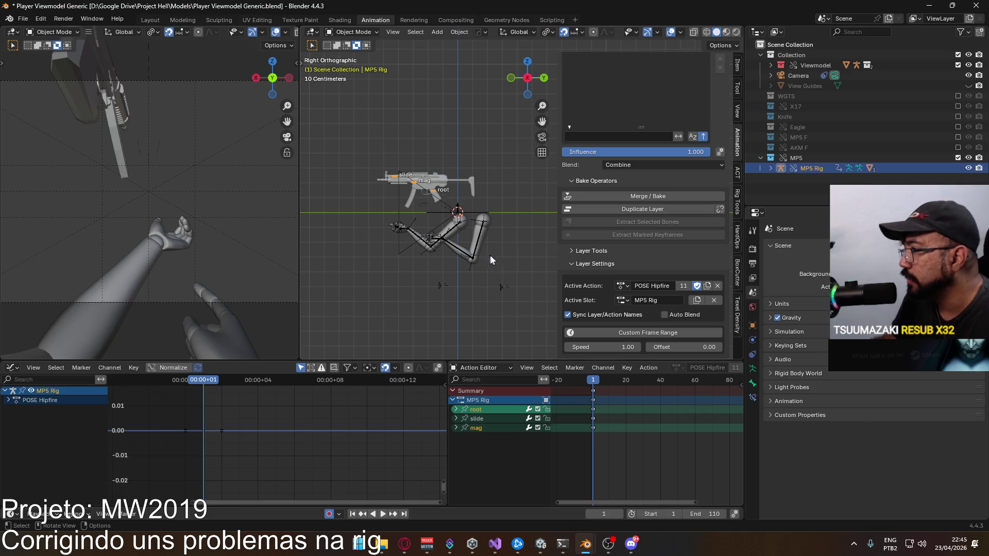
pyautogui.click(714, 301)
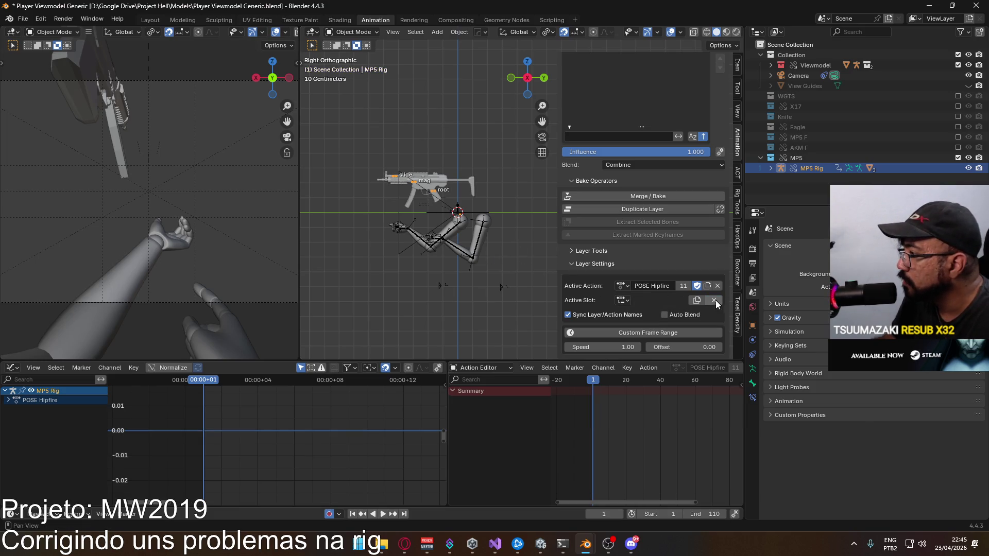
pyautogui.click(623, 300)
pyautogui.press('Down')
pyautogui.press('Down')
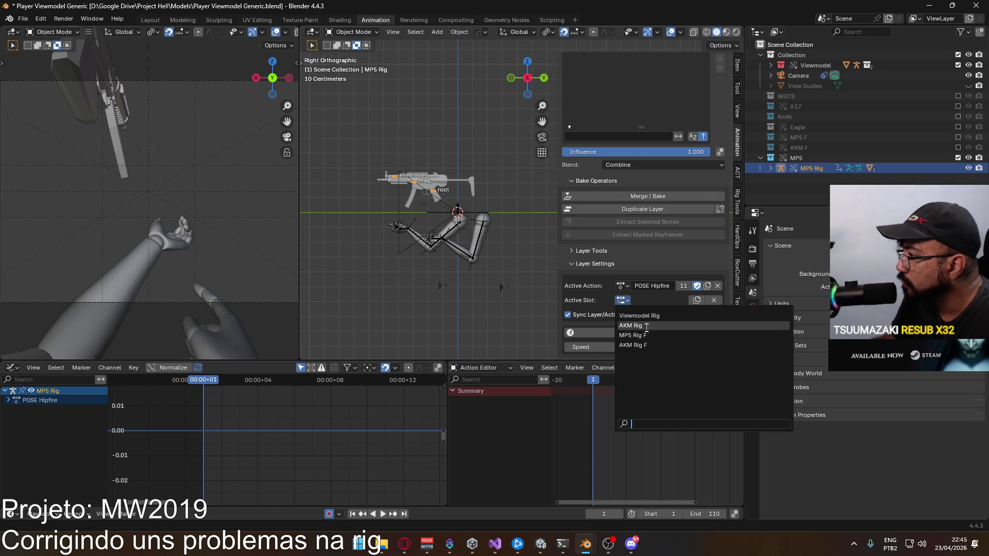
pyautogui.press('Return')
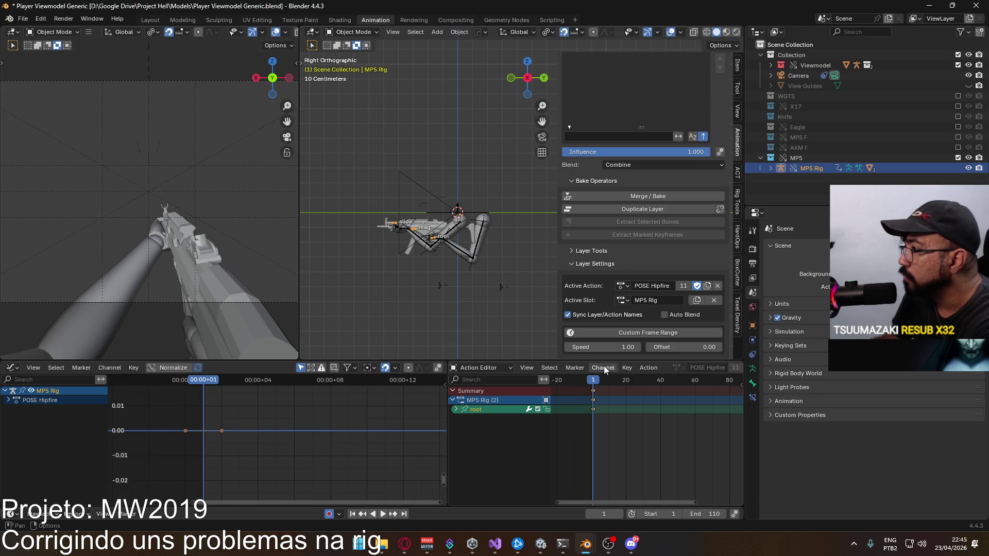
pyautogui.click(621, 286)
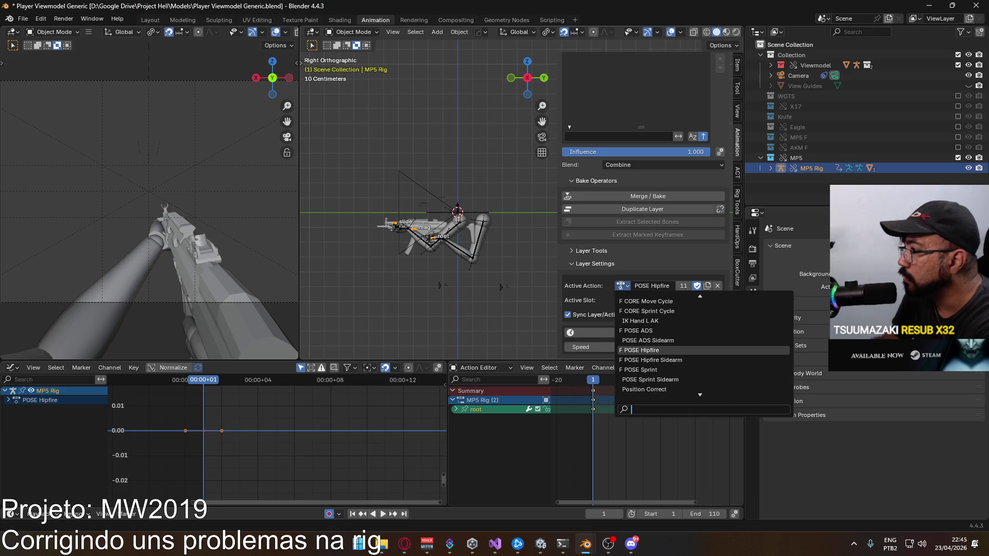
pyautogui.scroll(4, 696, 138)
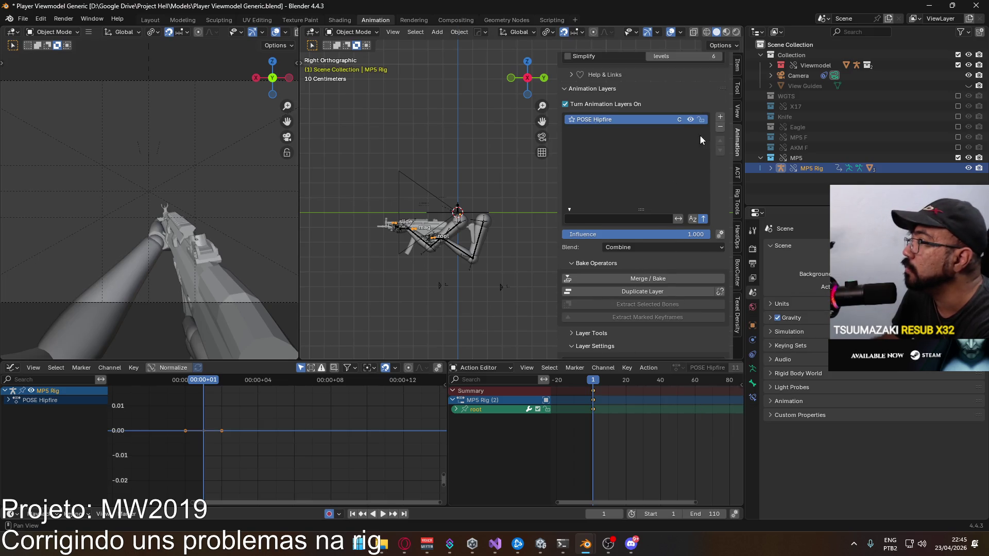
# - Set POSE Hipfire's blending to Replace, then check MP5 Rig F's layers and return to MP5 Rig
pyautogui.click(679, 246)
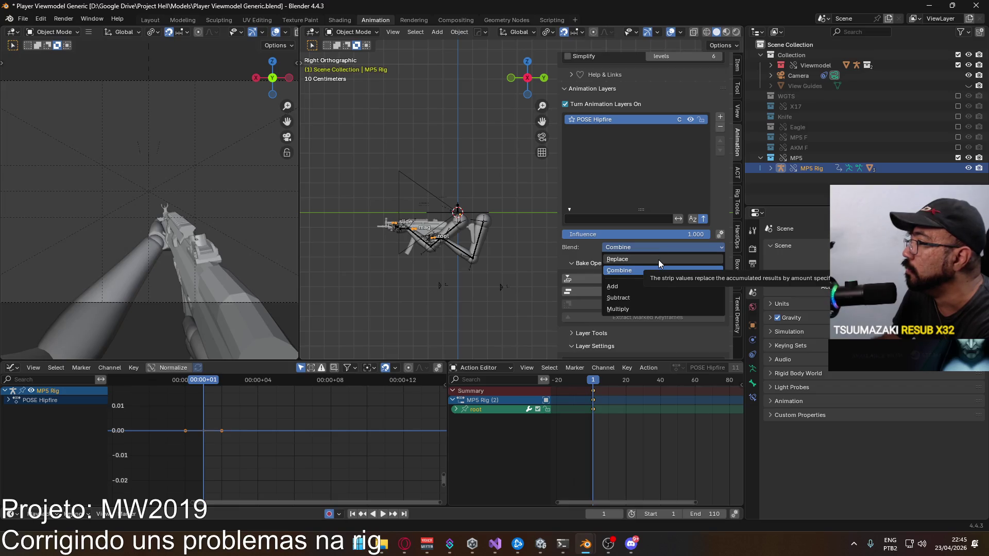
pyautogui.click(659, 261)
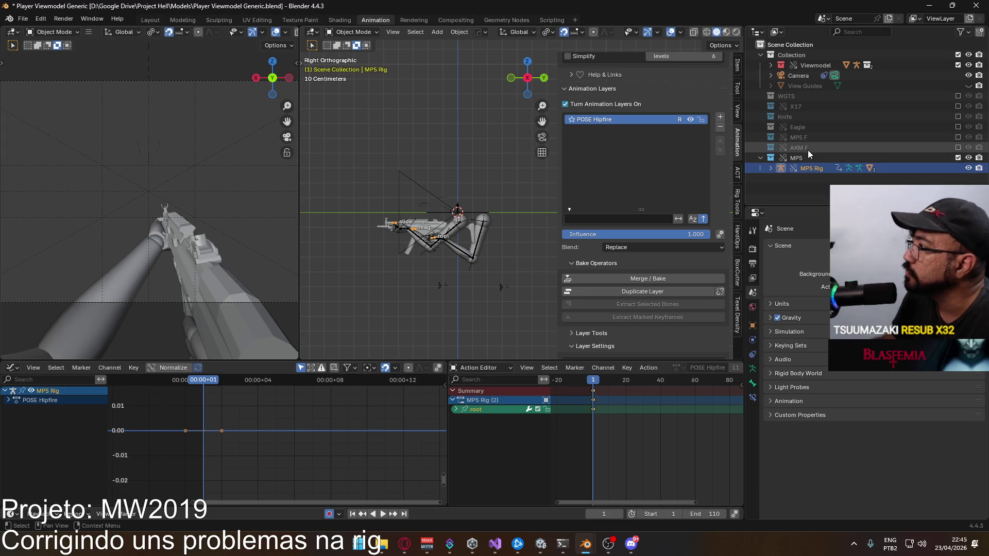
pyautogui.click(957, 135)
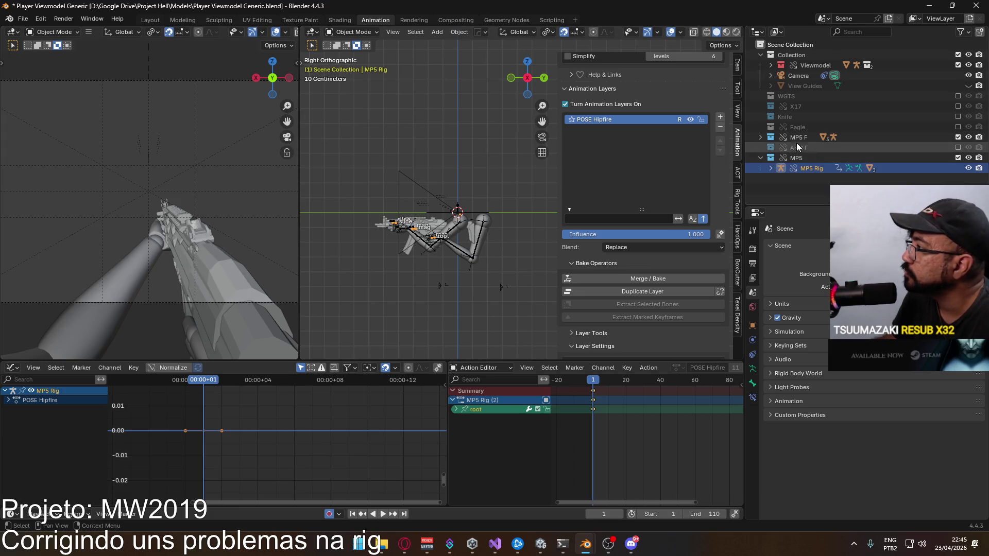
pyautogui.click(762, 137)
pyautogui.click(806, 147)
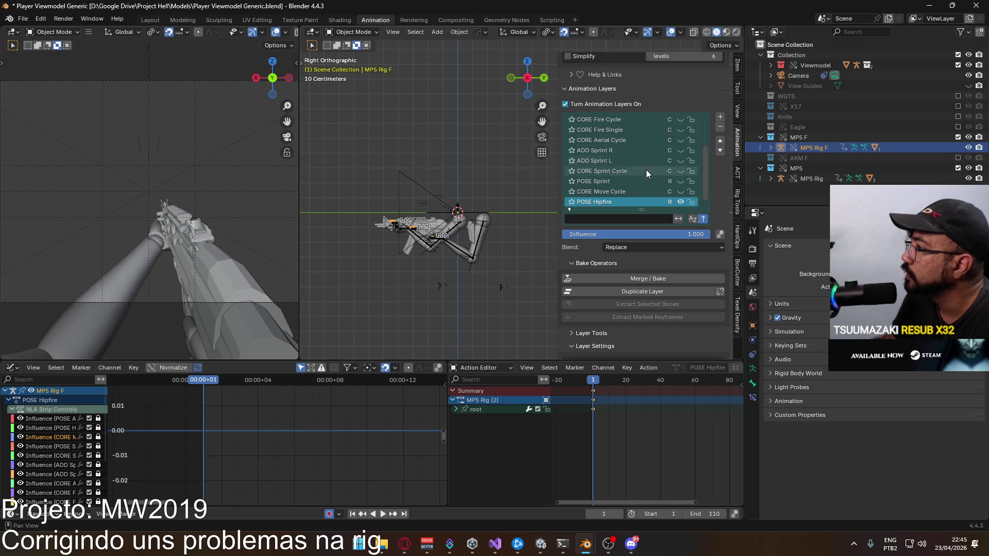
pyautogui.scroll(-1, 647, 166)
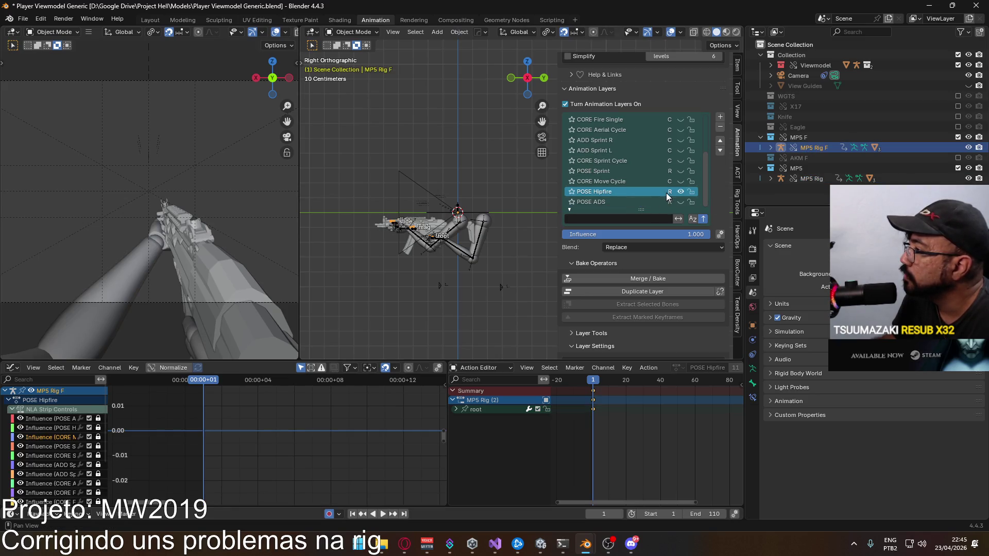
pyautogui.click(804, 178)
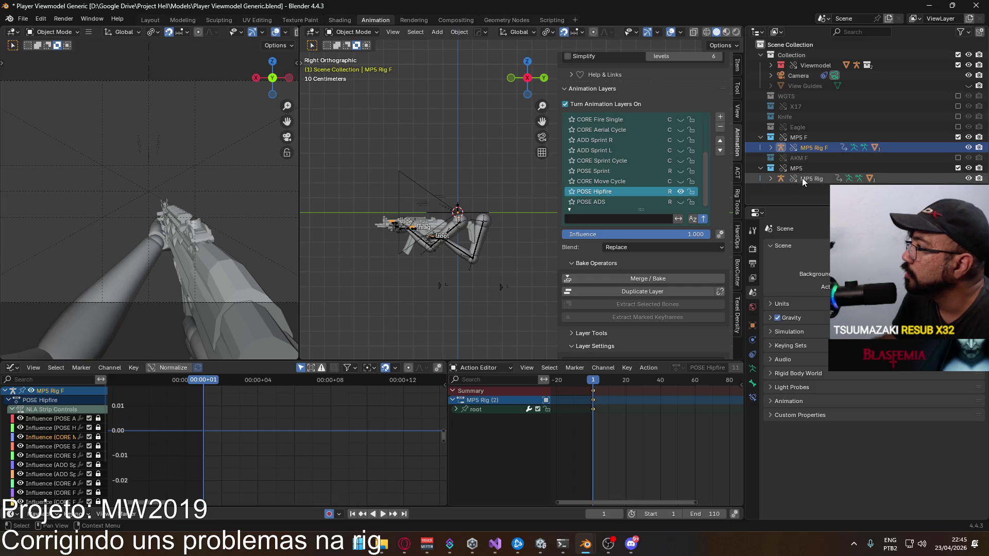
# - Add a new layer to MP5 Rig with the POSE ADS action and Replace blending
pyautogui.click(720, 116)
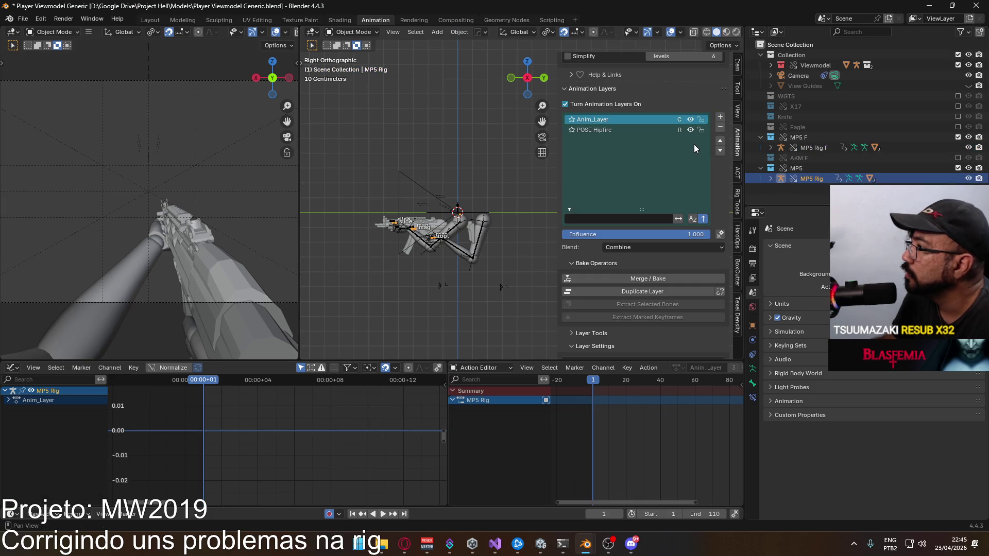
pyautogui.scroll(-4, 664, 267)
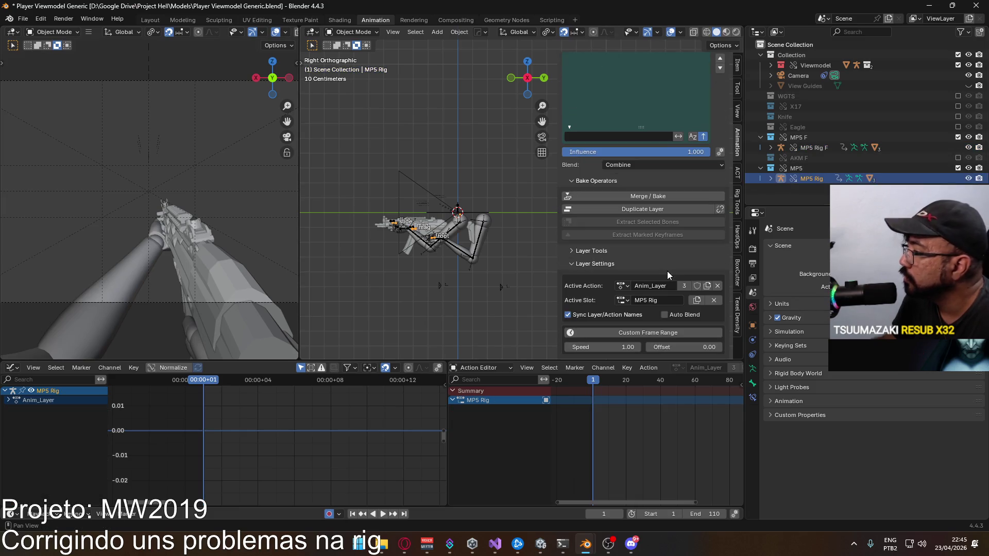
pyautogui.click(624, 286)
pyautogui.scroll(-5, 666, 340)
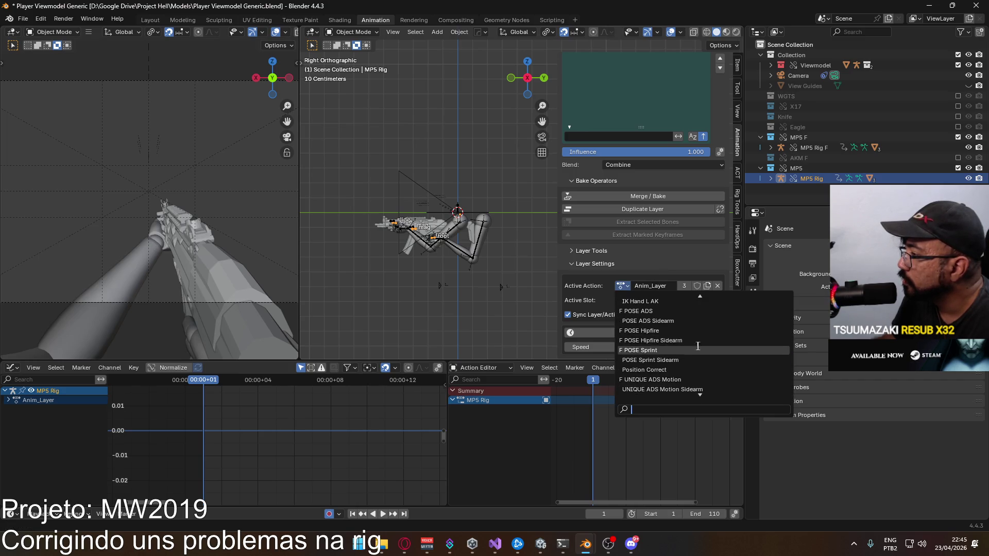
pyautogui.click(652, 319)
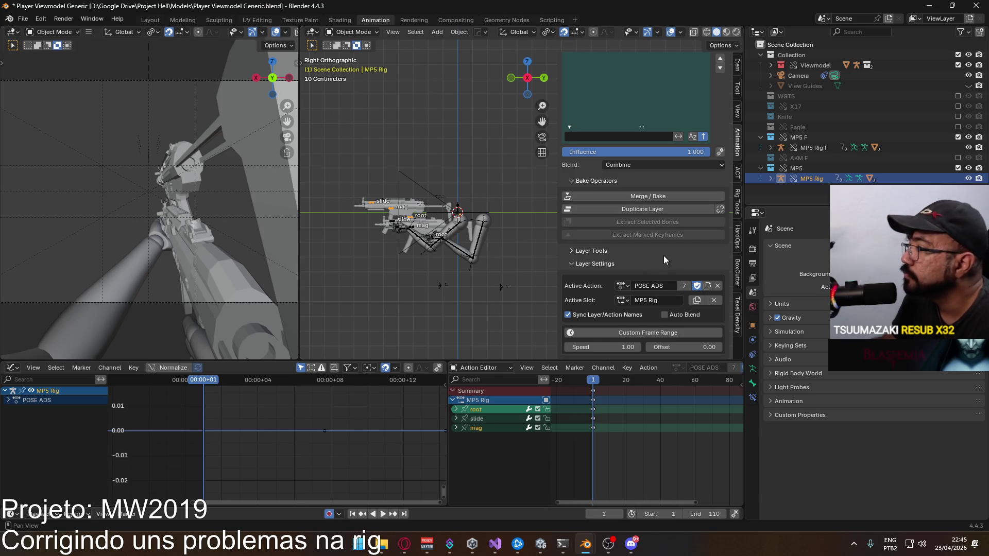
pyautogui.scroll(5, 644, 254)
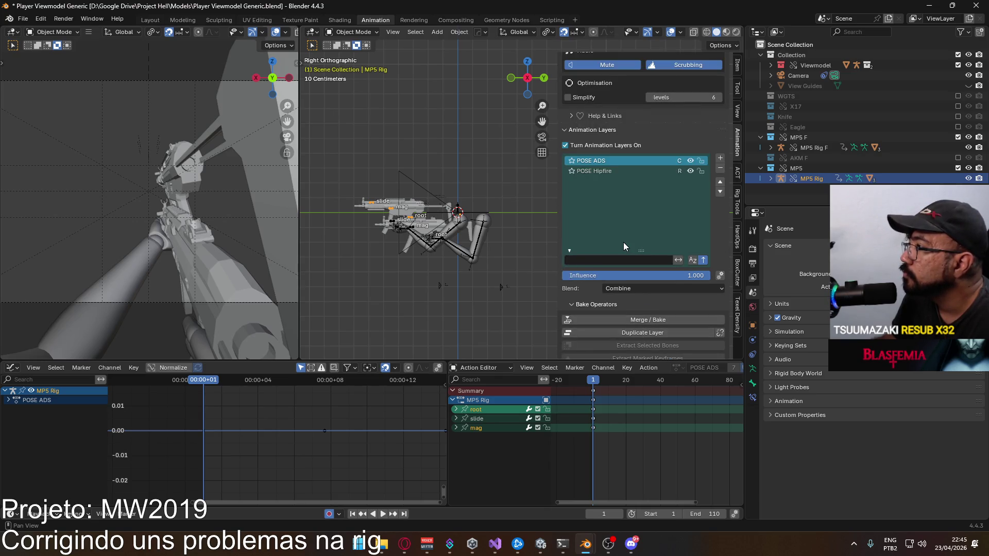
pyautogui.click(668, 287)
pyautogui.click(659, 302)
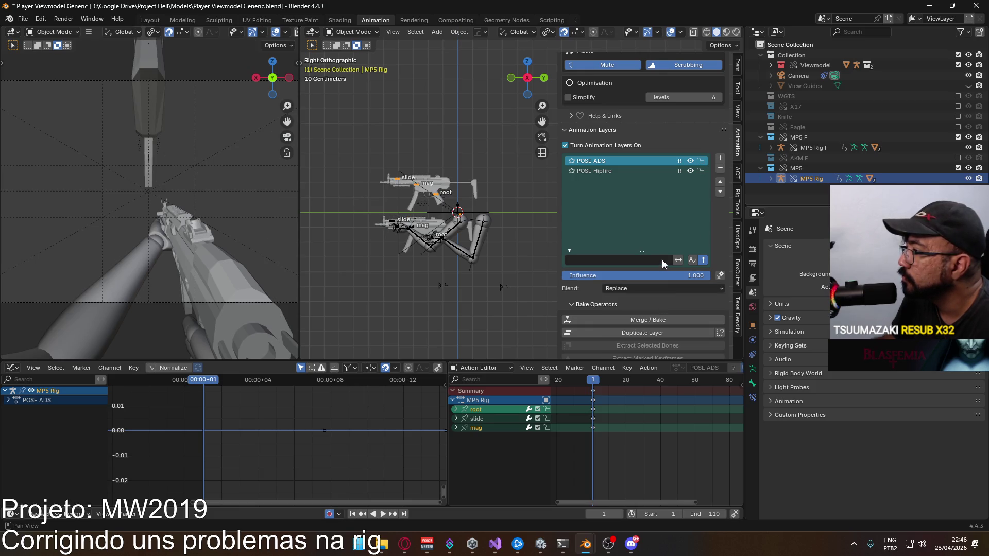
# - Give POSE ADS the MP5 Rig F slot, renamed to MP5 Rig
pyautogui.scroll(-5, 661, 296)
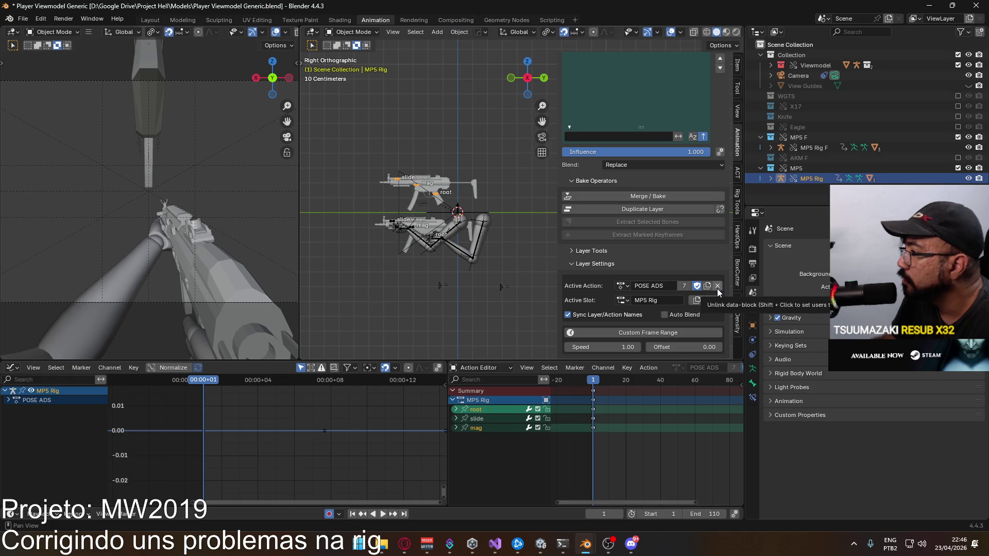
pyautogui.click(715, 300)
pyautogui.click(623, 299)
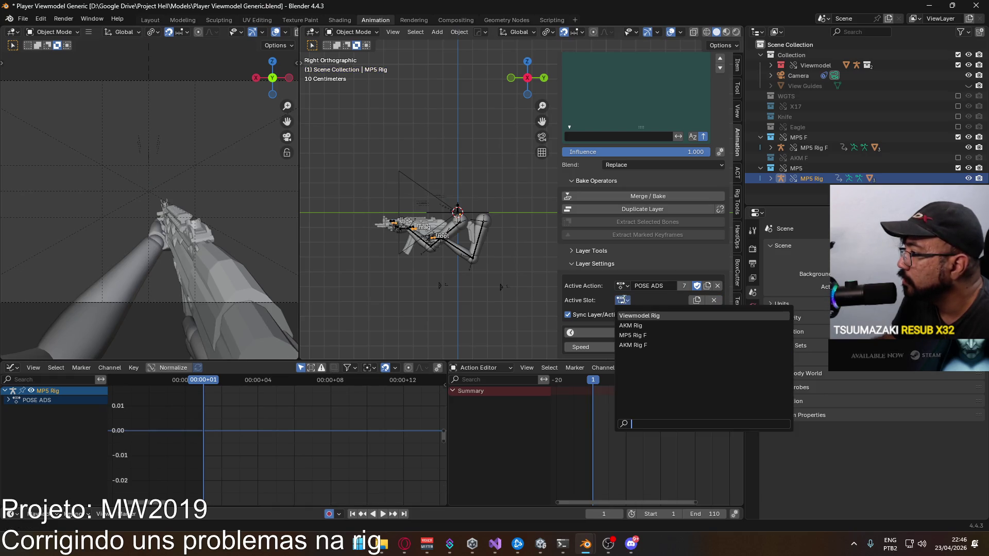
pyautogui.click(655, 335)
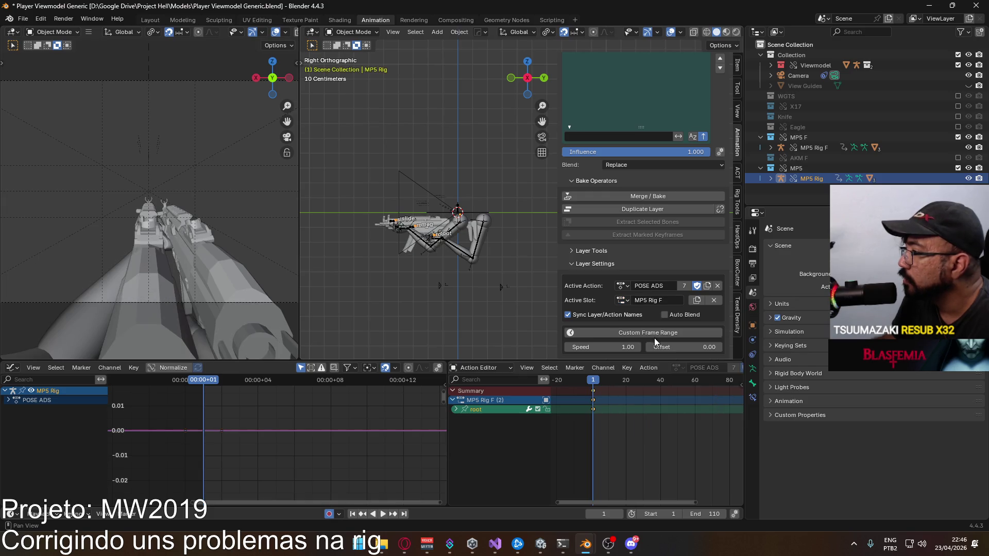
pyautogui.click(666, 301)
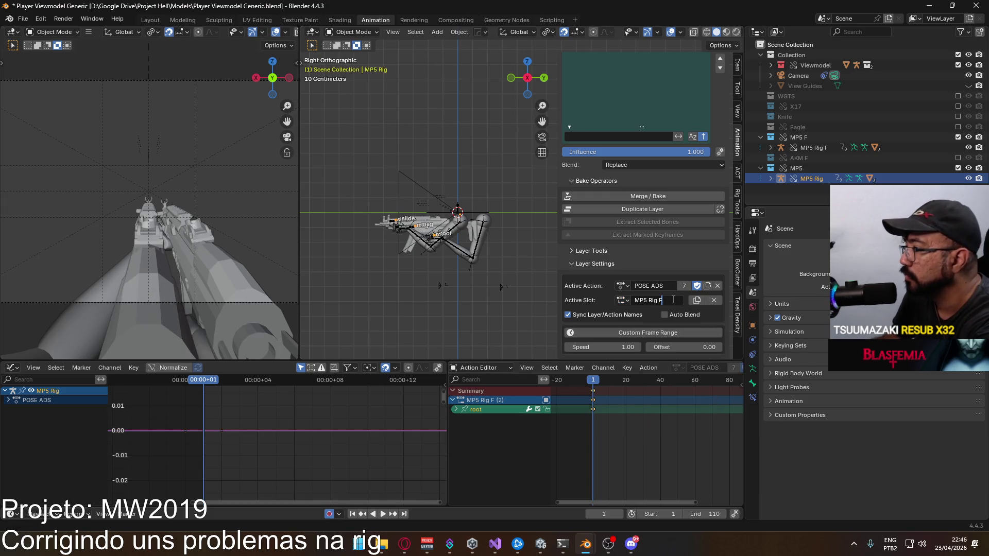
pyautogui.press('Return')
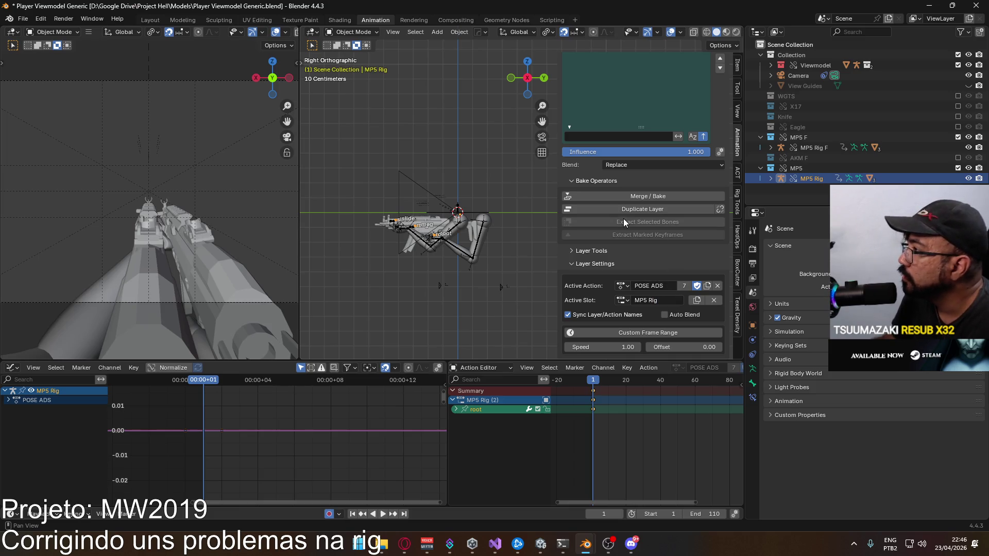
# - Compare MP5 Rig F's layers, then add another new animation layer to MP5 Rig
pyautogui.scroll(5, 628, 135)
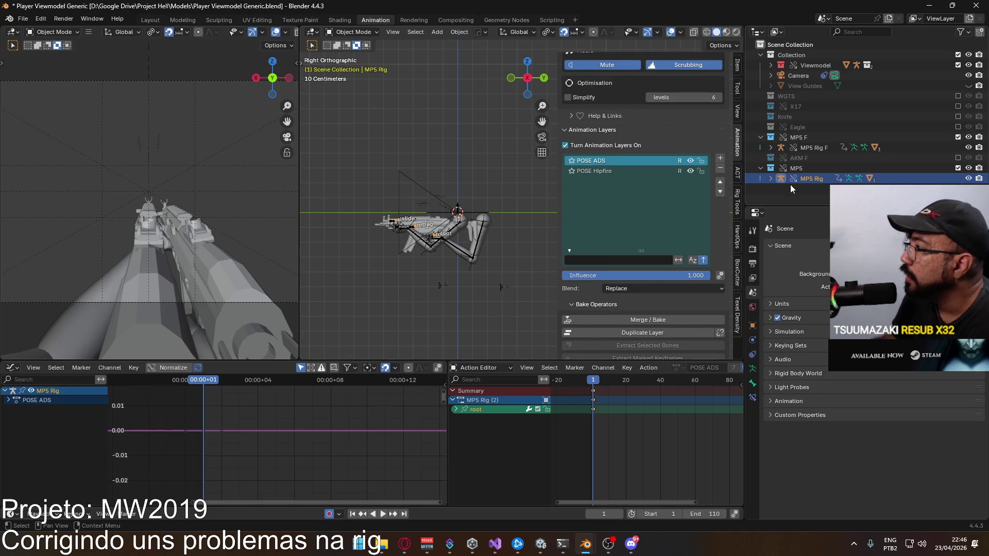
pyautogui.scroll(-5, 638, 239)
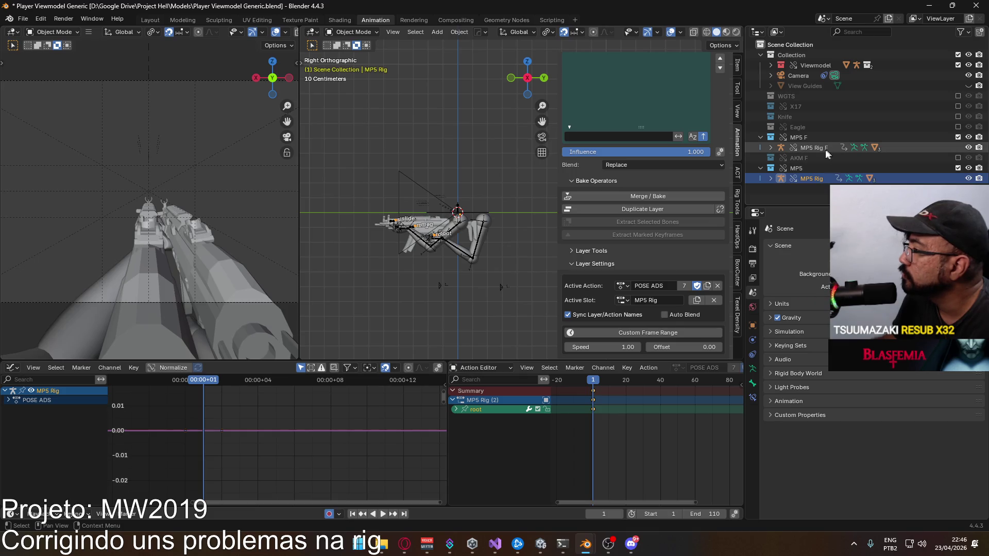
pyautogui.click(809, 150)
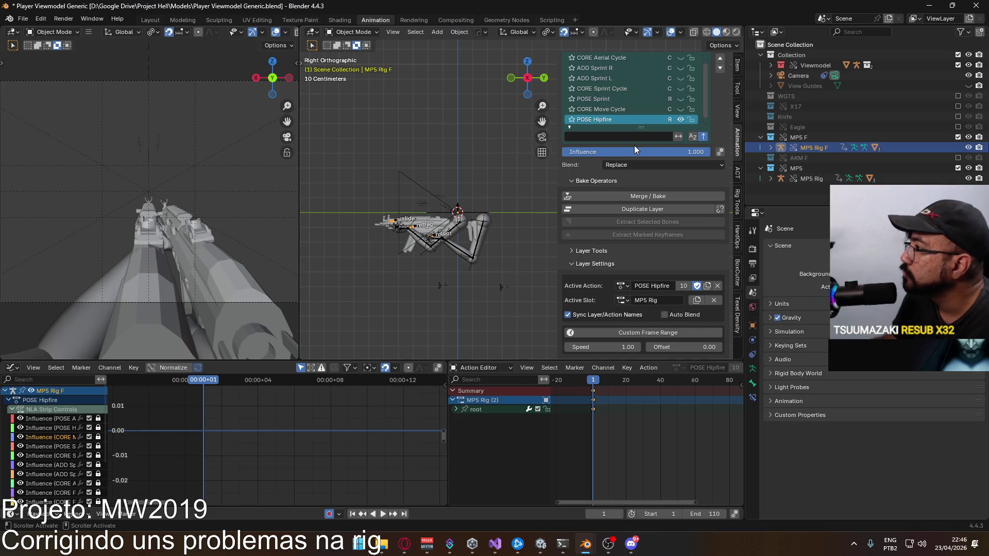
pyautogui.scroll(-2, 650, 126)
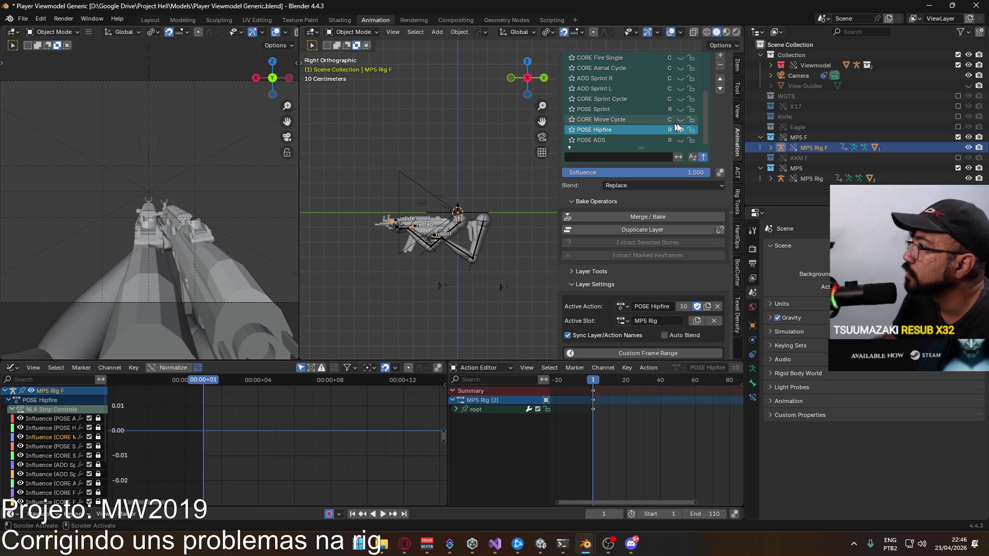
pyautogui.click(810, 178)
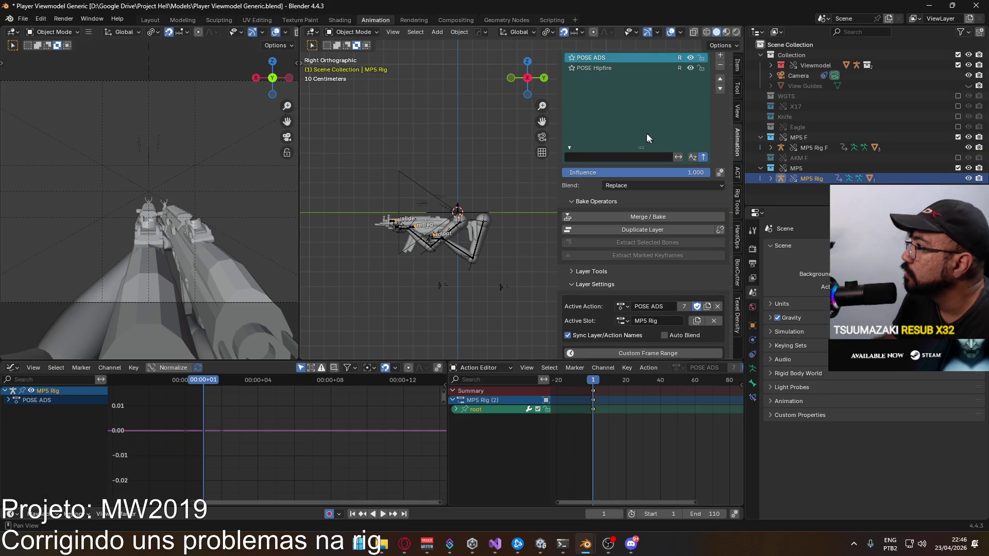
pyautogui.scroll(2, 681, 110)
pyautogui.click(720, 75)
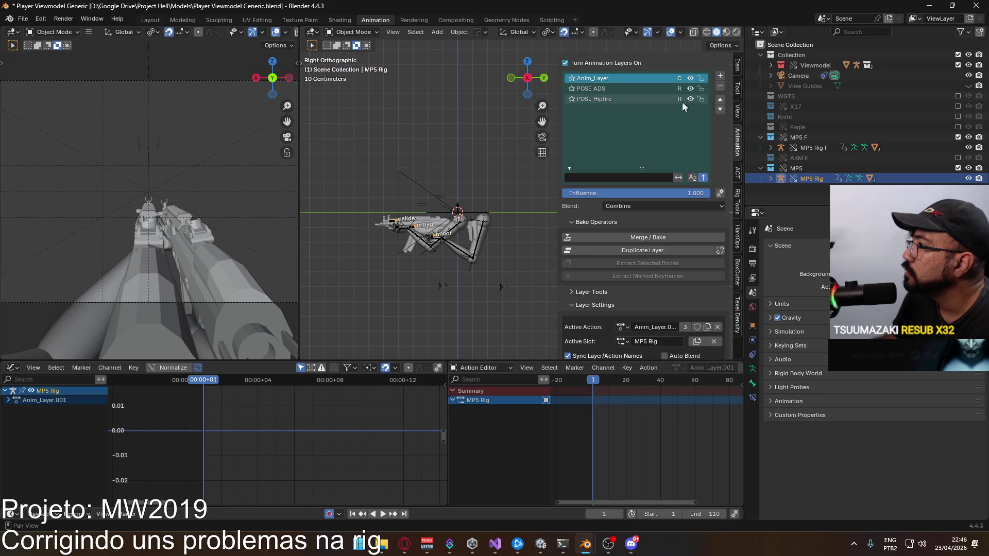
# - Set the new layer's action to CORE Move Cycle and rename its MP5 Rig F slot to MP5 Rig
pyautogui.scroll(-2, 643, 280)
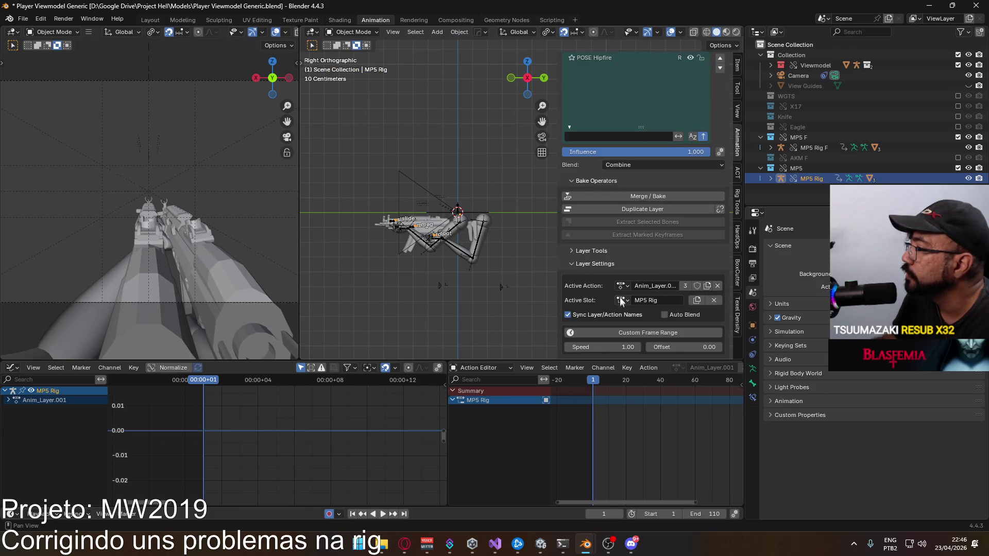
pyautogui.click(622, 286)
pyautogui.scroll(-1, 691, 371)
pyautogui.click(685, 351)
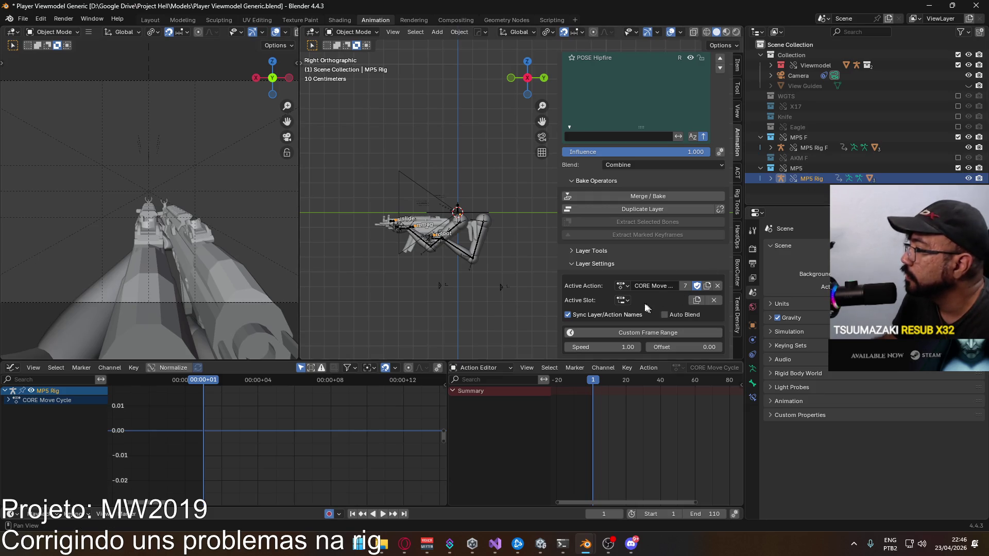
pyautogui.click(621, 301)
pyautogui.click(638, 326)
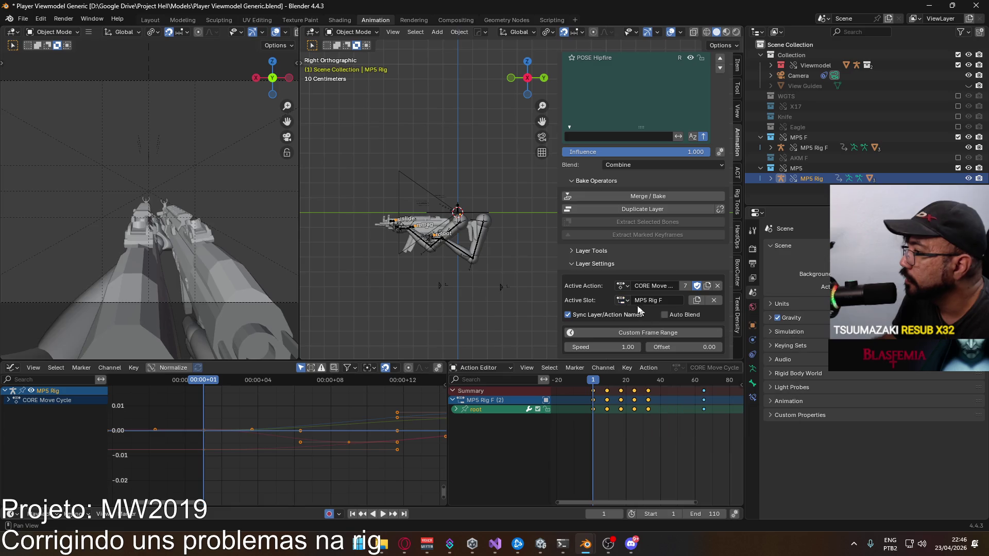
pyautogui.click(675, 301)
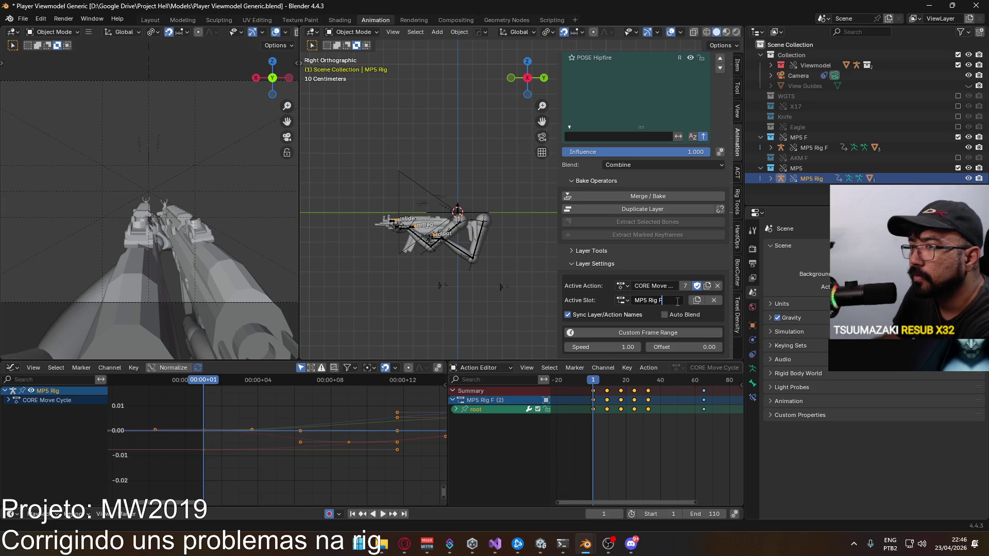
pyautogui.scroll(3, 662, 77)
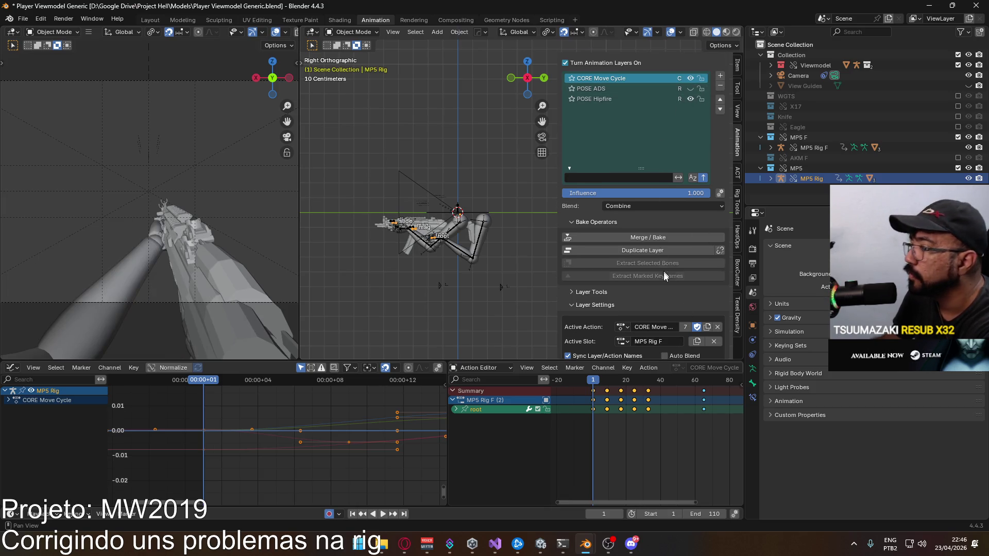
pyautogui.scroll(-3, 683, 304)
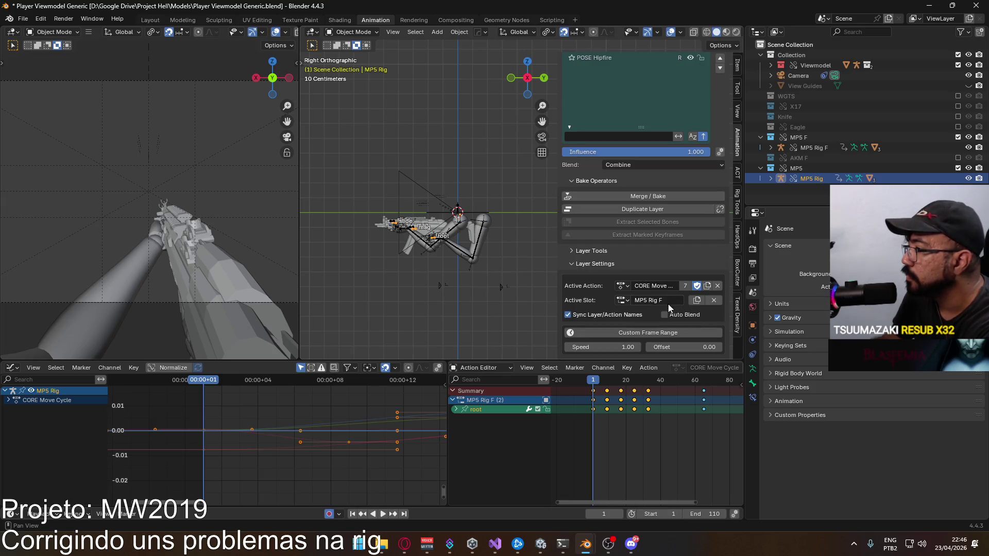
pyautogui.press('Return')
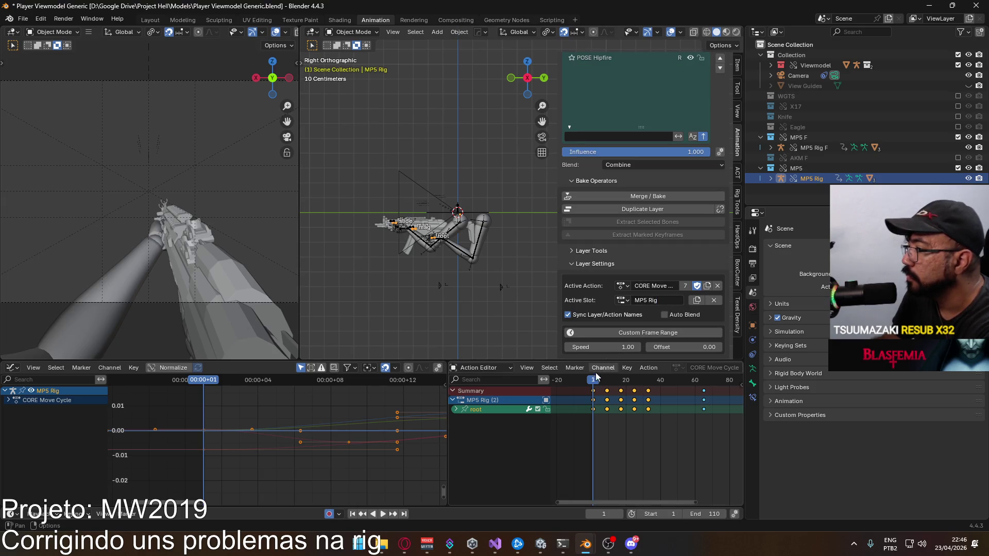
# - Change the extrapolation of CORE Move Cycle's root curves and play back to check the loop
pyautogui.press('space')
pyautogui.moveTo(705, 379); pyautogui.dragTo(674, 380)
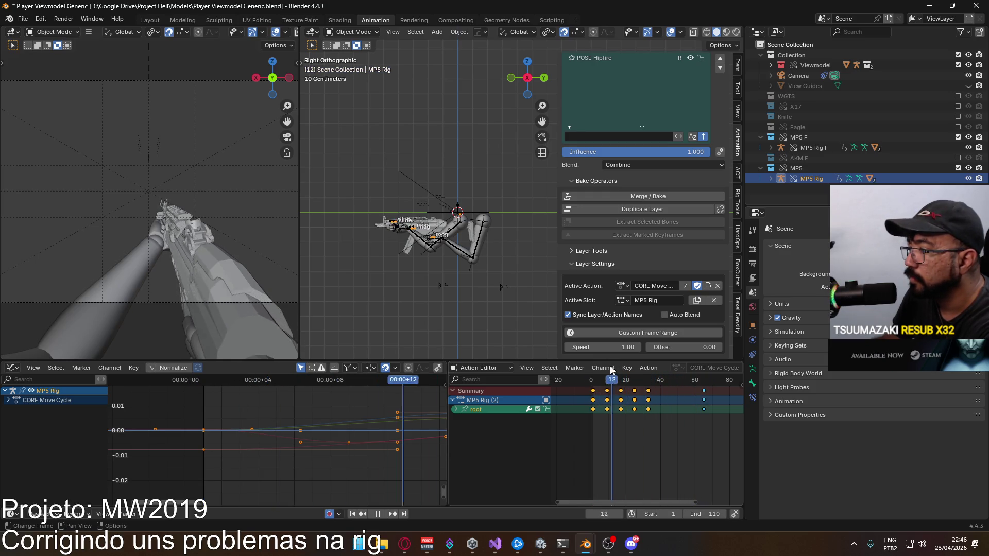
pyautogui.press('Escape')
pyautogui.click(455, 410)
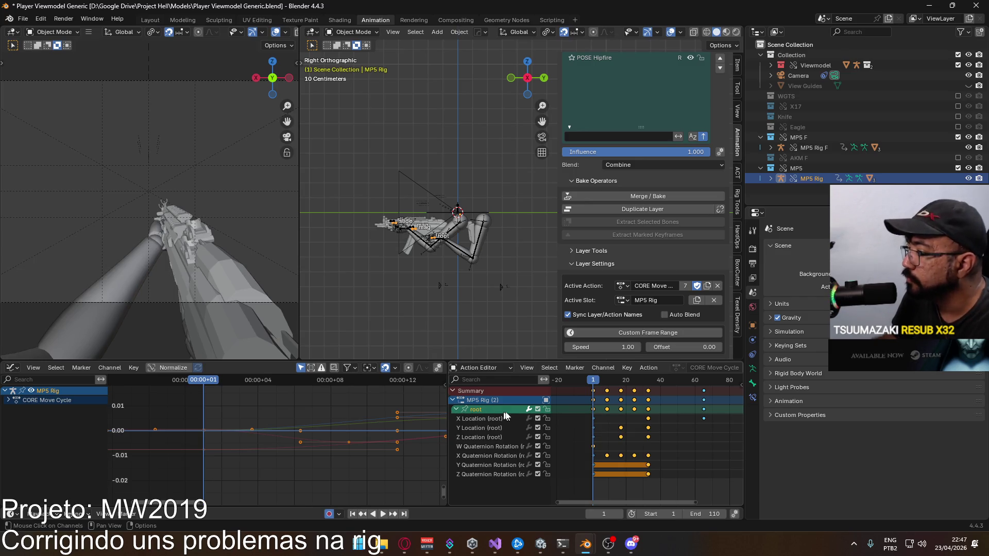
pyautogui.hotkey('shift', 'e')
pyautogui.click(583, 434)
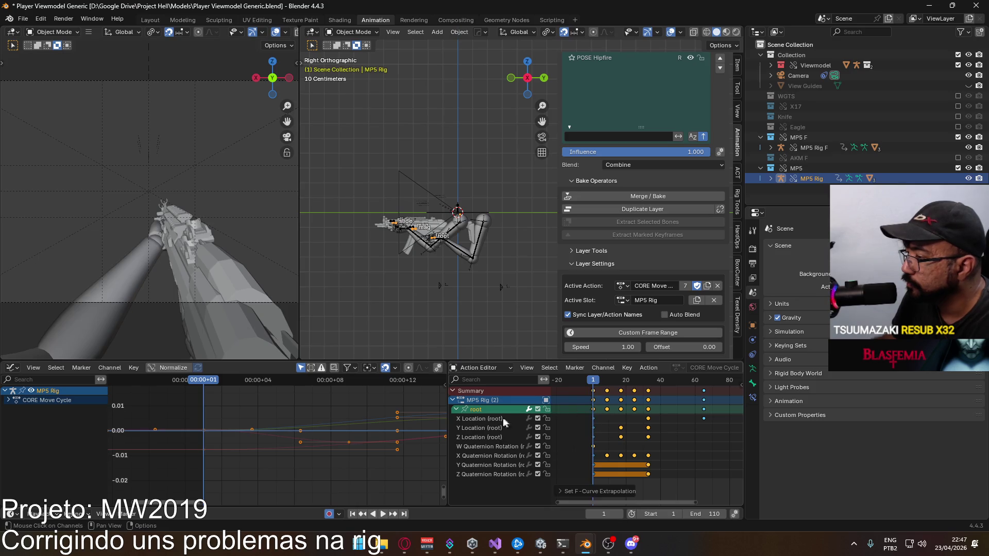
pyautogui.click(456, 409)
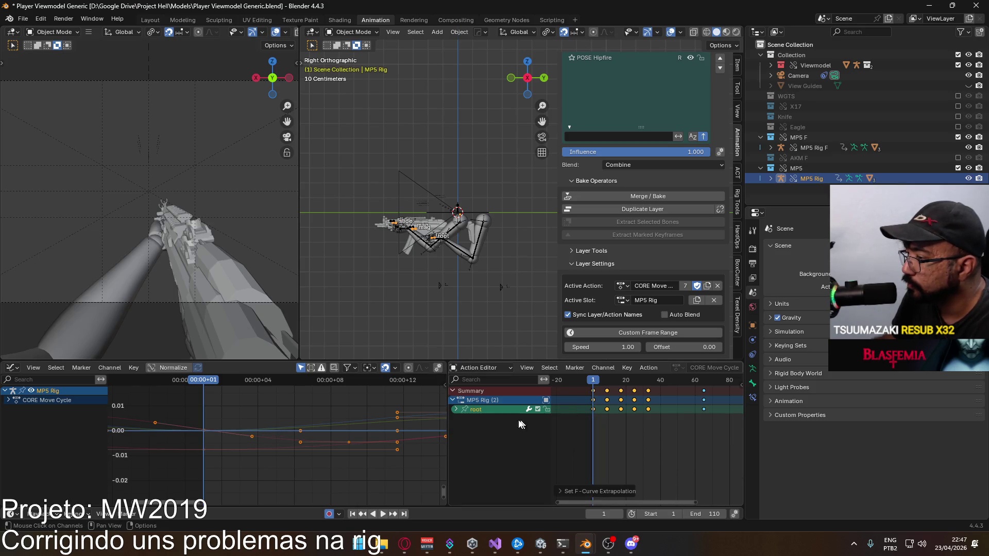
pyautogui.click(456, 410)
pyautogui.press('space')
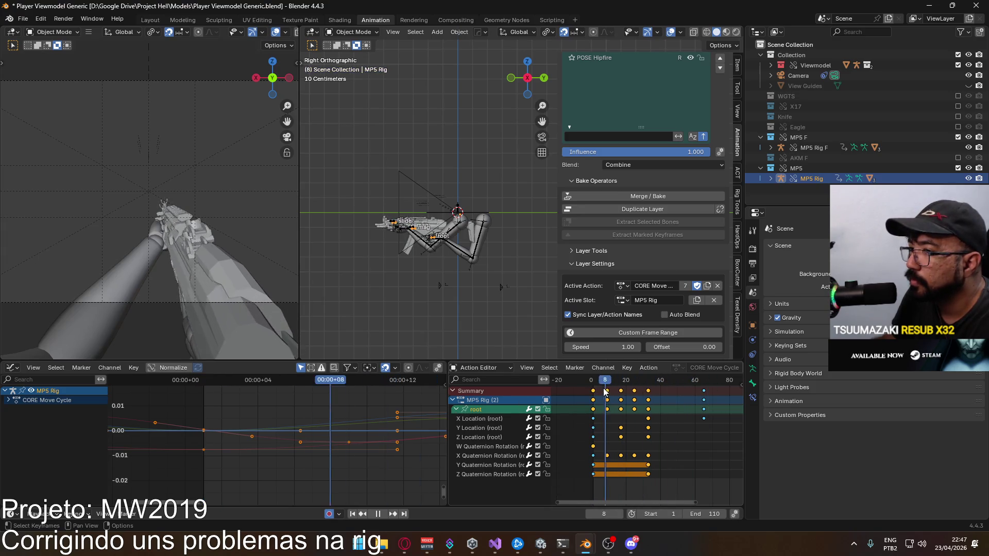
pyautogui.click(593, 389)
pyautogui.press('space')
# - Move POSE Hipfire above POSE ADS in MP5 Rig's layer stack and add a new layer on top
pyautogui.scroll(2, 652, 105)
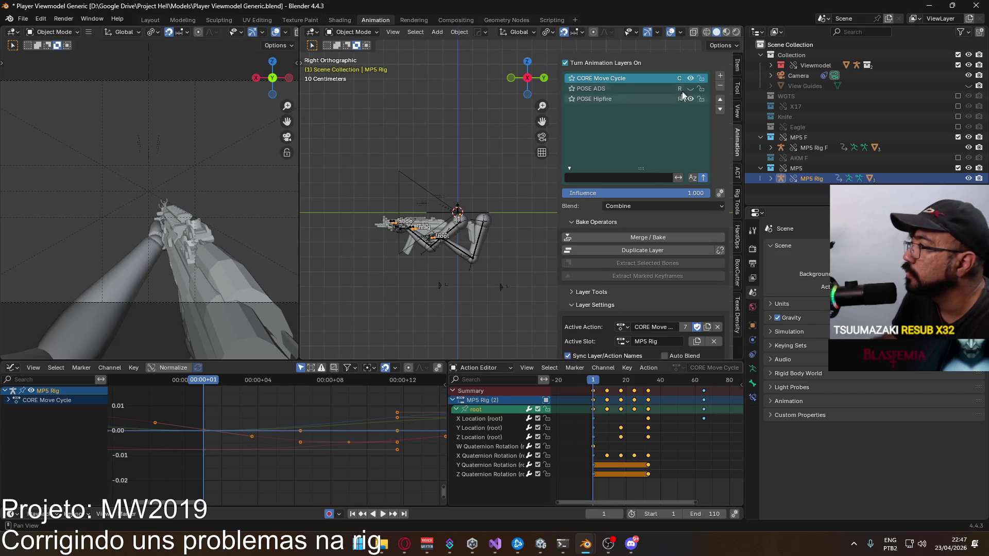
pyautogui.click(818, 149)
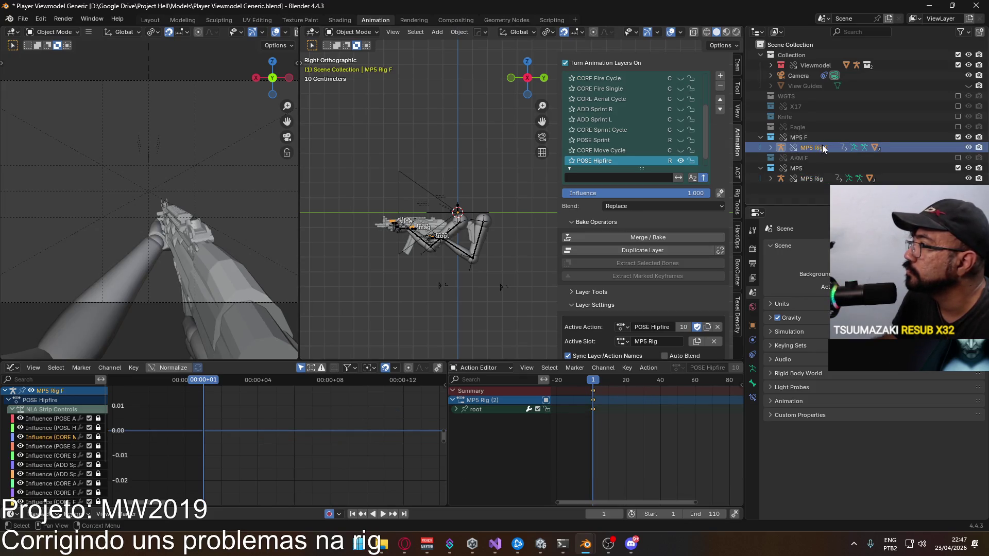
pyautogui.click(813, 178)
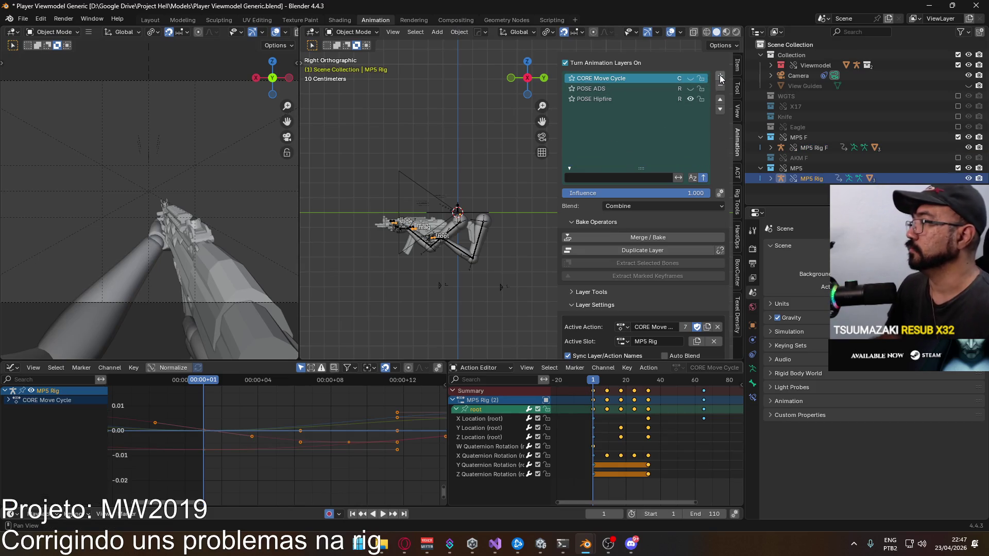
pyautogui.click(659, 91)
pyautogui.click(721, 110)
pyautogui.click(626, 78)
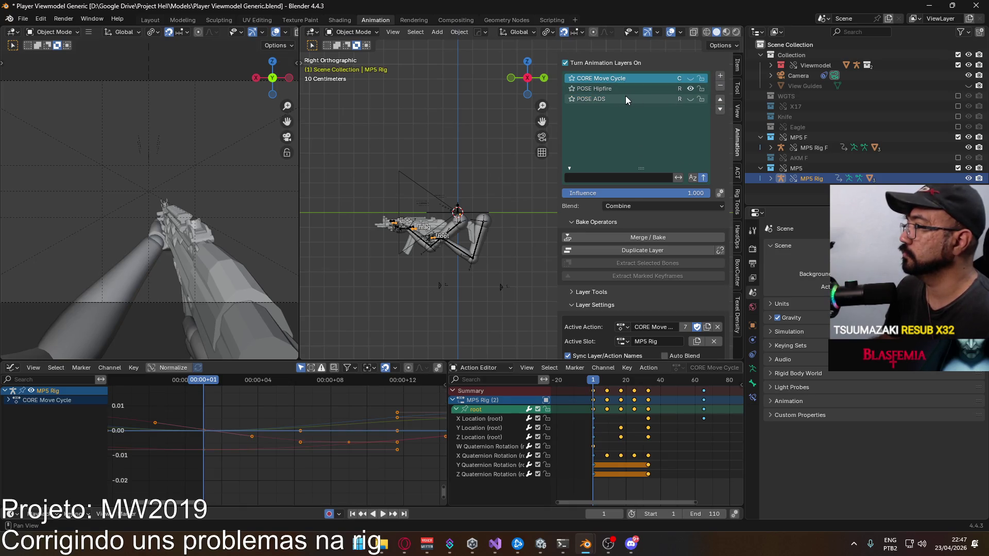
pyautogui.click(628, 98)
pyautogui.click(705, 78)
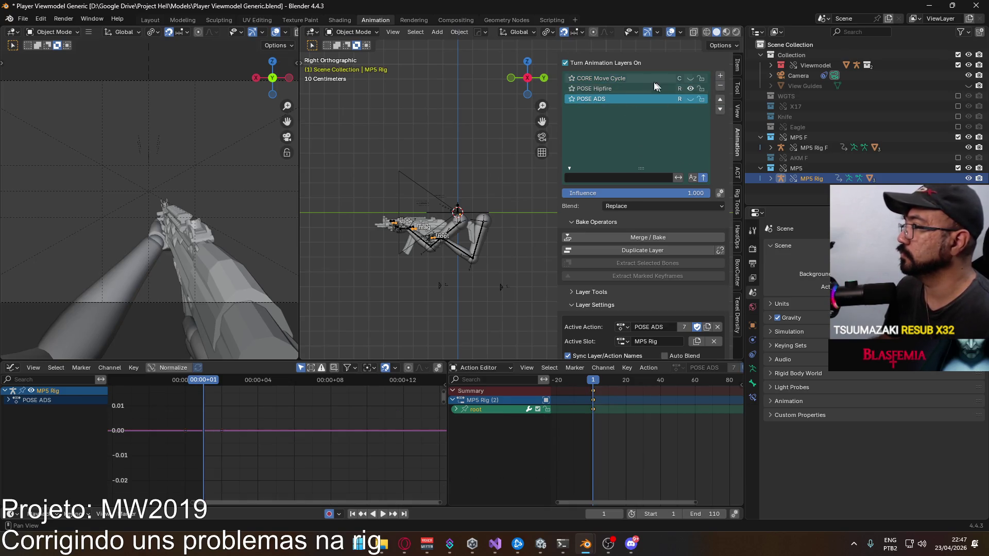
pyautogui.click(720, 77)
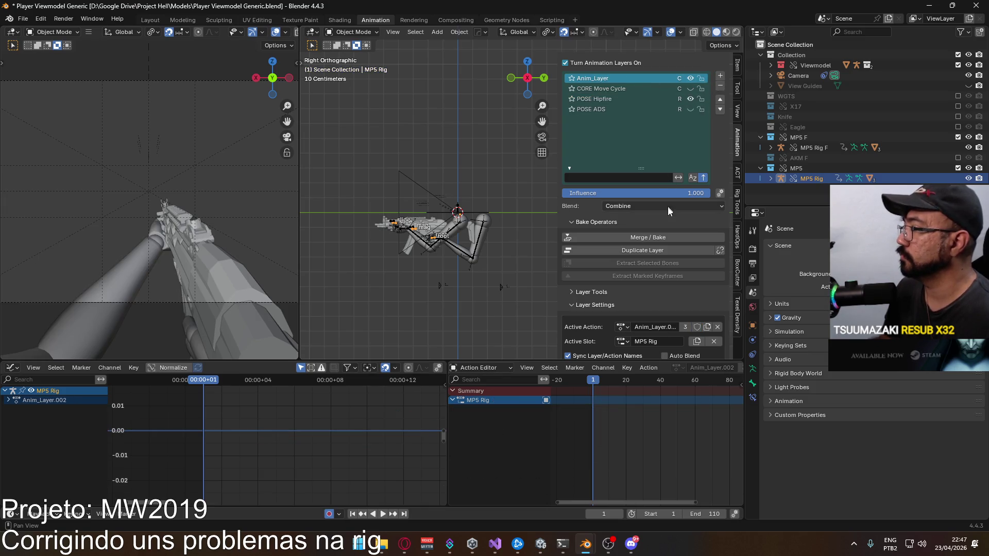
# - Set the new layer to Replace blending with the POSE Sprint action
pyautogui.click(633, 205)
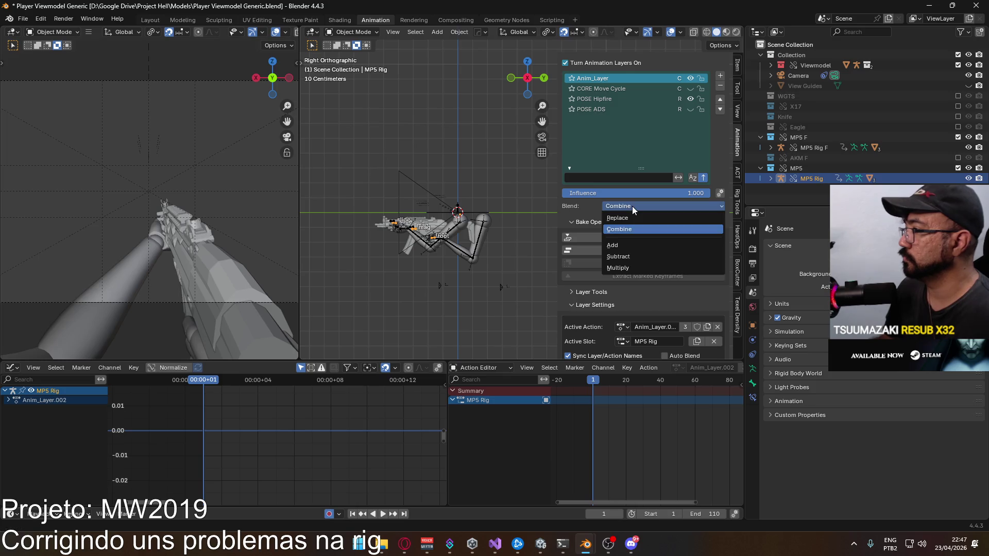
pyautogui.click(635, 217)
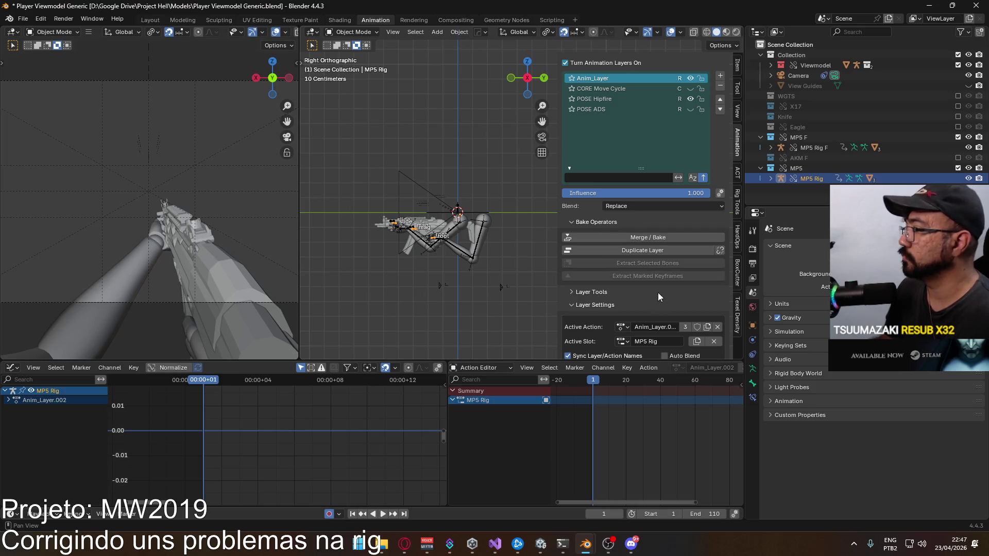
pyautogui.click(623, 328)
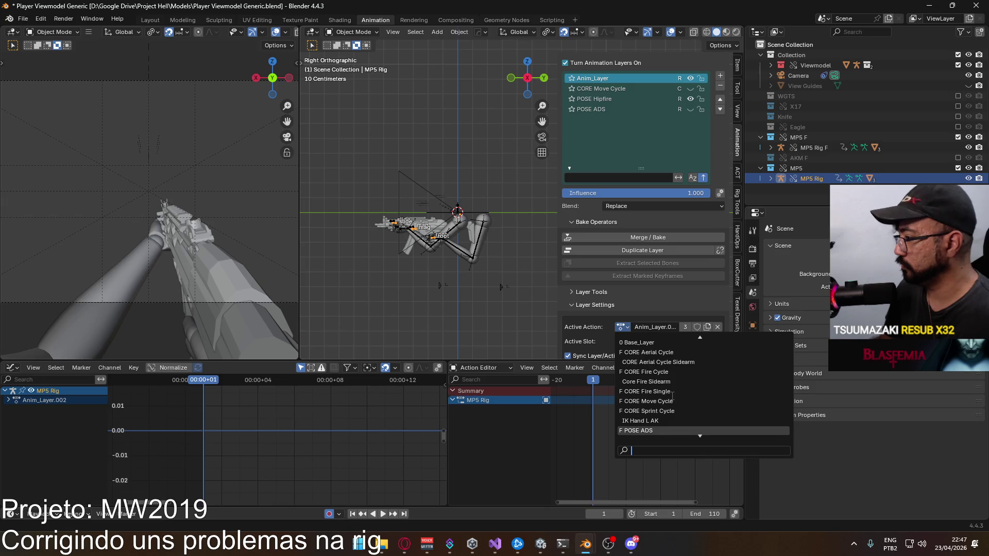
pyautogui.scroll(-8, 672, 396)
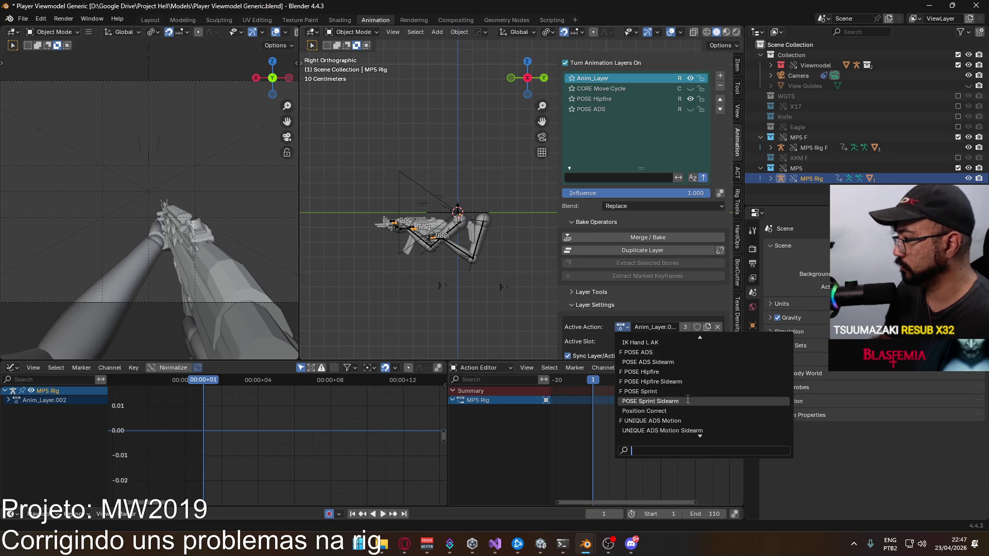
pyautogui.click(683, 392)
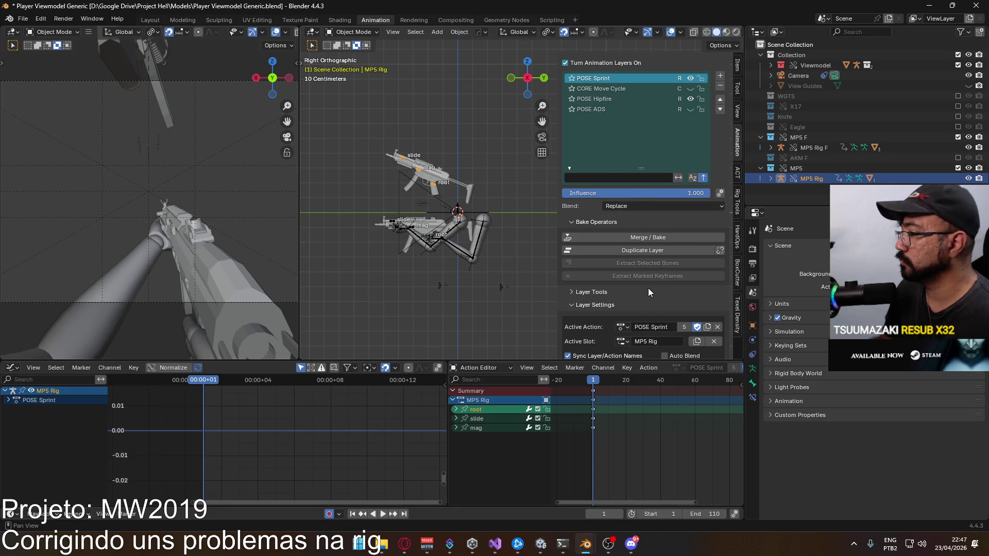
# - Assign POSE Sprint the MP5 Rig F slot and rename it to MP5 Rig
pyautogui.scroll(-2, 660, 272)
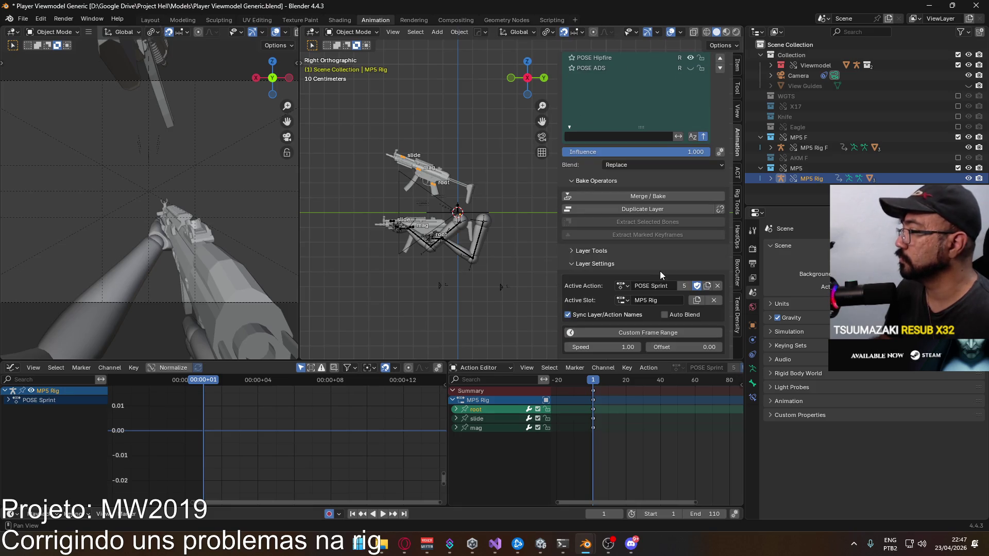
pyautogui.click(632, 301)
pyautogui.click(639, 326)
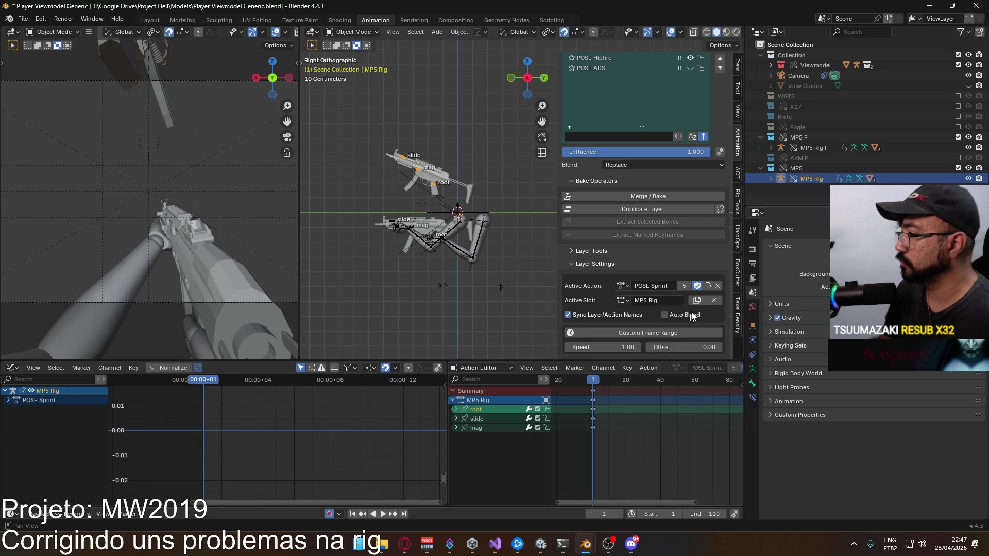
pyautogui.click(714, 300)
pyautogui.click(623, 300)
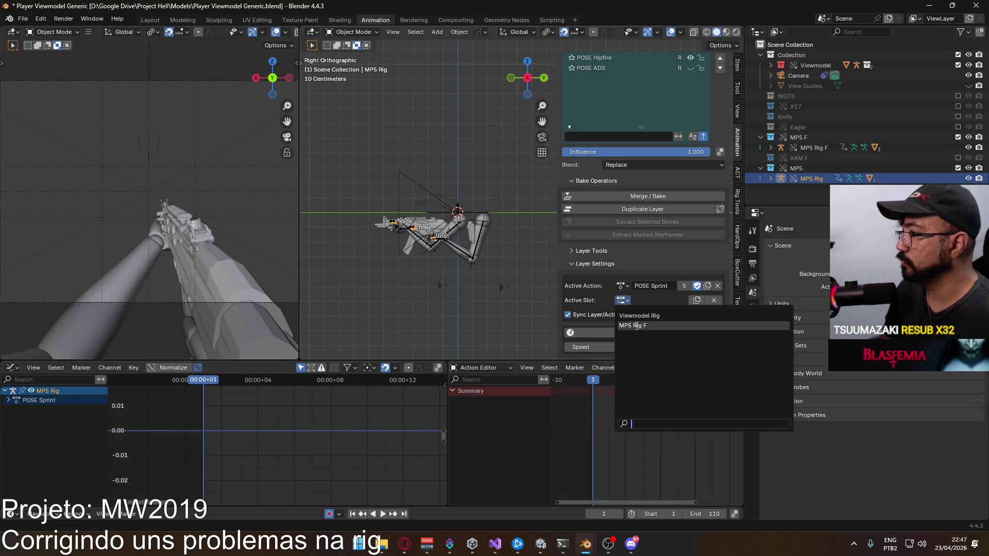
pyautogui.click(636, 326)
pyautogui.doubleClick(670, 301)
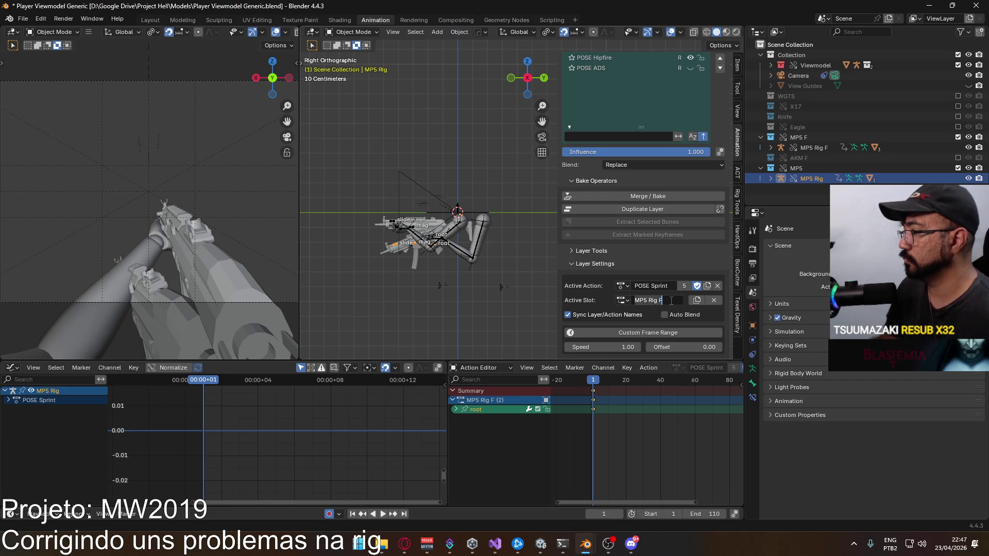
pyautogui.press('Return')
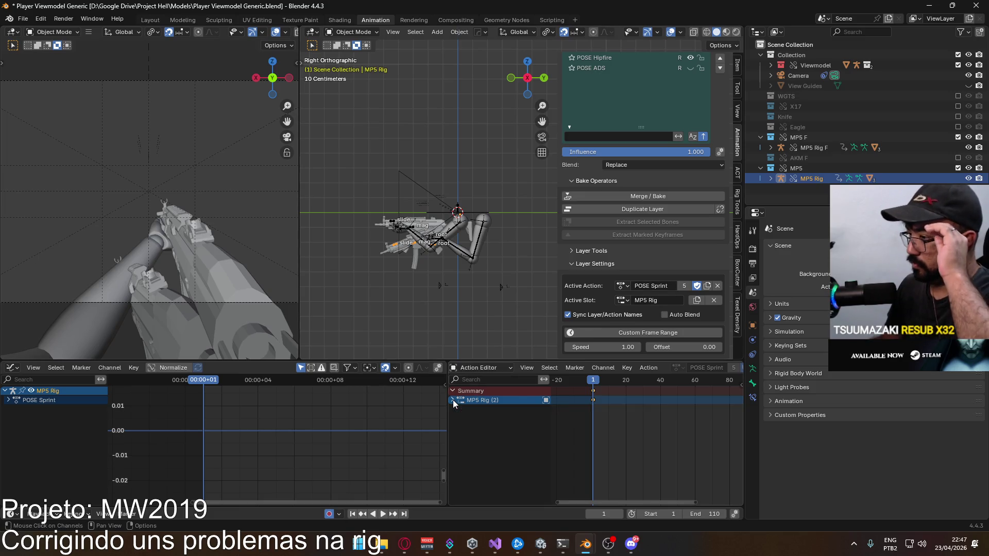
pyautogui.rightClick(489, 401)
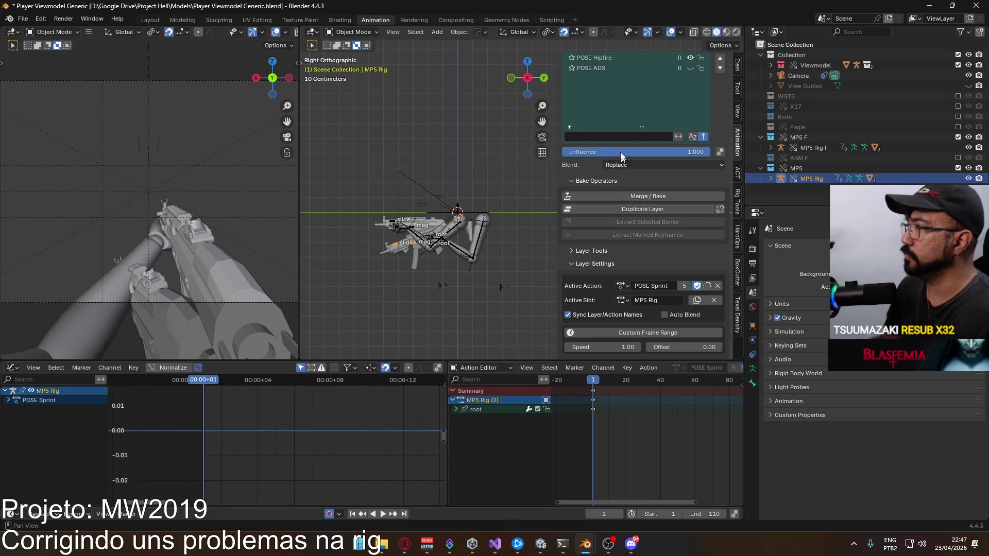
pyautogui.scroll(3, 638, 121)
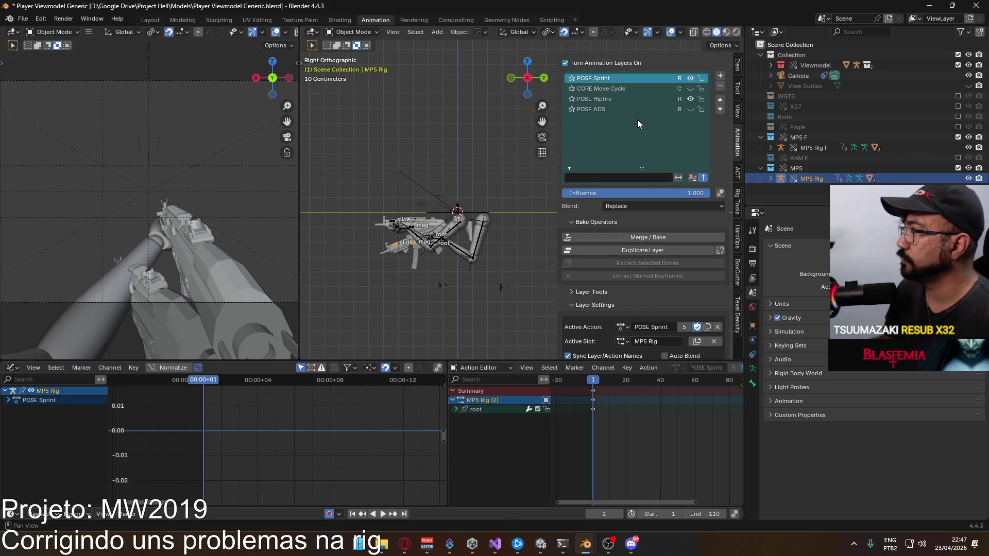
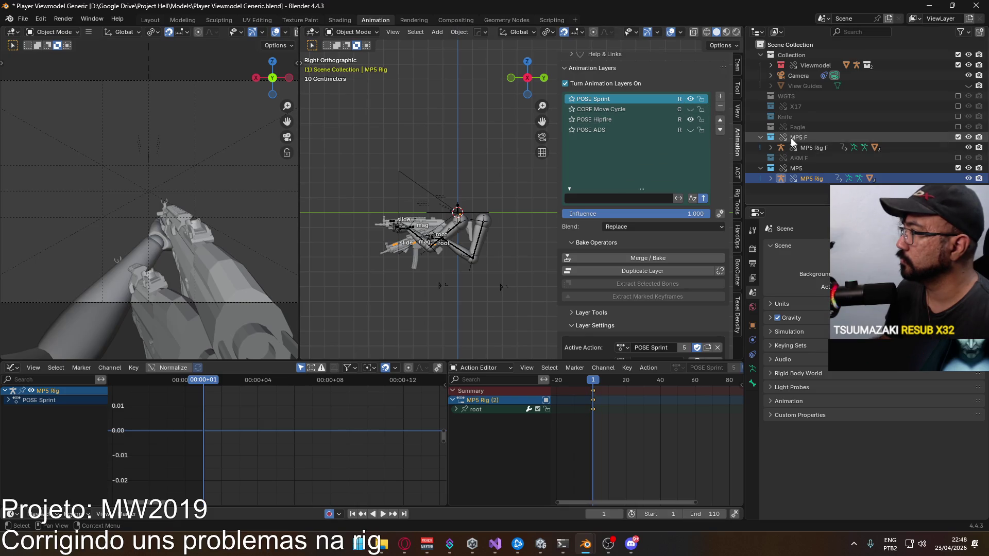
# - Check MP5 Rig F's layers, then add three new animation layers to MP5 Rig
pyautogui.click(801, 146)
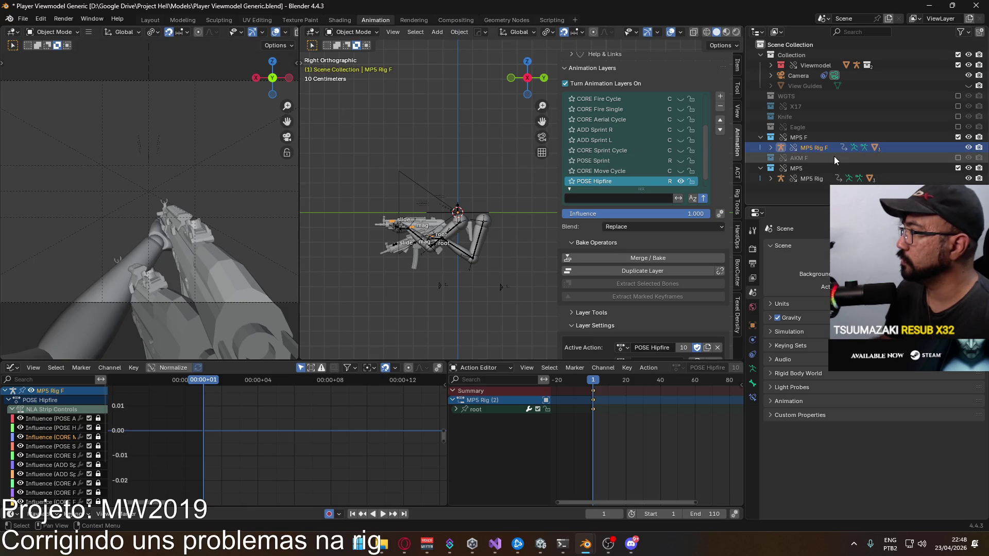
pyautogui.click(812, 178)
pyautogui.click(720, 97)
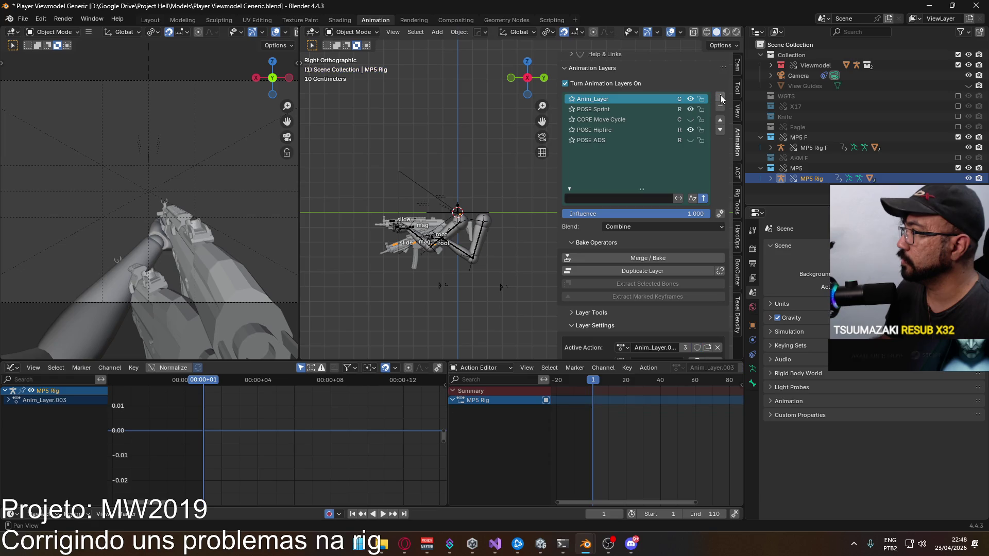
pyautogui.click(721, 98)
pyautogui.click(720, 98)
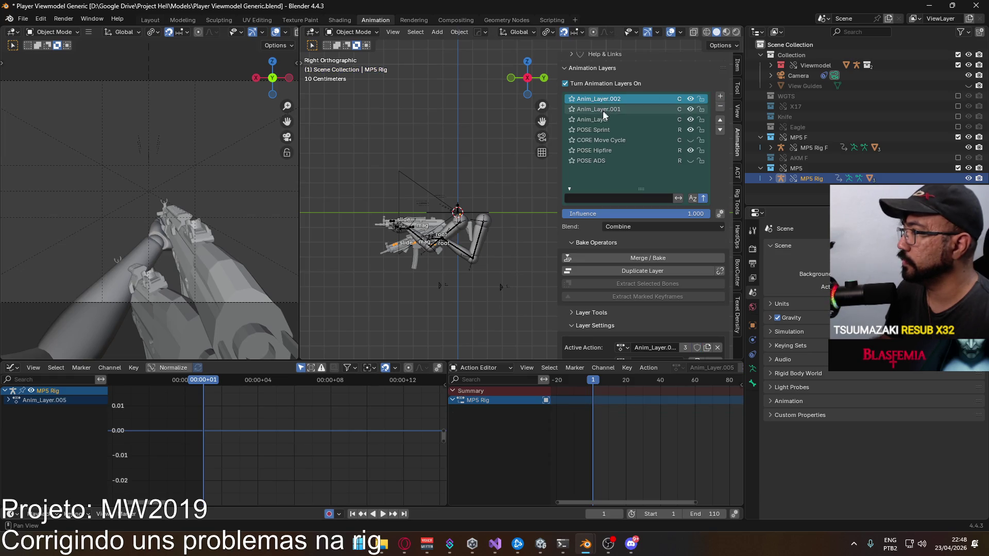
# - Assign CORE Sprint Cycle to the first new layer, undoing a trial switch to the MP5 Rig F slot
pyautogui.click(605, 109)
pyautogui.click(598, 118)
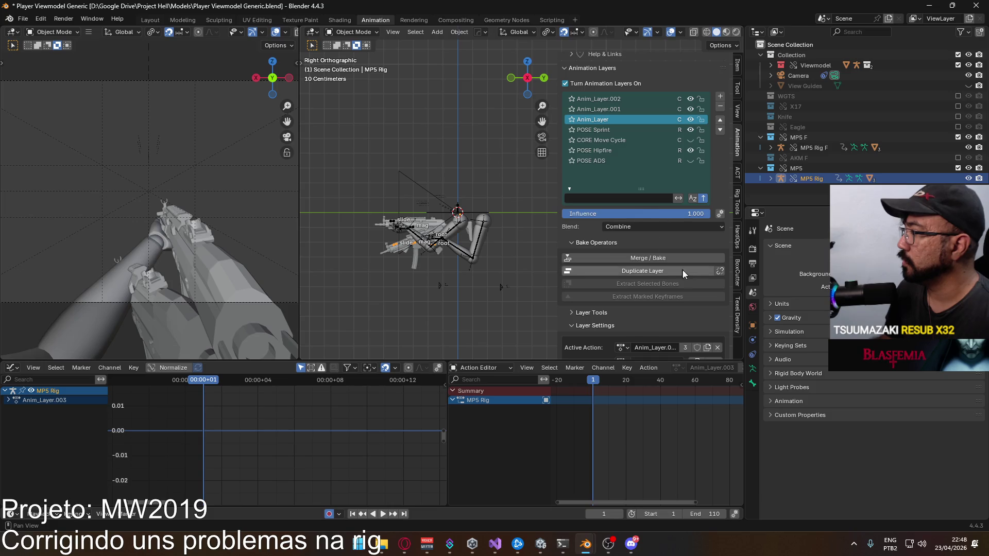
pyautogui.scroll(-3, 677, 266)
pyautogui.click(622, 285)
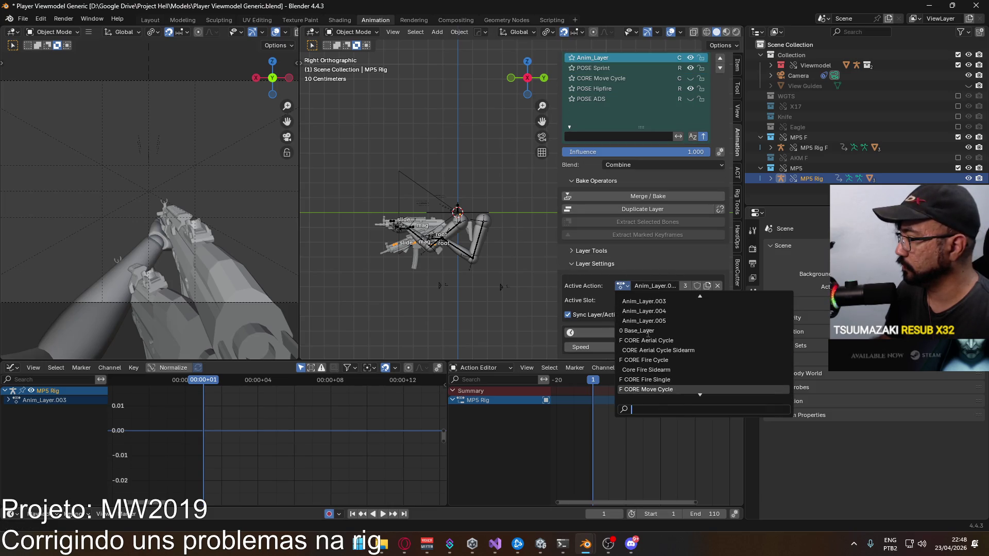
pyautogui.write('sprin')
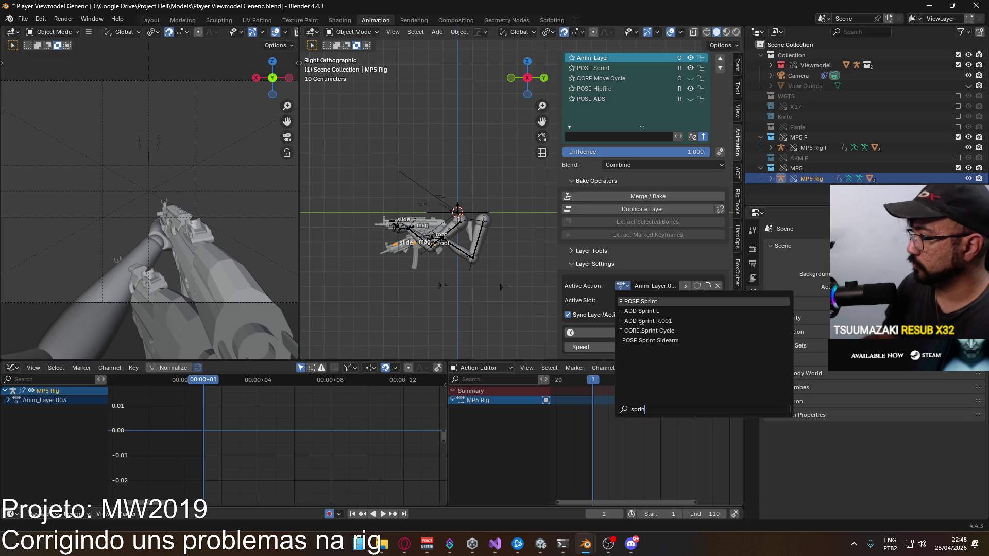
pyautogui.click(644, 330)
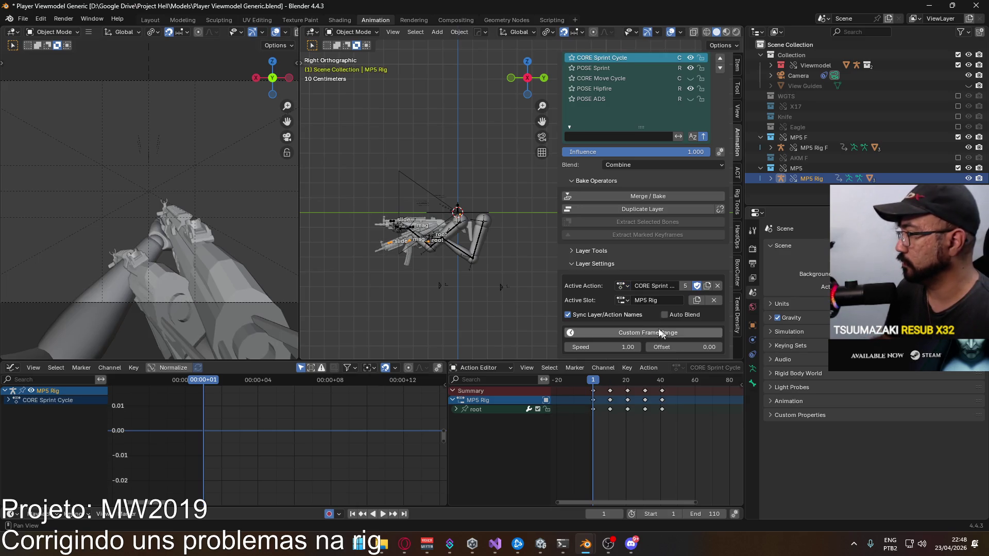
pyautogui.click(623, 301)
pyautogui.click(631, 322)
pyautogui.hotkey('ctrl', 'z')
pyautogui.hotkey('ctrl', 'z')
pyautogui.hotkey('ctrl', 'z')
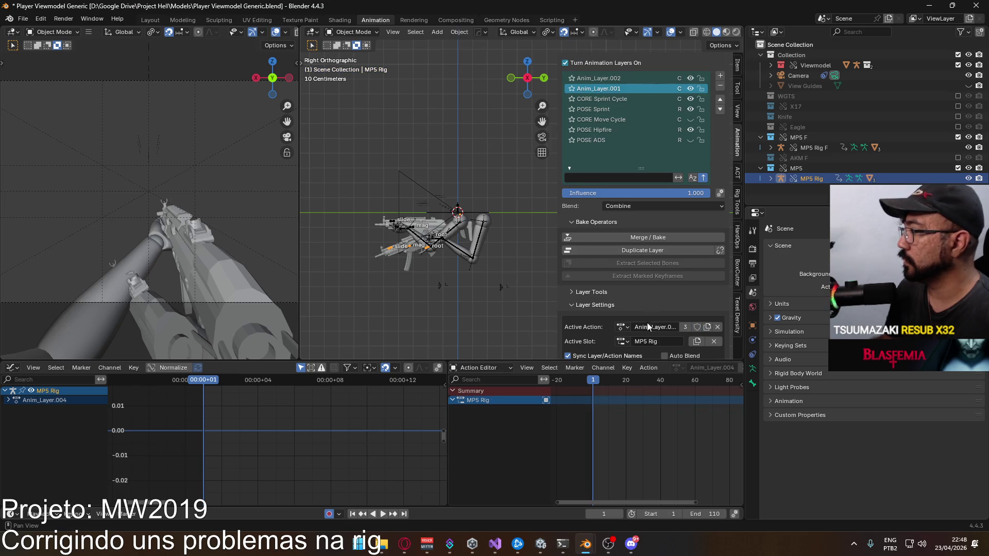
# - Assign ADD Sprint L and ADD Sprint R to the other two layers, renaming ADD Sprint R.001 to ADD Sprint R
pyautogui.click(622, 327)
pyautogui.write('sprint')
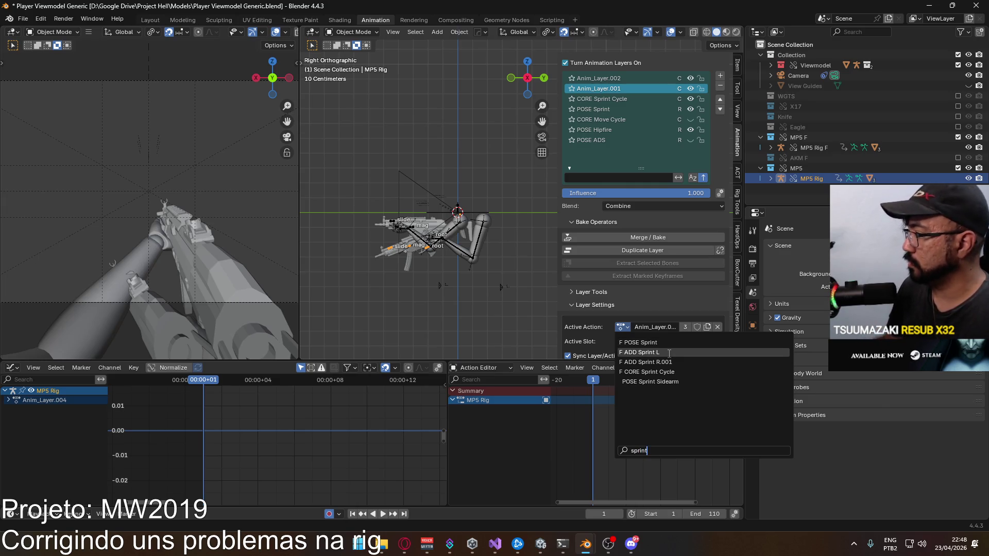
pyautogui.click(686, 353)
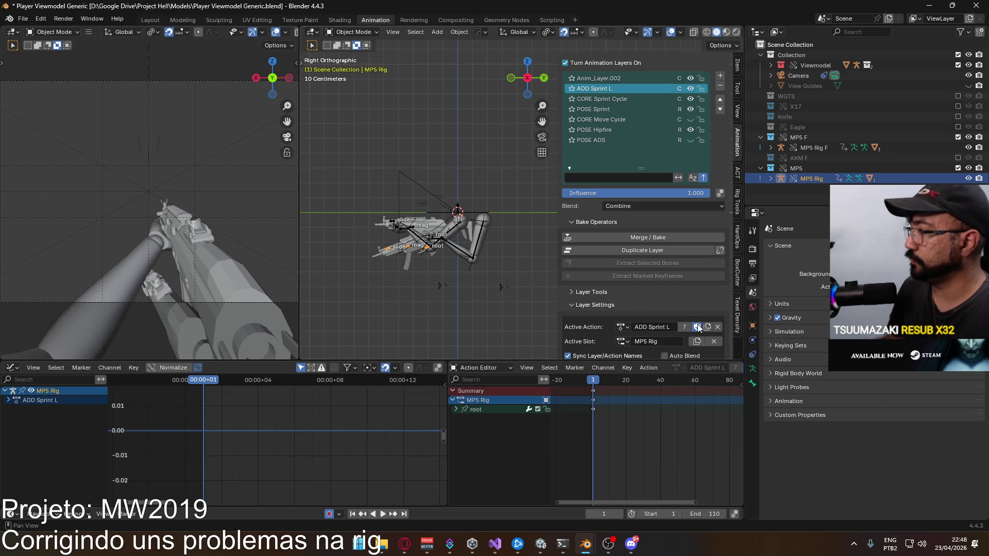
pyautogui.click(631, 77)
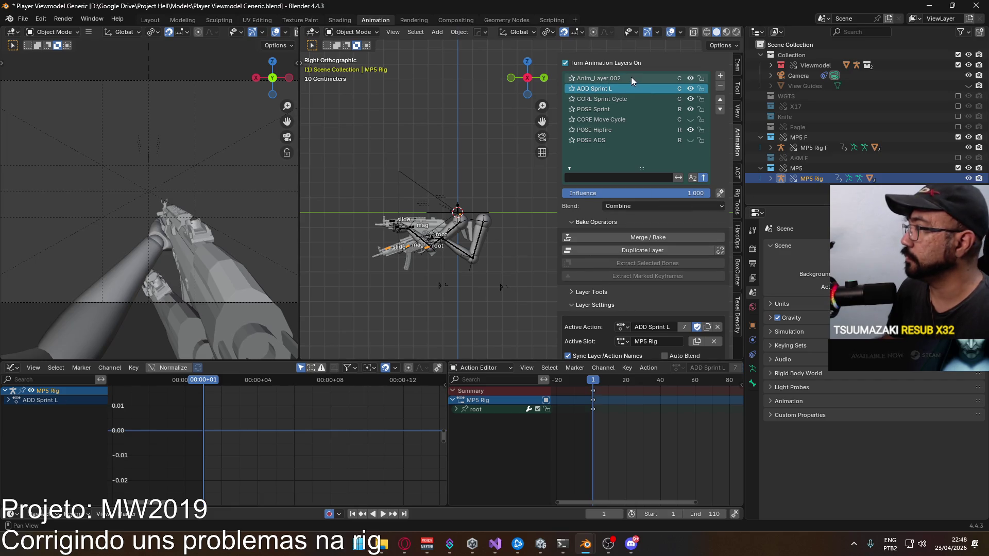
pyautogui.click(621, 332)
pyautogui.write('sprint')
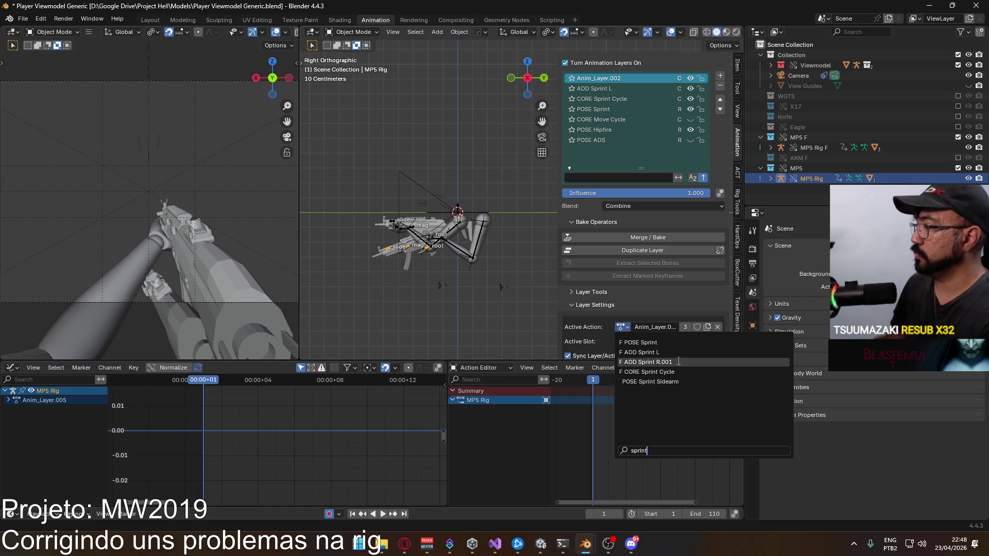
pyautogui.click(668, 363)
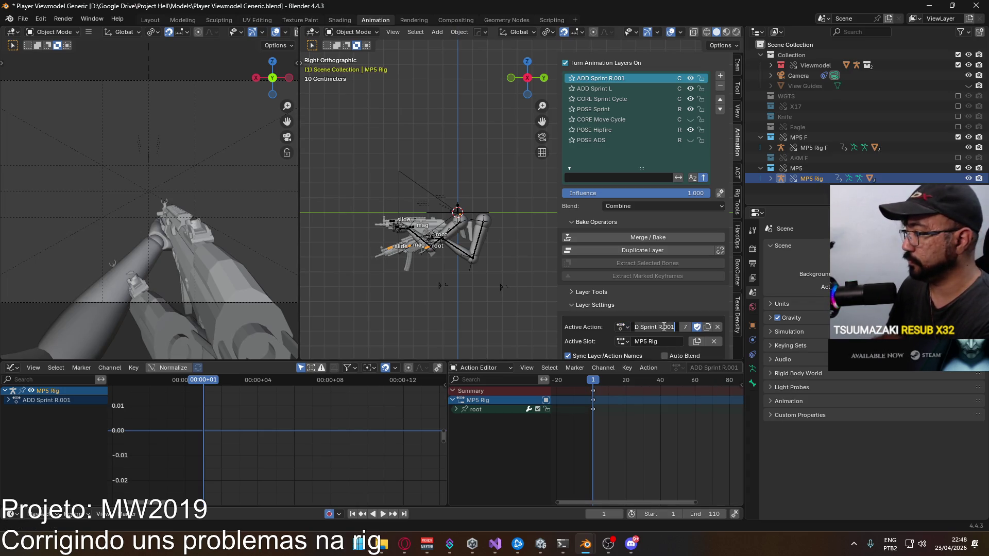
pyautogui.press('BackSpace')
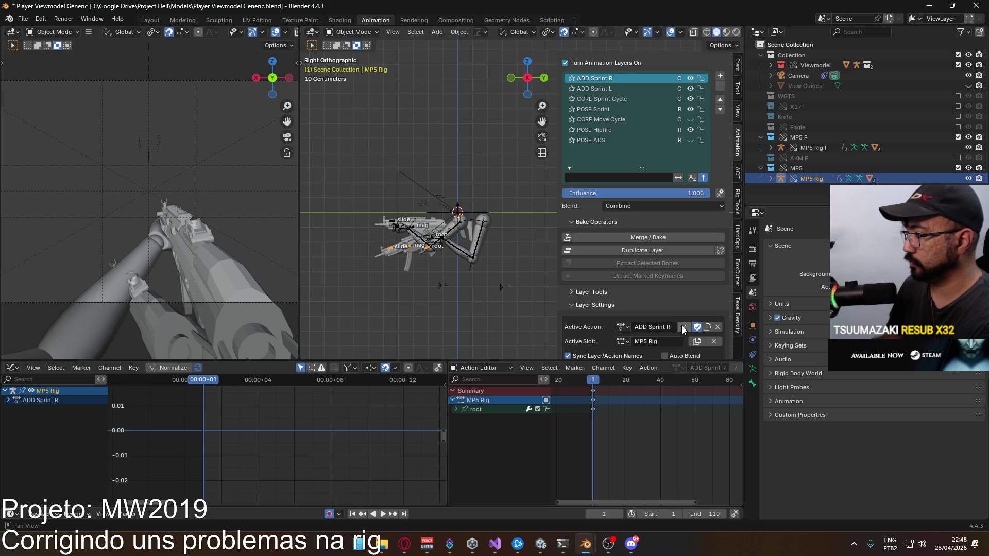
pyautogui.click(626, 100)
# - Point the CORE Sprint Cycle layer at the MP5 Rig F slot
pyautogui.click(623, 341)
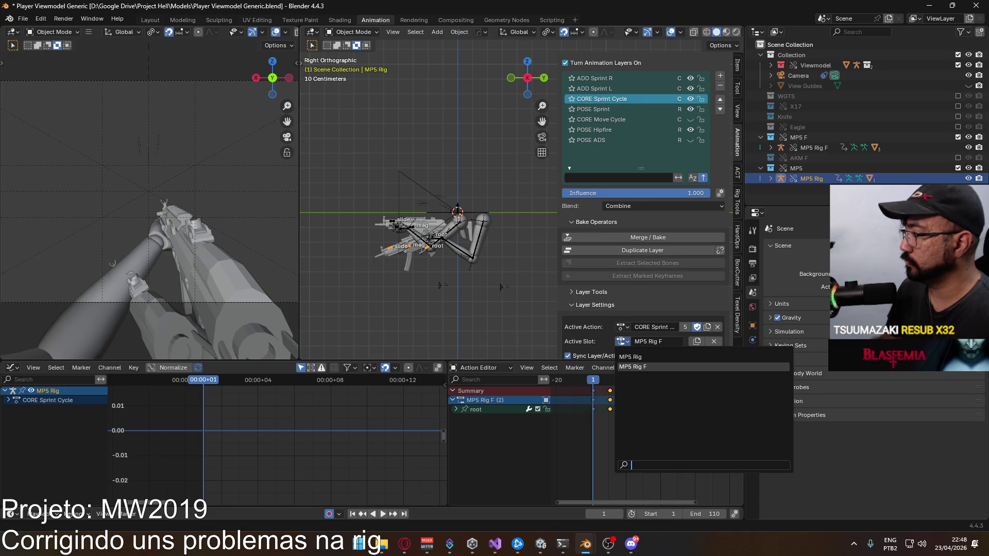
pyautogui.click(628, 88)
pyautogui.click(622, 340)
pyautogui.click(622, 344)
pyautogui.click(714, 341)
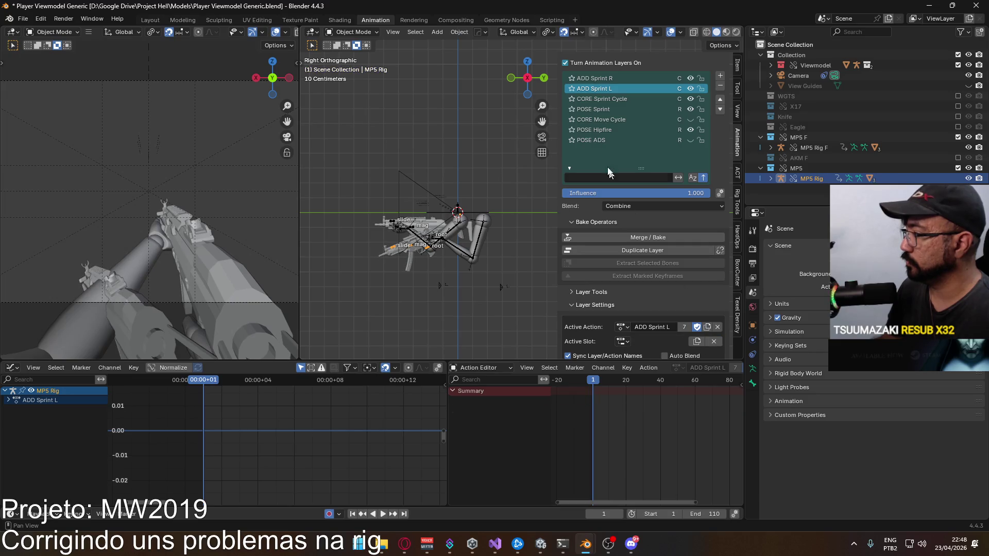
pyautogui.click(615, 100)
pyautogui.click(624, 341)
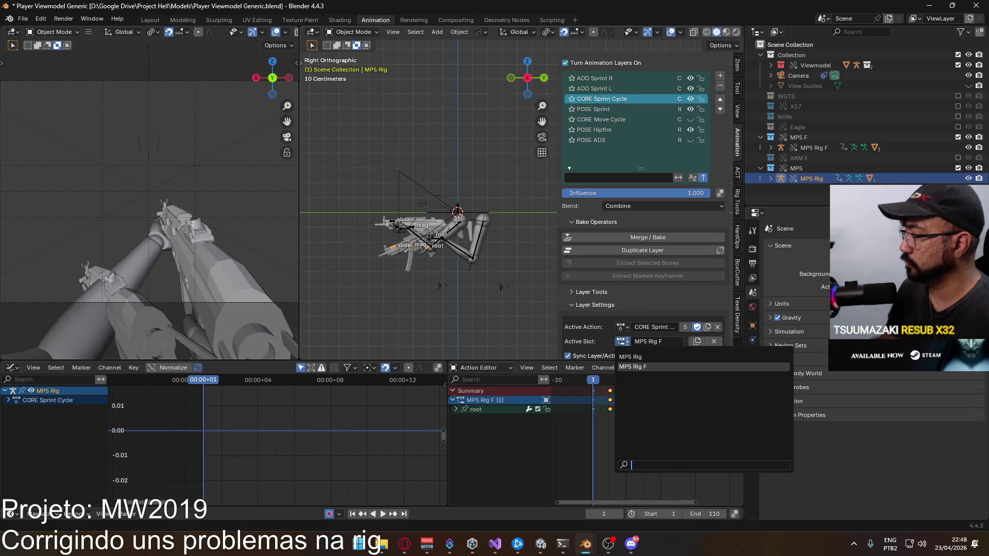
pyautogui.click(624, 342)
pyautogui.click(649, 360)
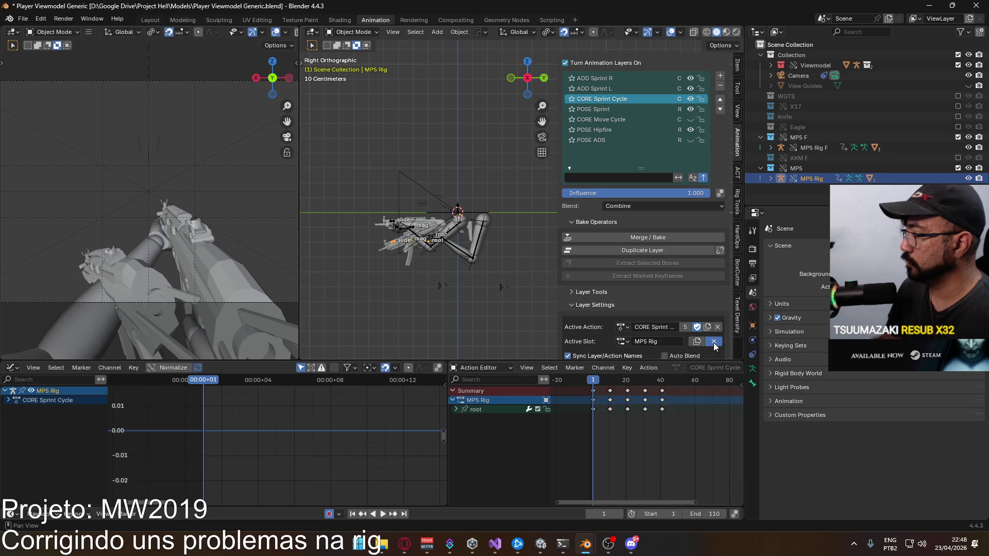
pyautogui.click(713, 342)
pyautogui.click(629, 342)
pyautogui.click(641, 353)
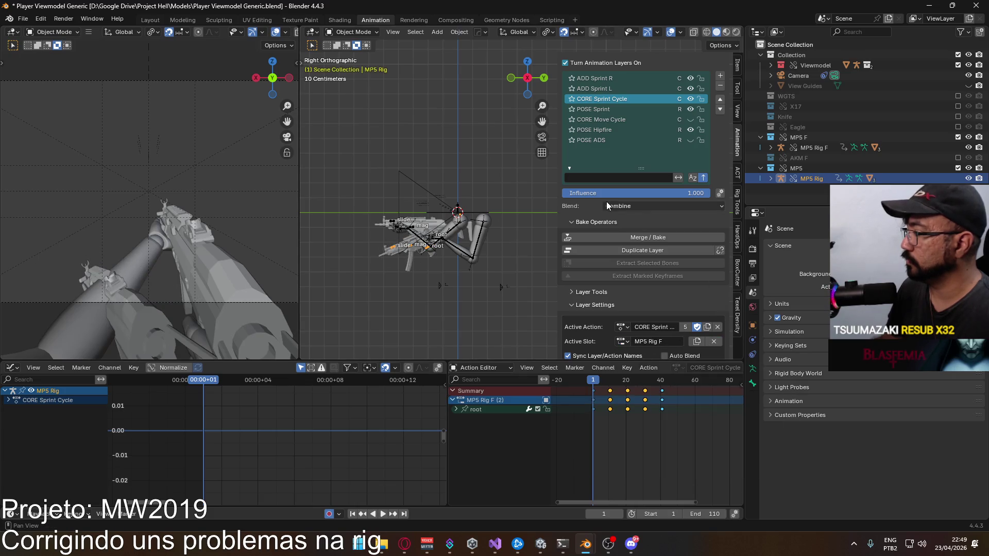
# - Point the ADD Sprint R layer at the MP5 Rig F slot
pyautogui.click(616, 88)
pyautogui.click(623, 342)
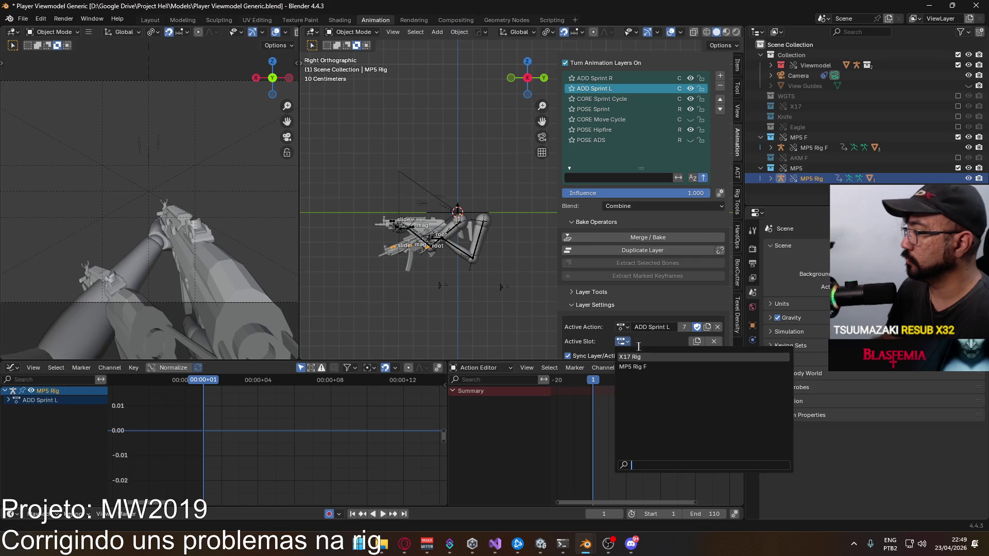
pyautogui.click(643, 361)
pyautogui.click(619, 78)
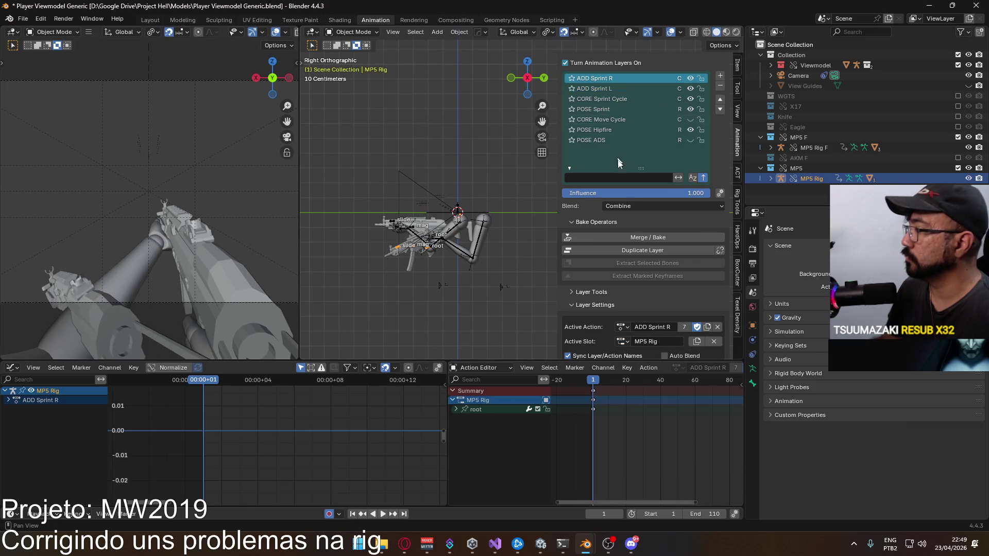
pyautogui.click(622, 342)
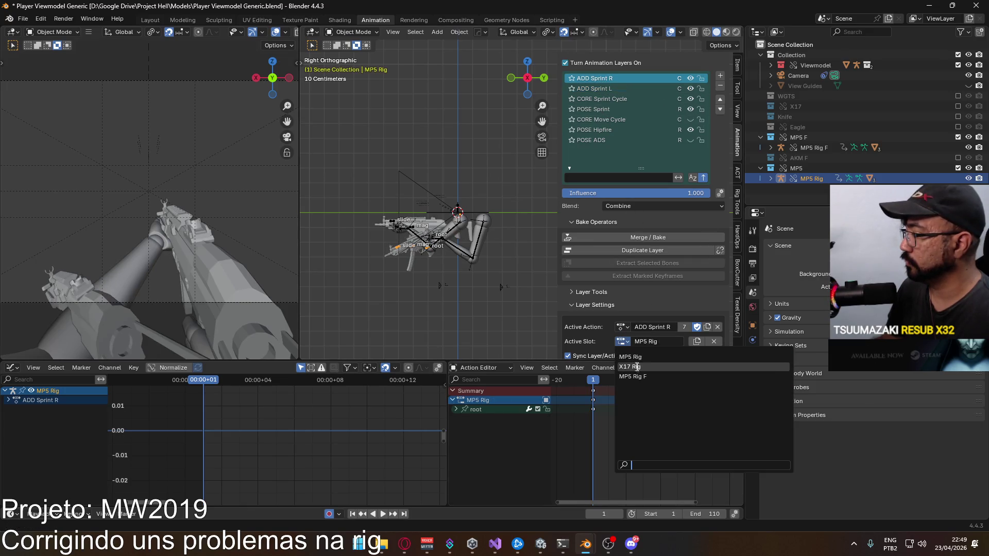
pyautogui.click(714, 341)
pyautogui.click(622, 341)
pyautogui.click(636, 366)
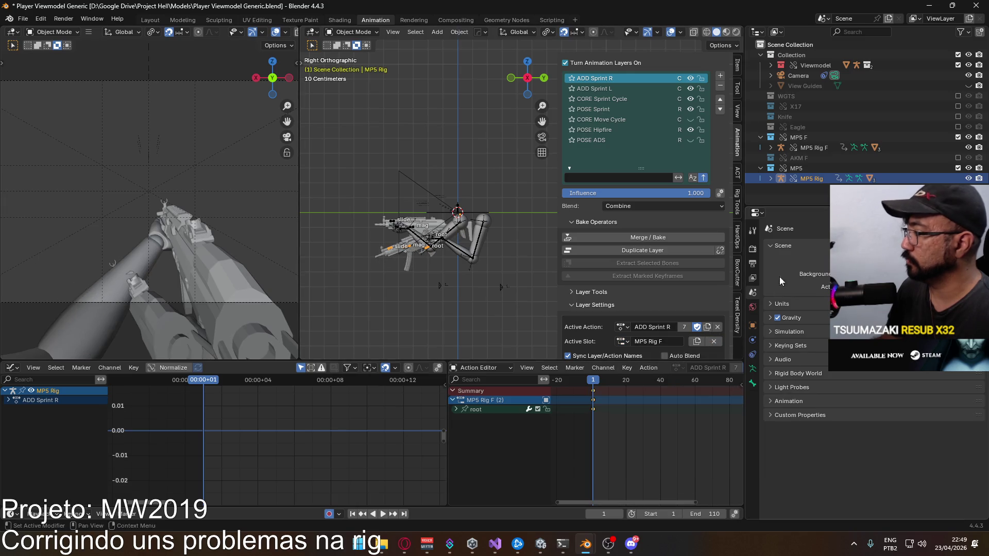
# - Hide the ADD Sprint R and ADD Sprint L layers and preview the CORE Sprint Cycle playback
pyautogui.click(691, 78)
pyautogui.click(691, 85)
pyautogui.click(610, 100)
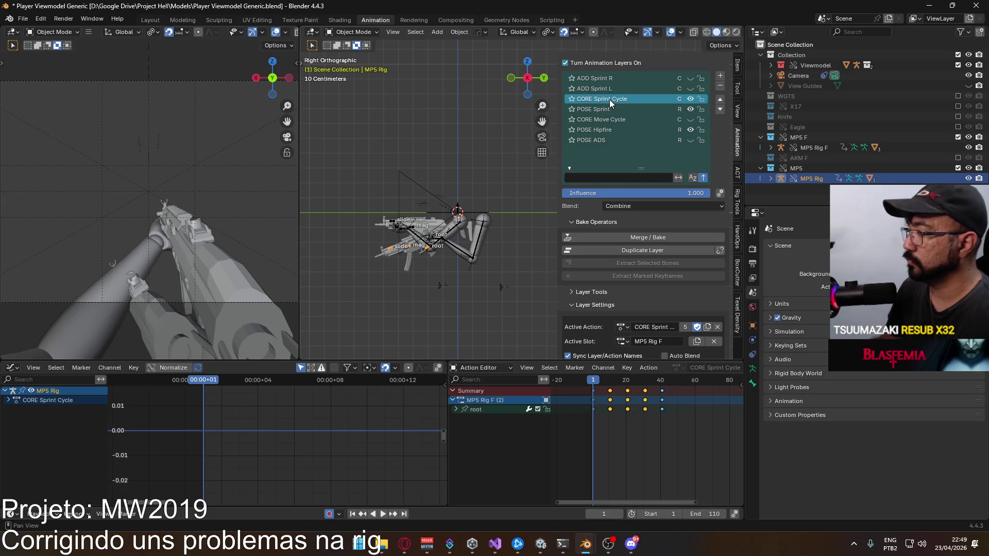
pyautogui.press('space')
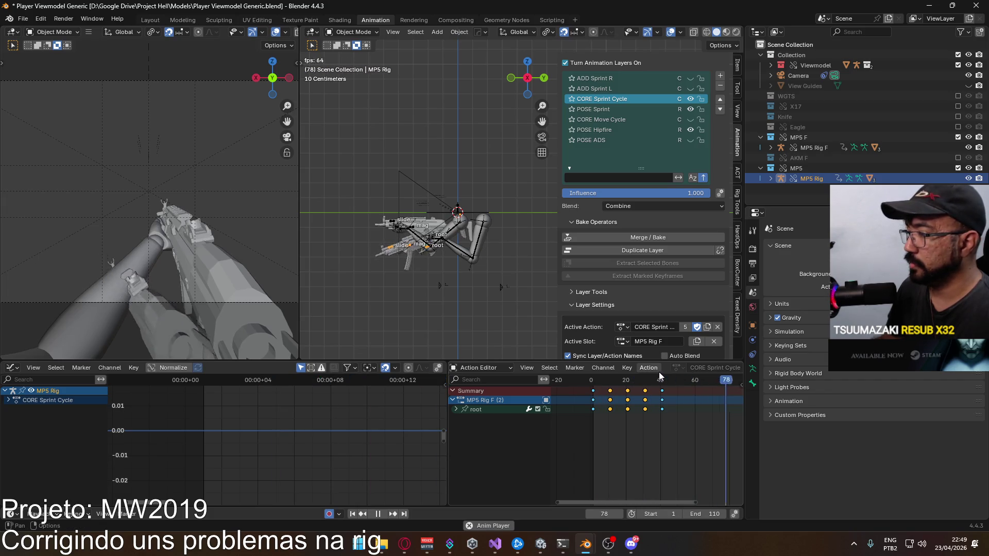
pyautogui.click(685, 89)
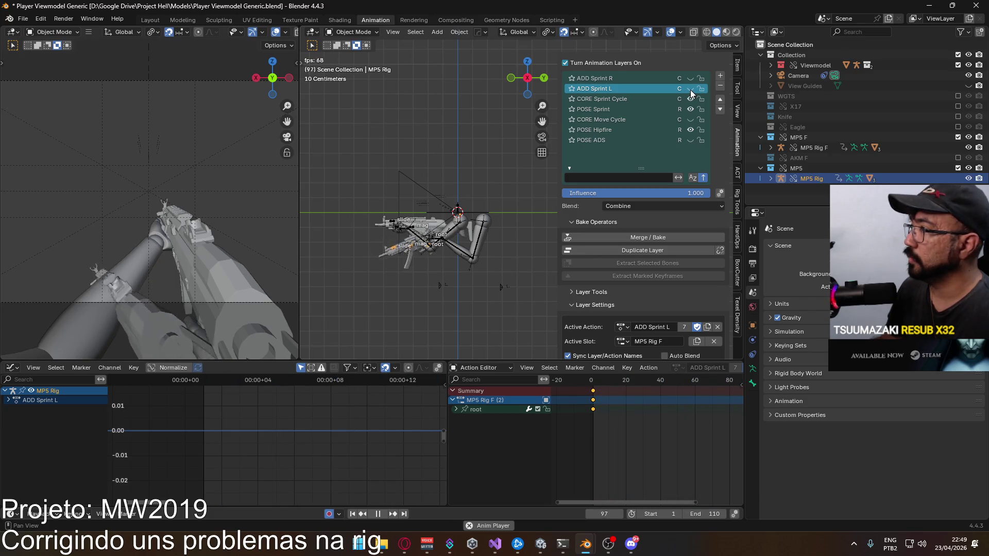
pyautogui.click(690, 78)
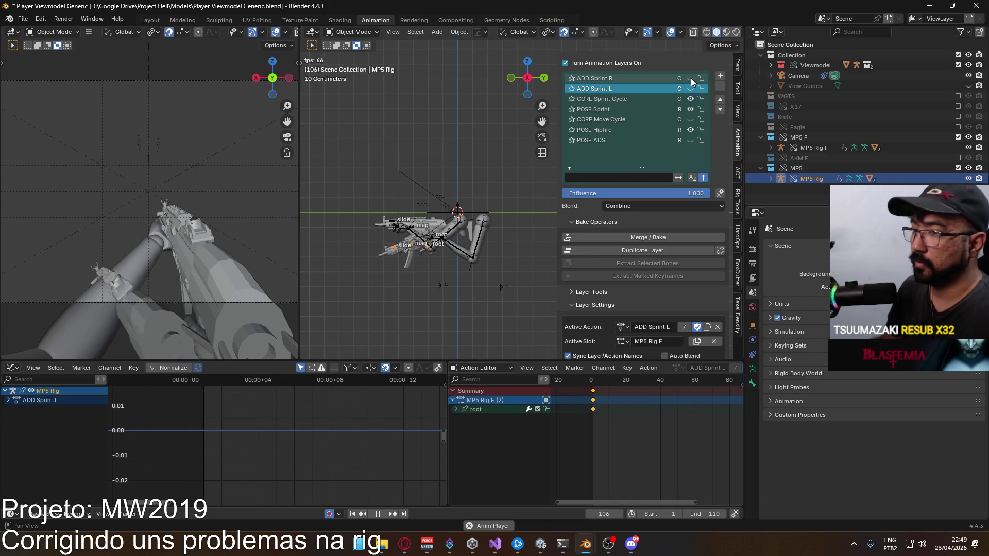
pyautogui.click(691, 78)
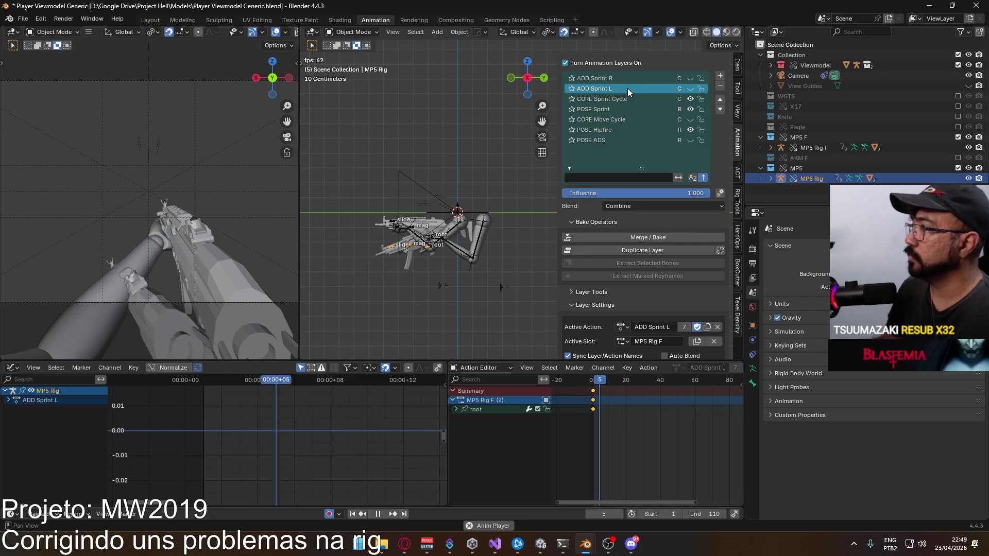
pyautogui.click(612, 99)
# - Stop playback, return the playhead near the start, and save the file
pyautogui.press('space')
pyautogui.moveTo(611, 380)
pyautogui.mouseDown()
pyautogui.moveTo(605, 385)
pyautogui.moveTo(656, 384)
pyautogui.moveTo(594, 388)
pyautogui.mouseUp()
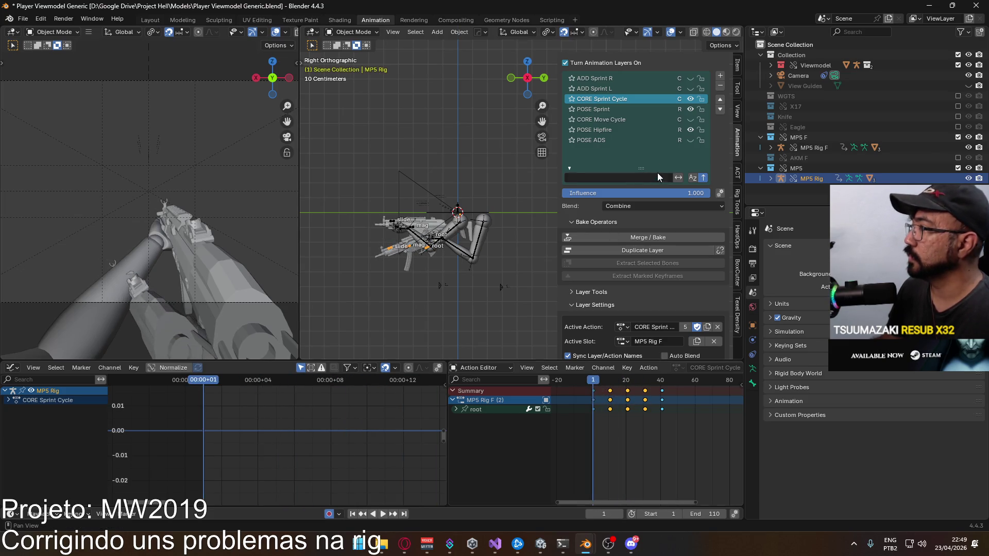
pyautogui.hotkey('ctrl', 's')
# - Hide the POSE Sprint layer, save, and compare MP5 Rig F's layers before returning to MP5 Rig
pyautogui.click(632, 108)
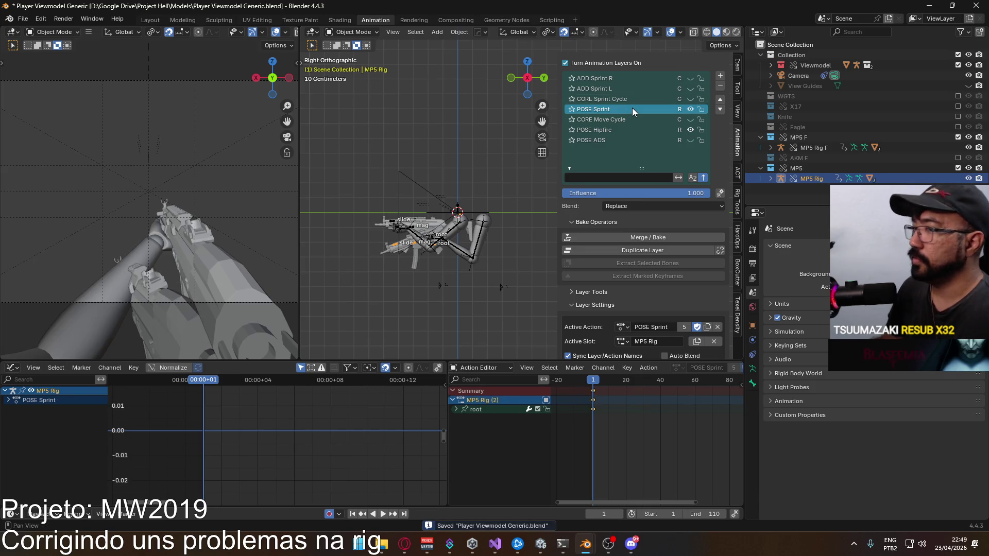
pyautogui.click(691, 109)
pyautogui.hotkey('ctrl', 's')
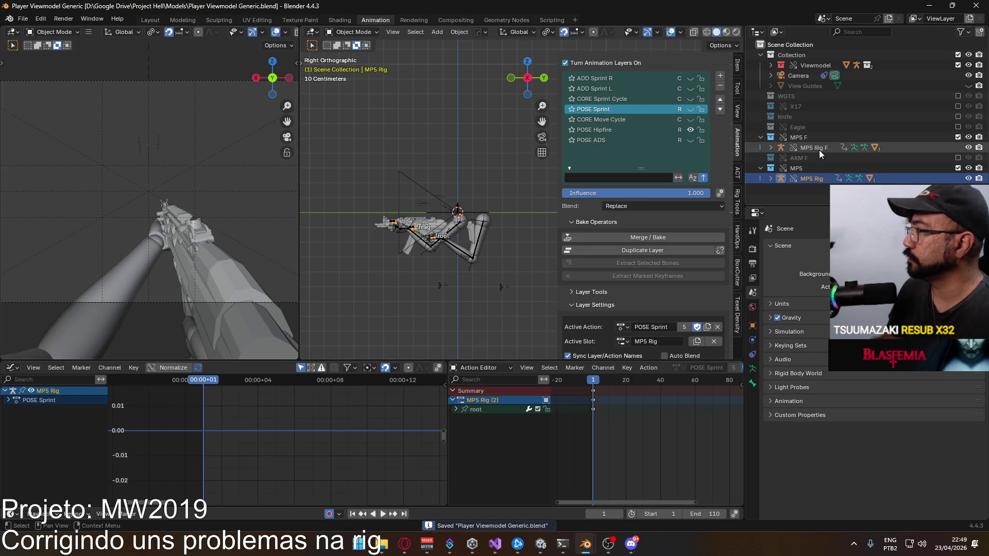
pyautogui.click(819, 151)
pyautogui.scroll(4, 648, 124)
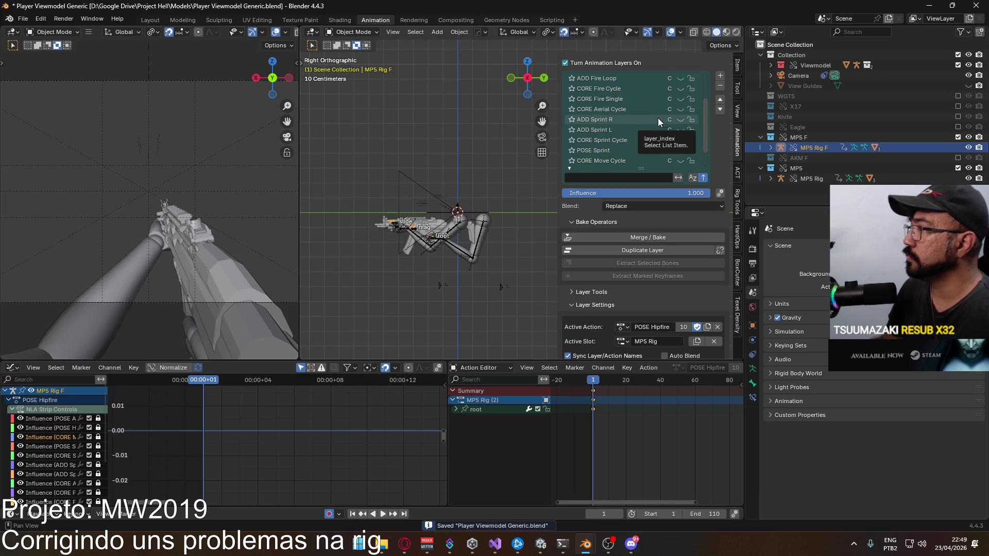
pyautogui.scroll(1, 670, 88)
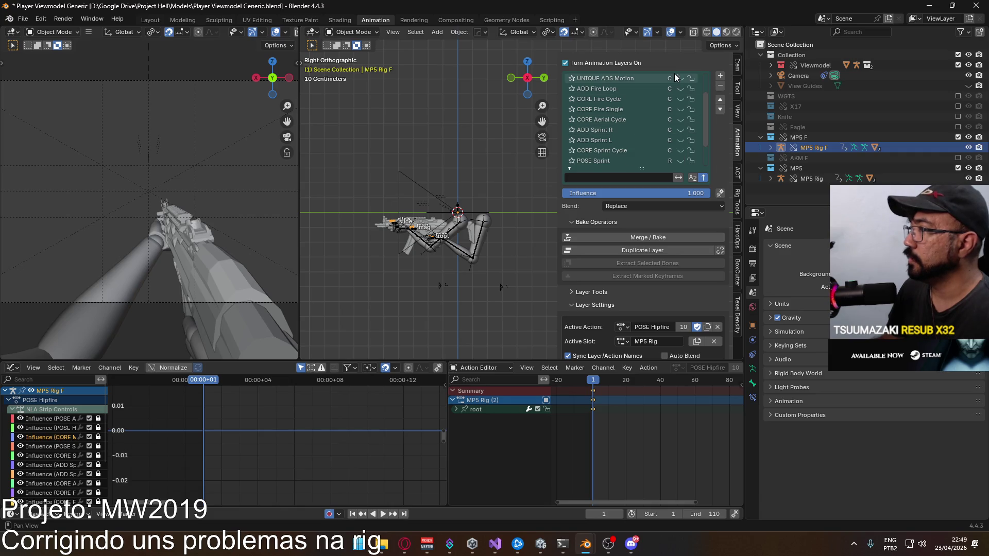
pyautogui.click(801, 179)
pyautogui.scroll(-4, 670, 103)
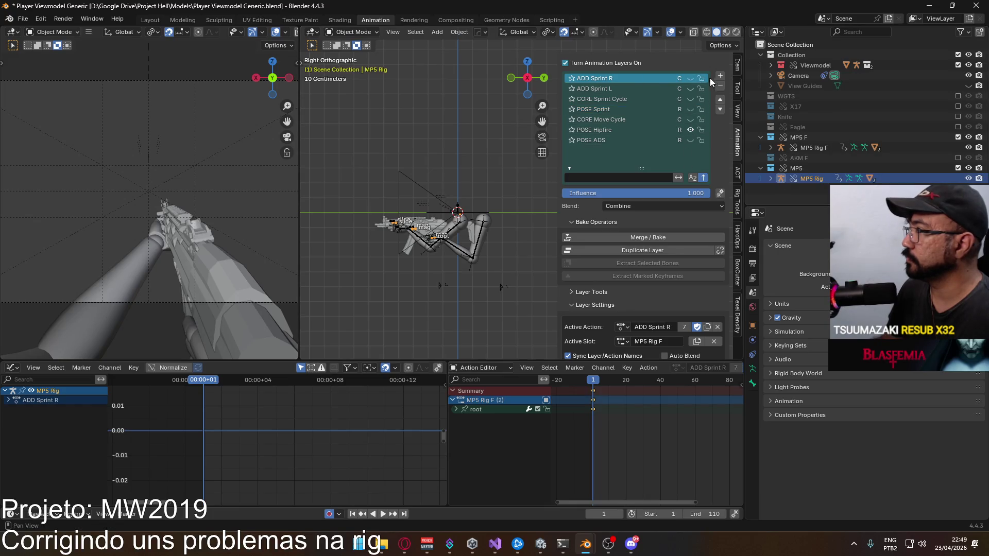
# - Add new animation layers and give one CORE Aerial Cycle using the MP5 Rig F slot
pyautogui.click(720, 76)
pyautogui.click(720, 77)
pyautogui.click(720, 76)
pyautogui.click(657, 98)
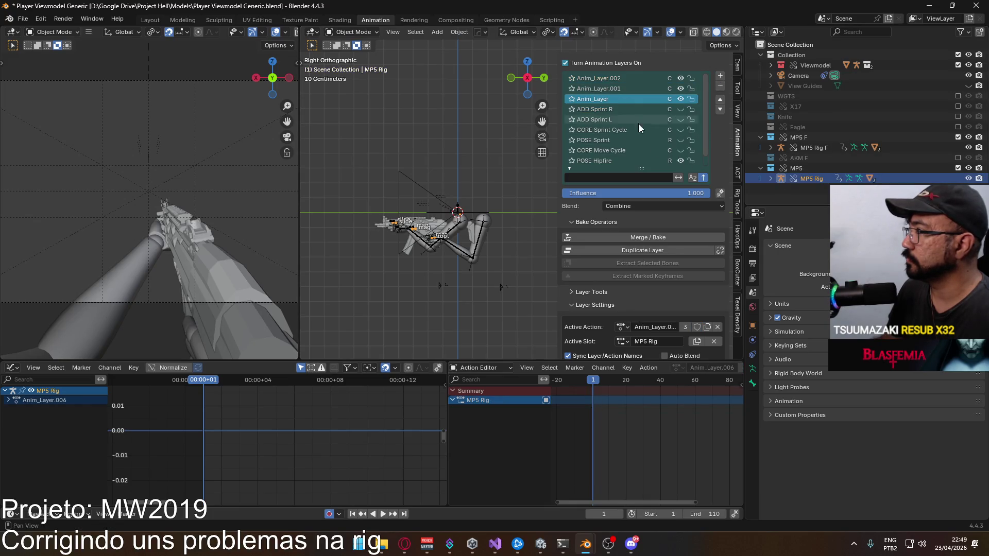
pyautogui.scroll(-2, 669, 310)
pyautogui.click(622, 285)
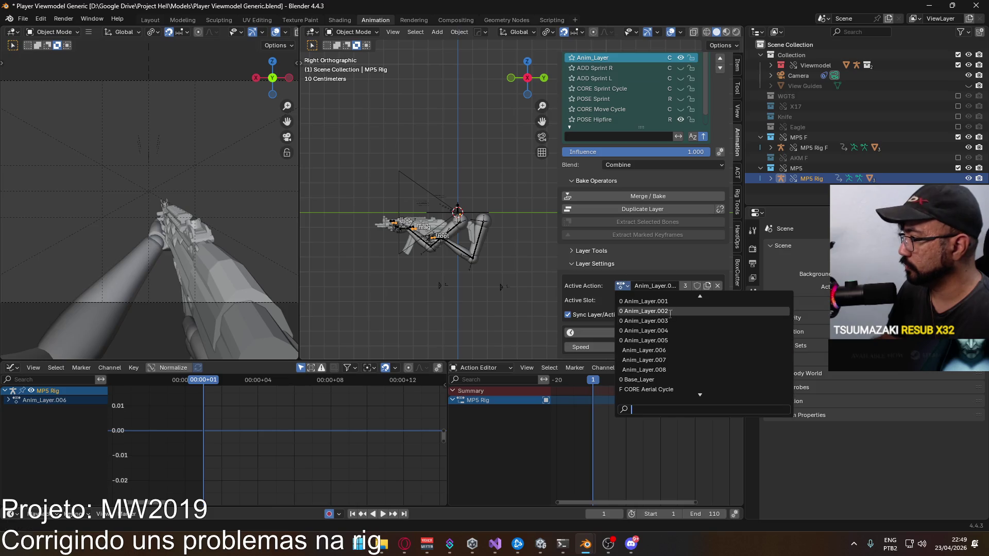
pyautogui.scroll(-8, 677, 324)
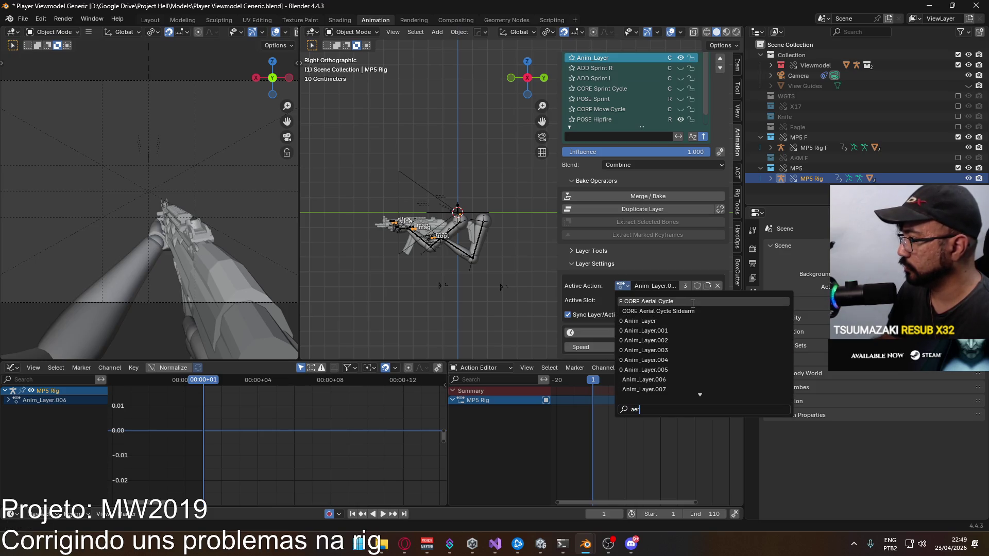
pyautogui.click(685, 308)
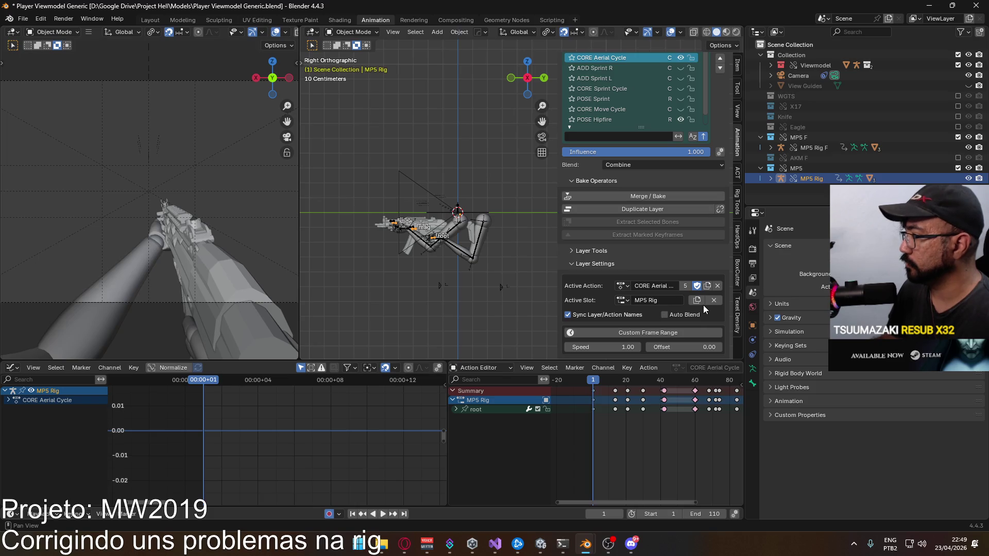
pyautogui.click(713, 301)
pyautogui.click(621, 300)
pyautogui.click(643, 316)
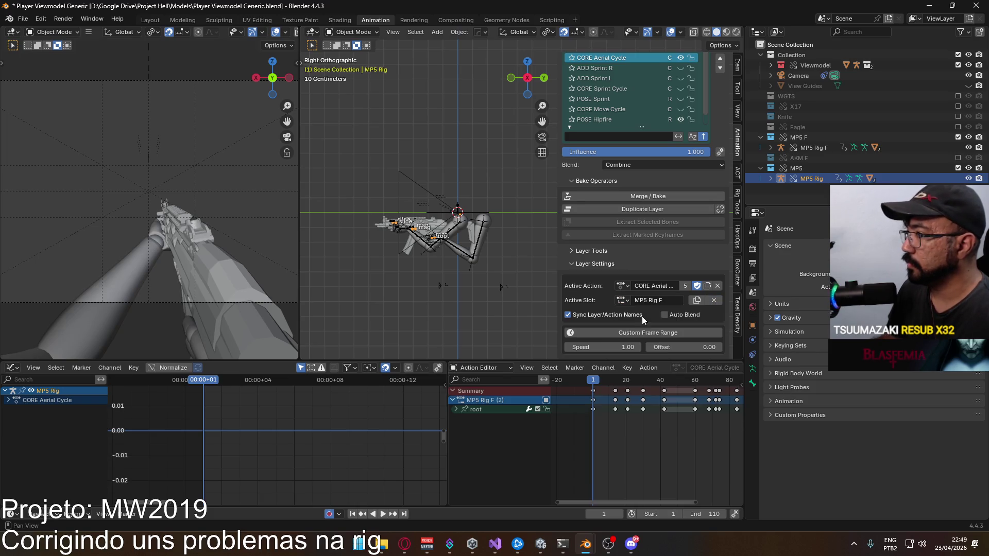
# - Preview the aerial animation, stop at frame 1, and select Anim_Layer.001
pyautogui.press('space')
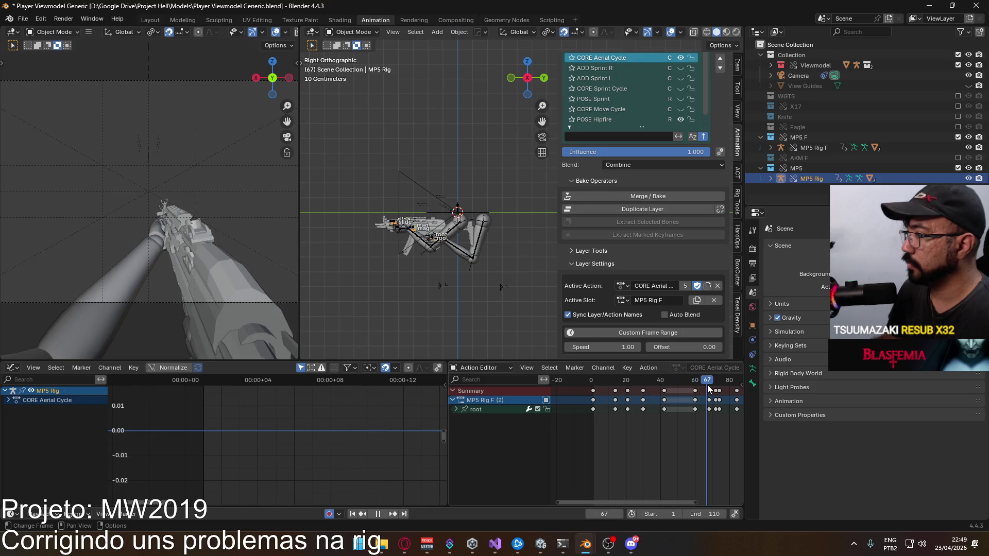
pyautogui.moveTo(667, 382); pyautogui.dragTo(593, 384)
pyautogui.press('space')
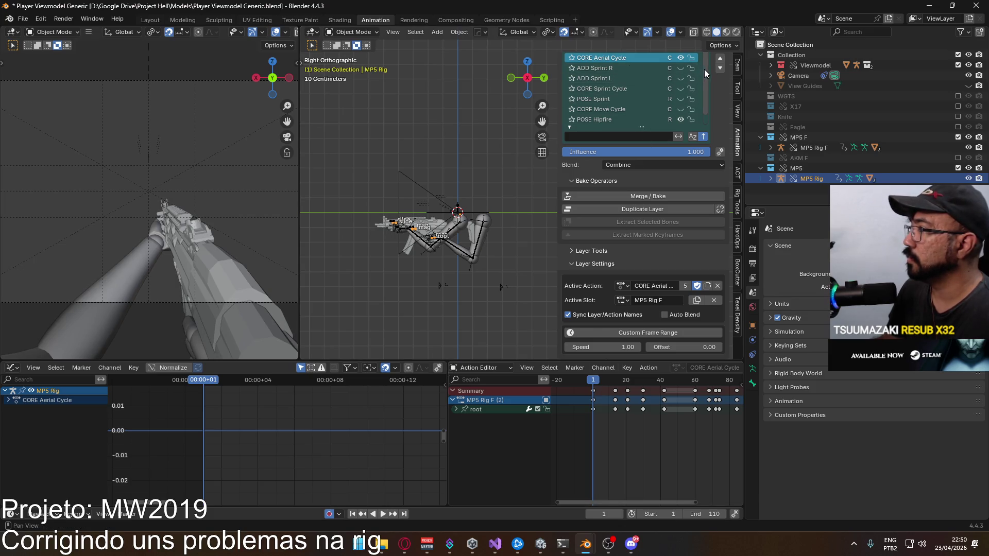
pyautogui.scroll(4, 721, 91)
pyautogui.click(654, 129)
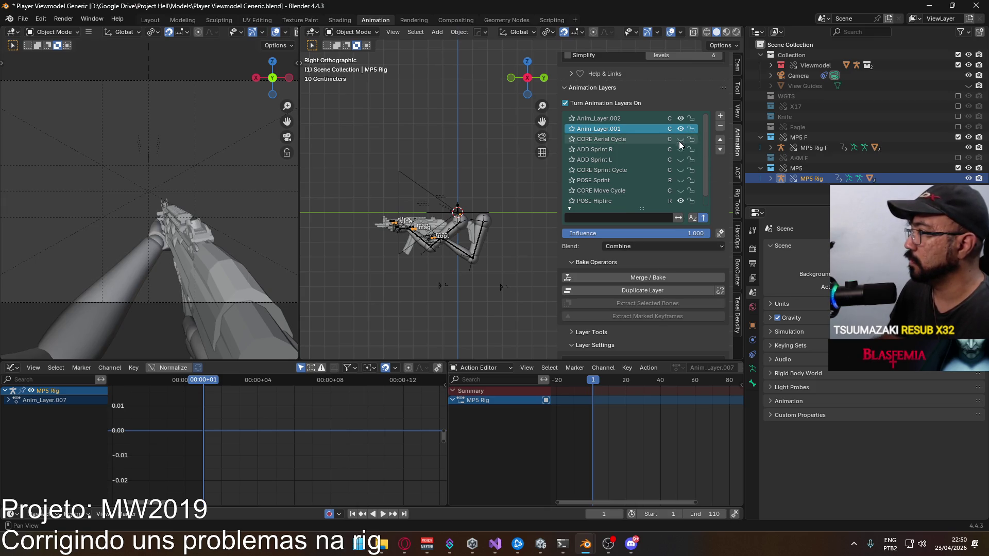
# - Assign CORE Fire Single with the MP5 Rig F slot to Anim_Layer.001 and scrub through it
pyautogui.scroll(-4, 707, 282)
pyautogui.click(622, 286)
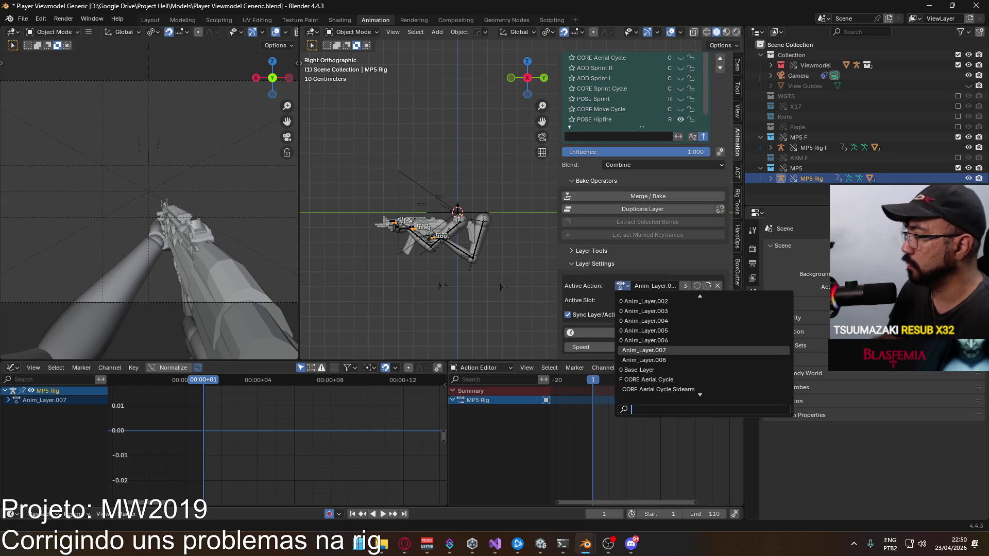
pyautogui.write('fire sin')
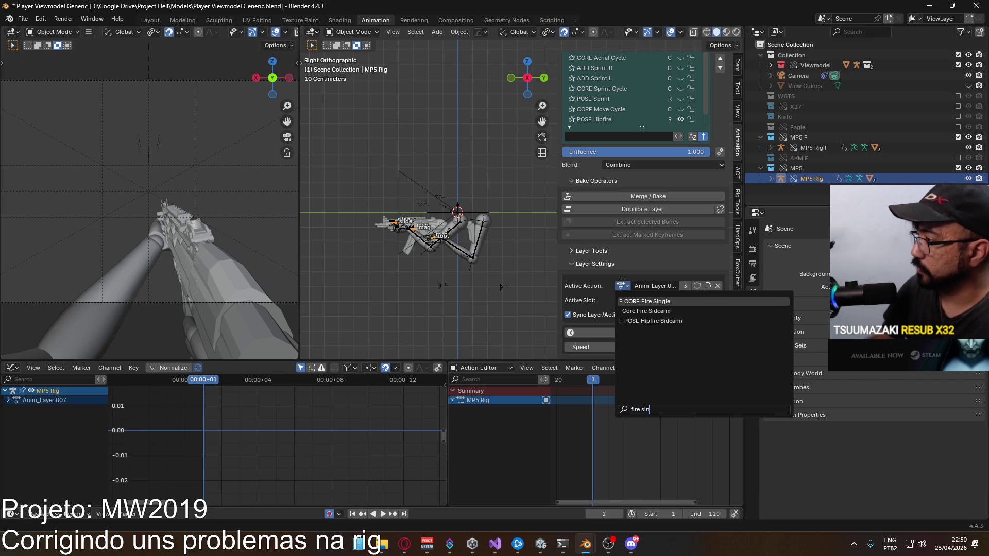
pyautogui.click(681, 301)
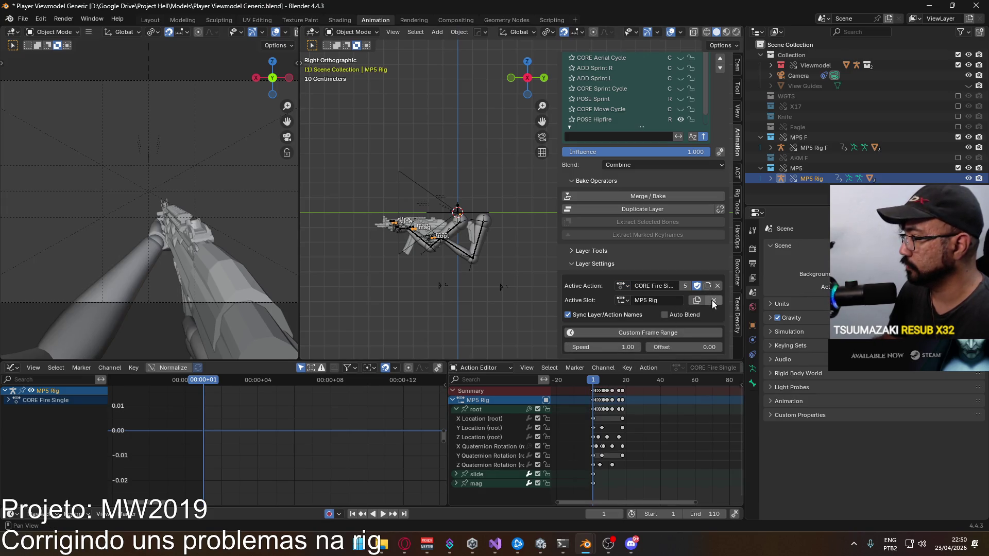
pyautogui.click(635, 301)
pyautogui.click(636, 313)
pyautogui.moveTo(591, 383)
pyautogui.mouseDown()
pyautogui.moveTo(626, 381)
pyautogui.moveTo(593, 382)
pyautogui.mouseUp()
pyautogui.click(623, 301)
pyautogui.click(623, 300)
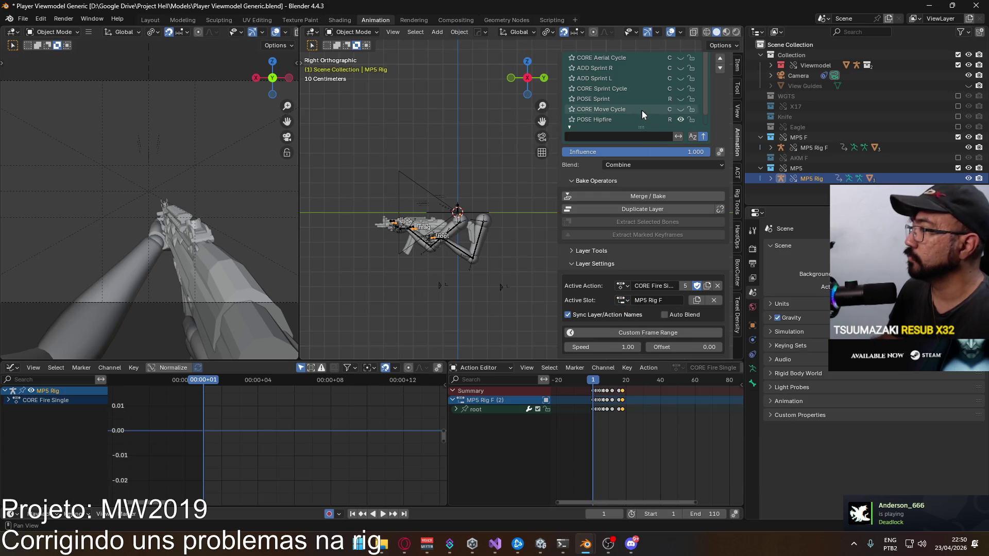
# - Add a CORE Fire Cycle layer on the MP5 Rig F slot, set frame 16, and save
pyautogui.scroll(2, 720, 103)
pyautogui.click(720, 75)
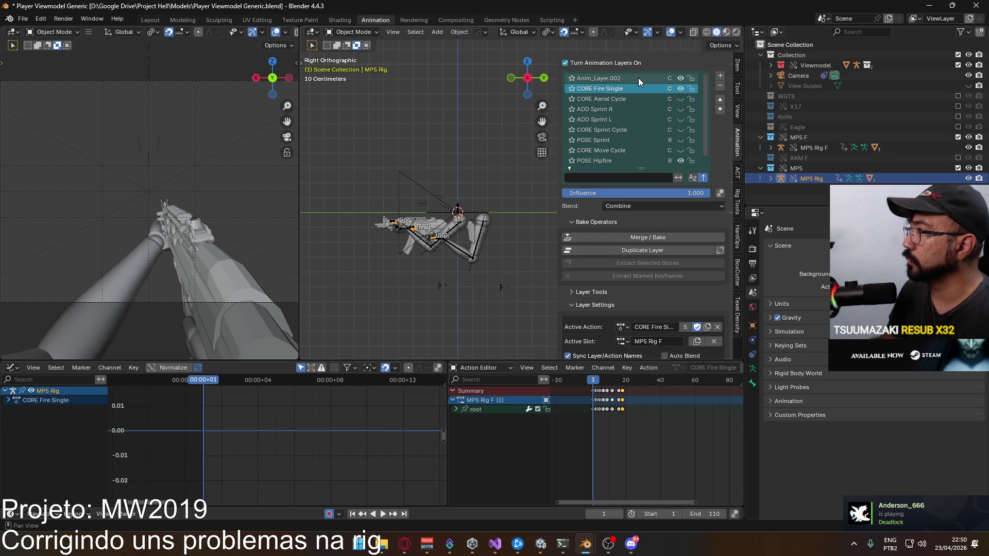
pyautogui.click(621, 328)
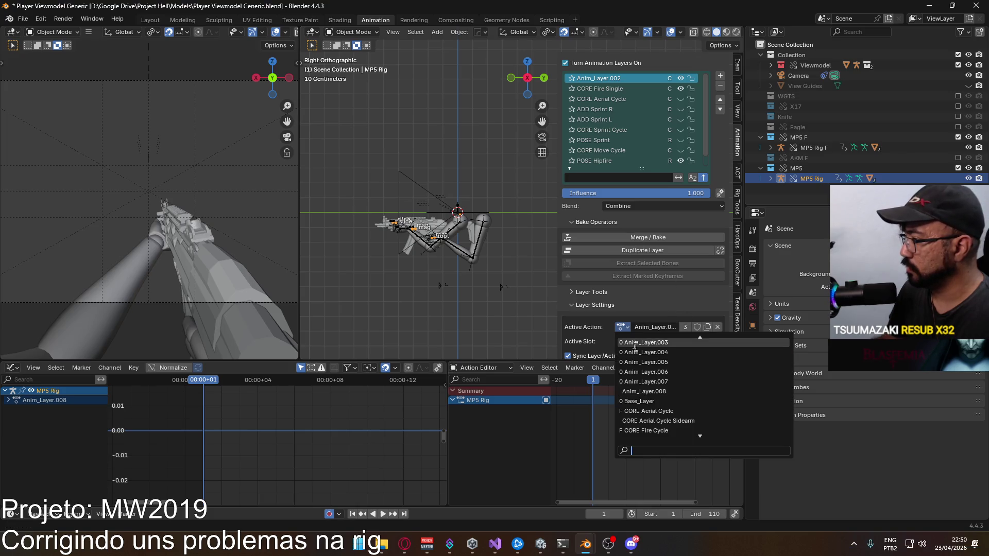
pyautogui.write('fire')
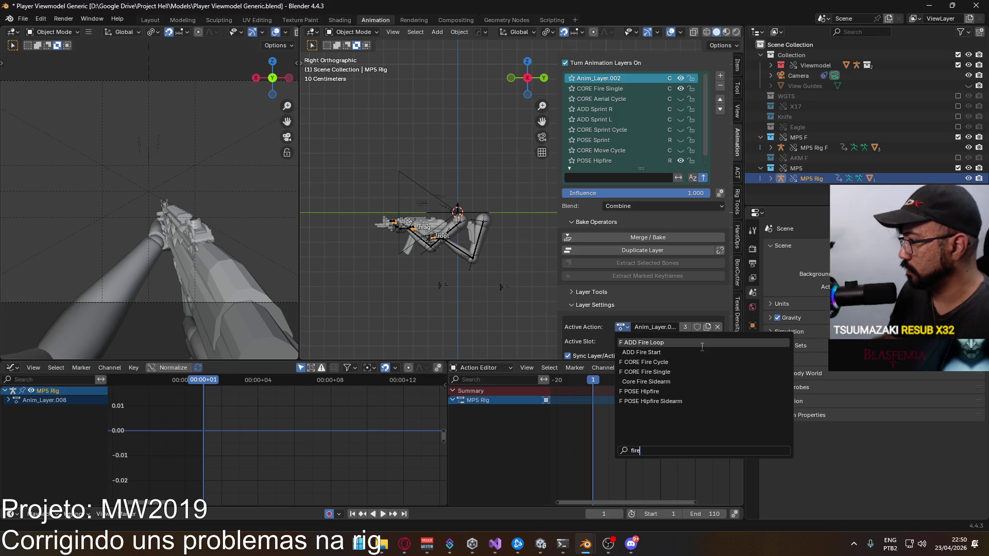
pyautogui.click(688, 361)
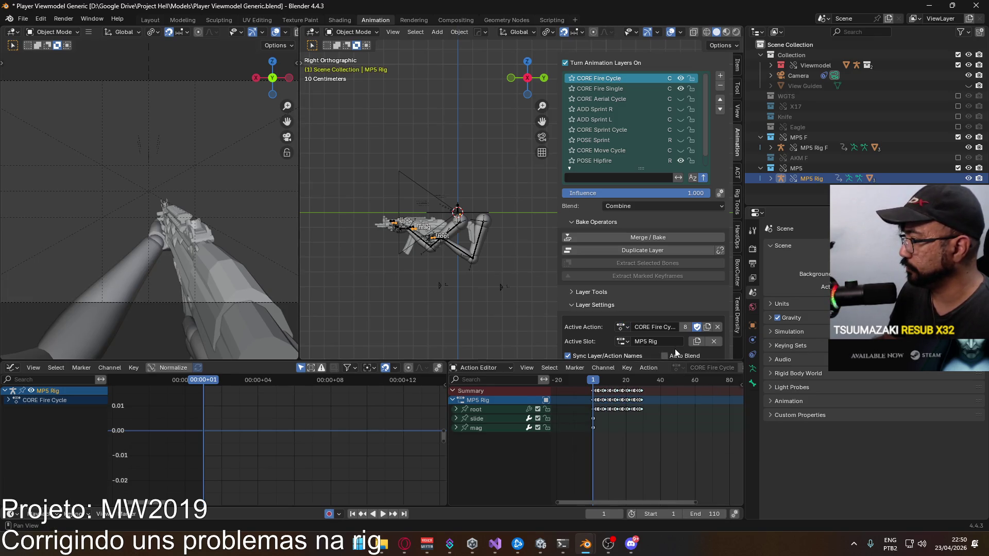
pyautogui.click(714, 342)
pyautogui.click(622, 341)
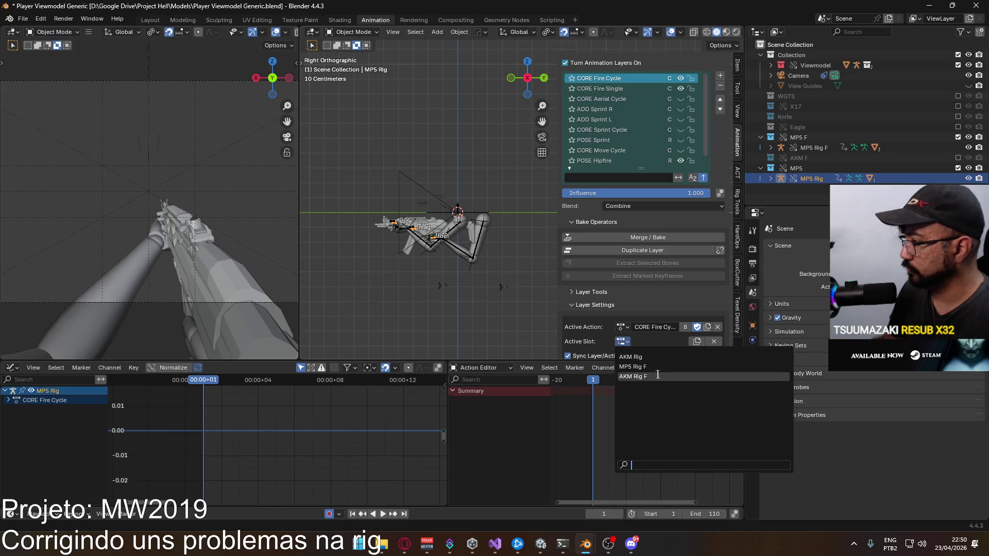
pyautogui.click(633, 367)
pyautogui.moveTo(617, 382)
pyautogui.mouseDown()
pyautogui.moveTo(653, 380)
pyautogui.moveTo(593, 383)
pyautogui.mouseUp()
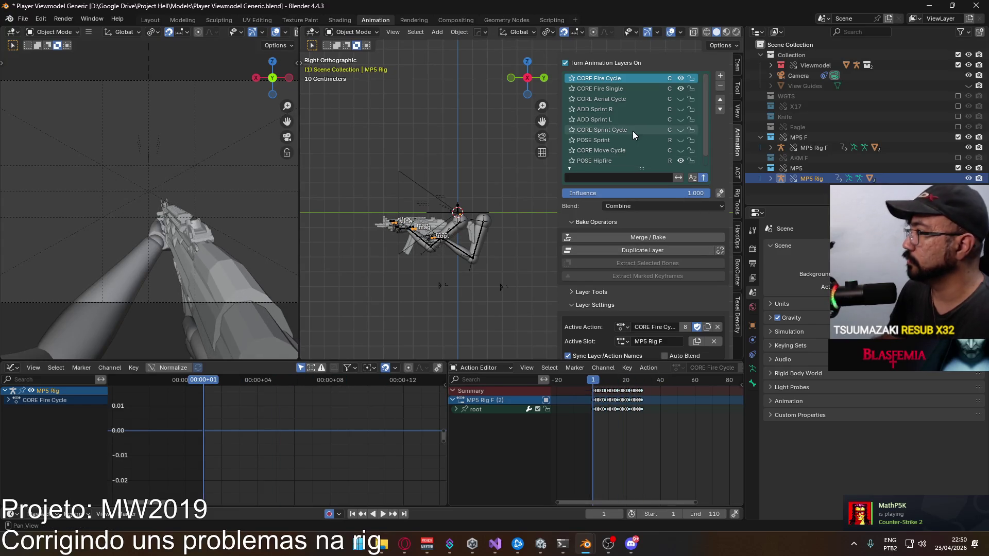
pyautogui.hotkey('ctrl', 's')
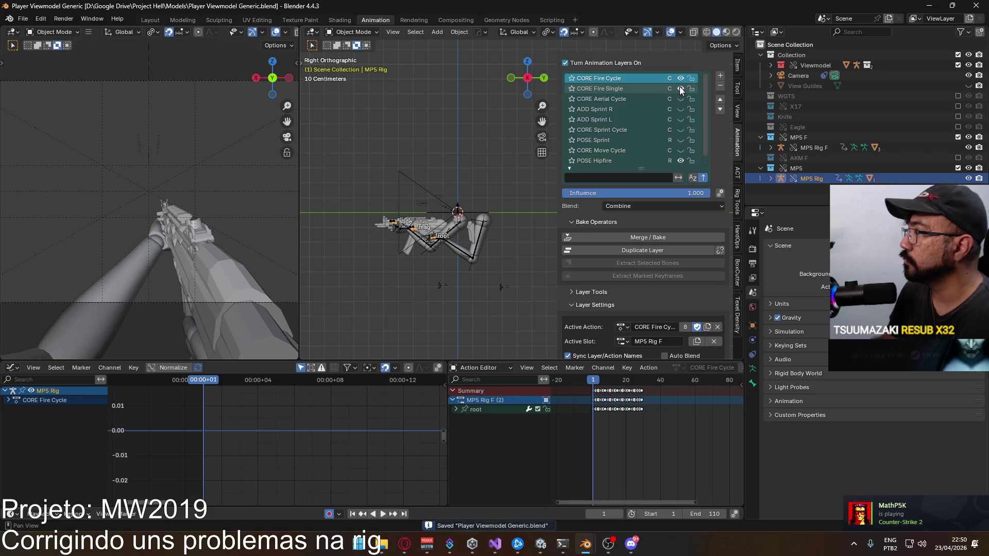
# - Preview the fire layers with CORE Fire Cycle muted, stopping at frame 19 and saving
pyautogui.click(679, 87)
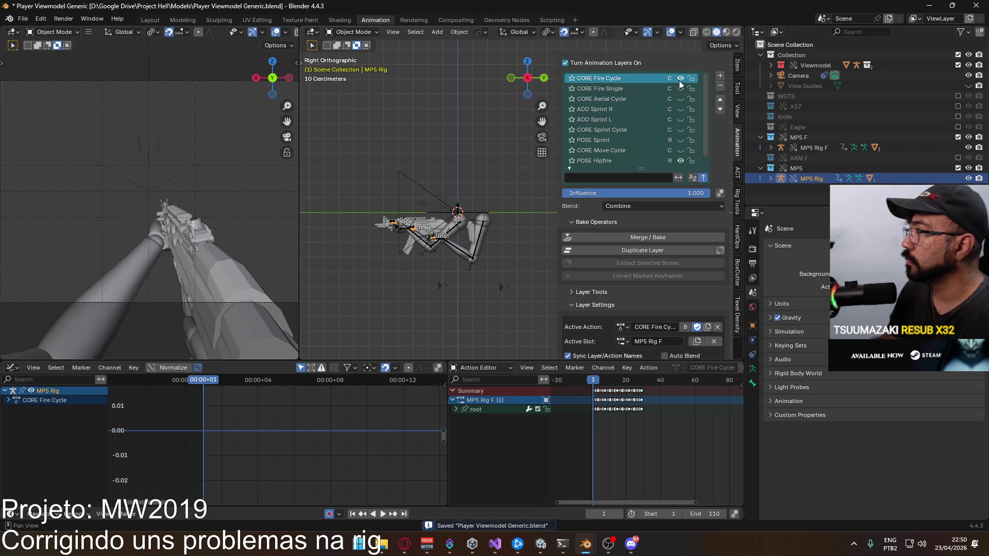
pyautogui.press('space')
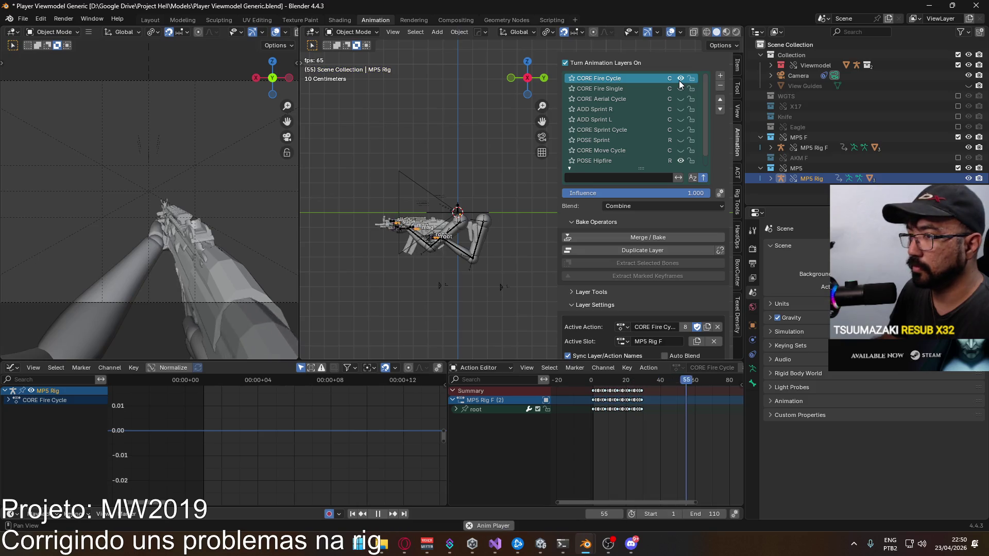
pyautogui.click(679, 80)
pyautogui.press('space')
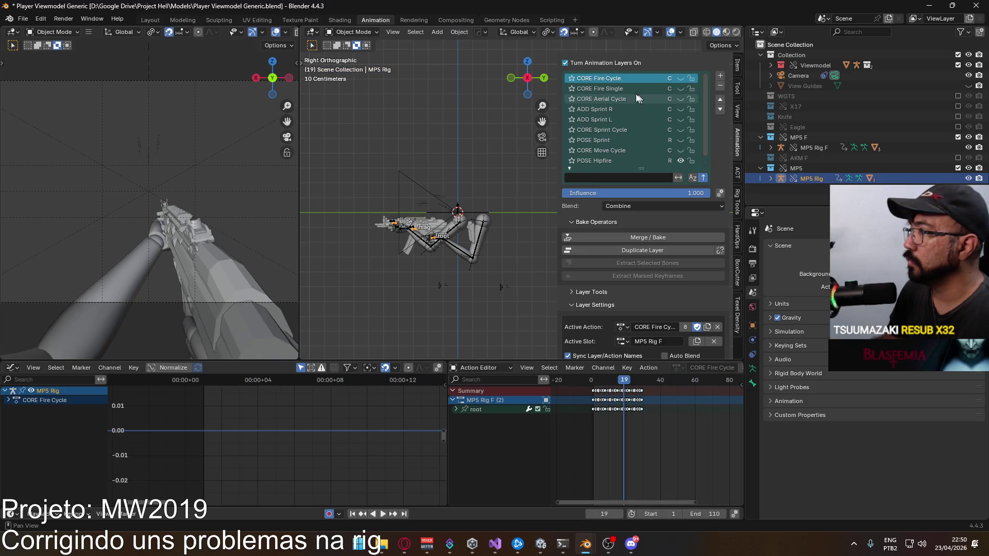
pyautogui.hotkey('ctrl', 's')
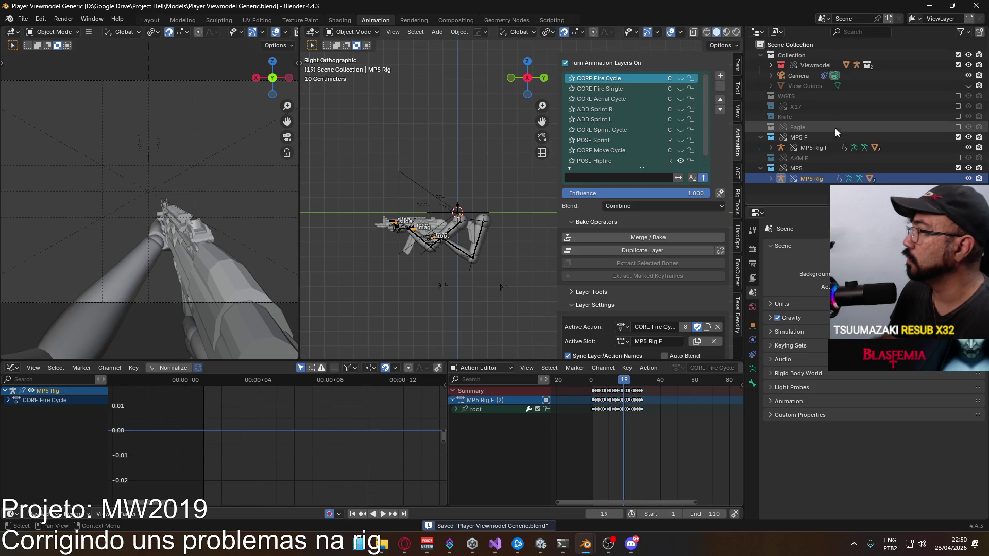
# - Compare MP5 Rig F's layers, then add two new animation layers to MP5 Rig
pyautogui.click(817, 147)
pyautogui.scroll(2, 665, 137)
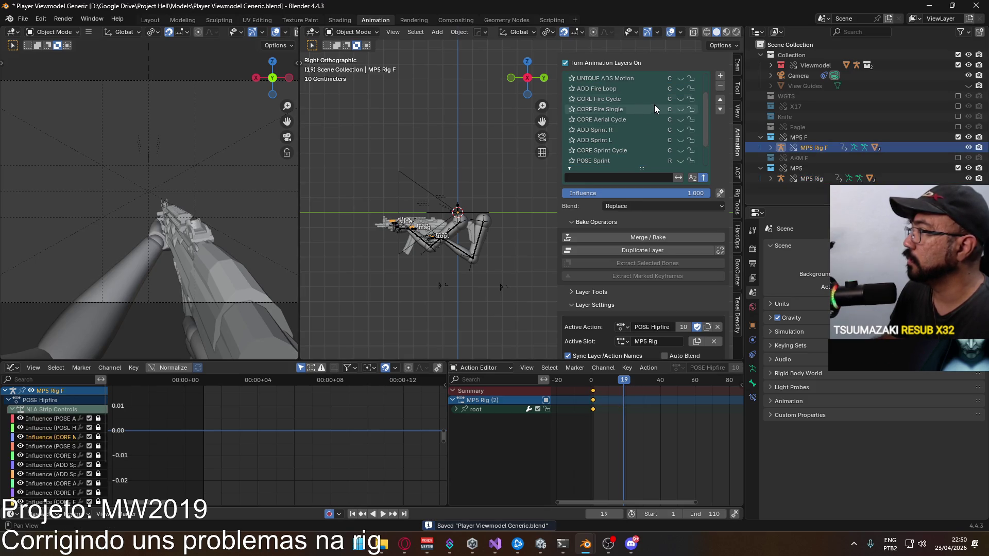
pyautogui.scroll(1, 639, 125)
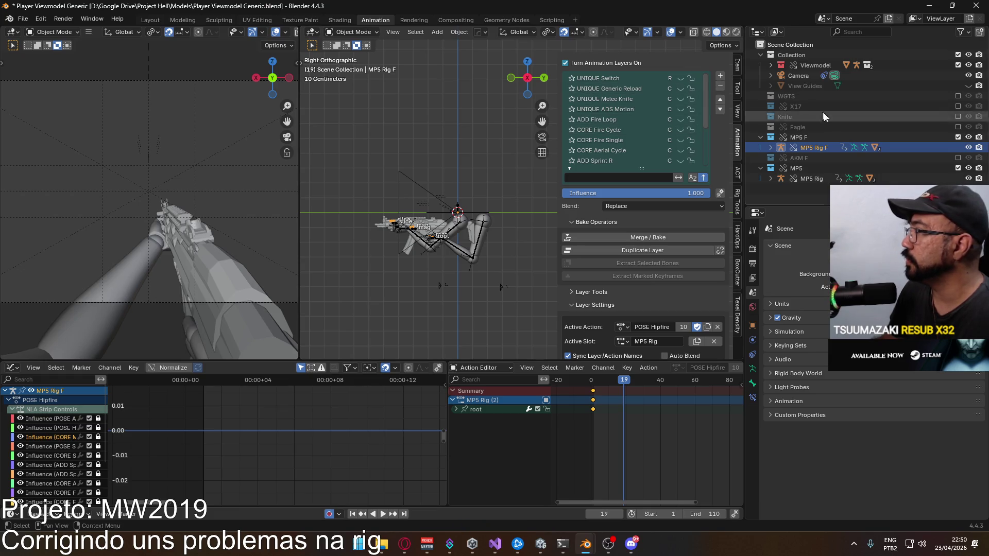
pyautogui.click(807, 176)
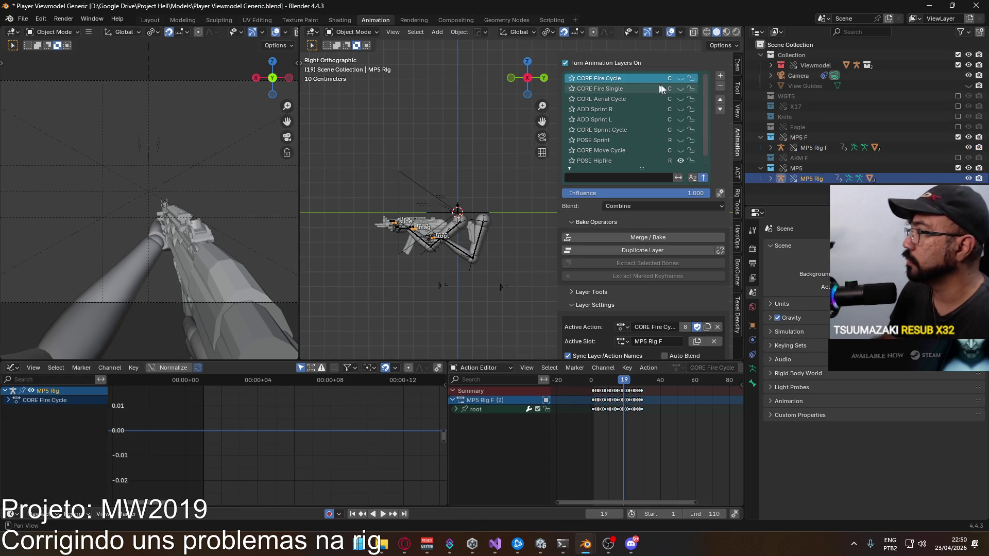
pyautogui.click(720, 76)
pyautogui.click(719, 76)
pyautogui.click(720, 76)
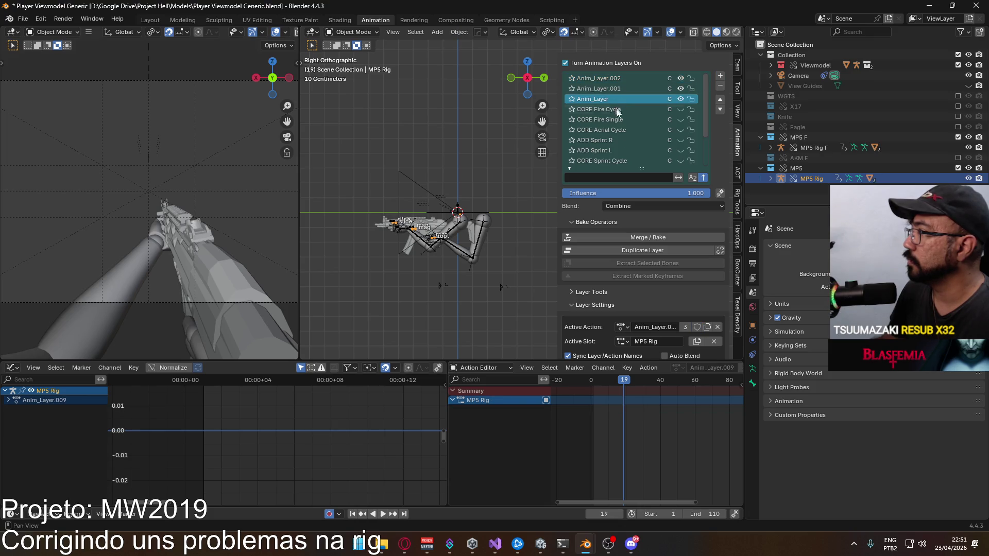
# - Give the new layer the ADD Fire Loop action on the MP5 Rig F slot
pyautogui.click(621, 327)
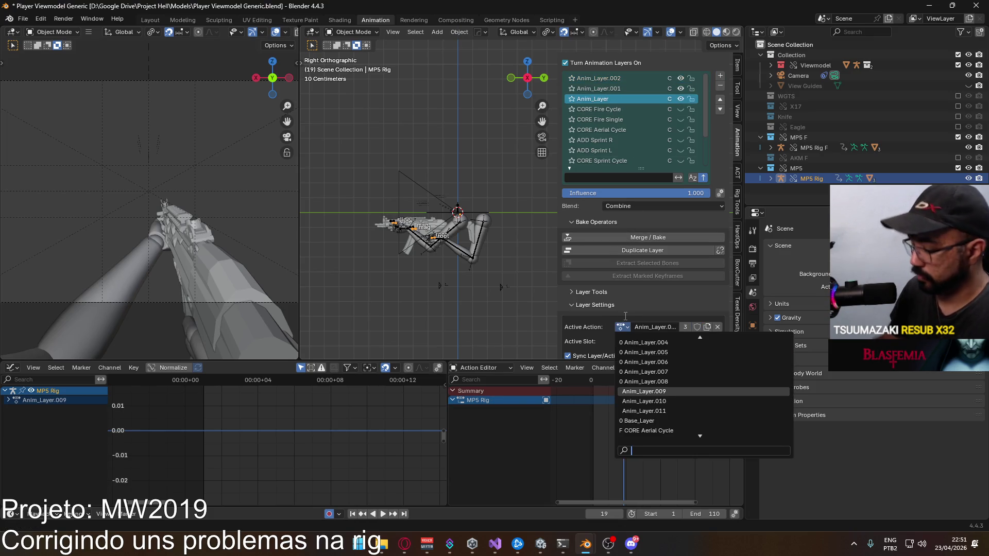
pyautogui.write('fire loop')
pyautogui.press('Return')
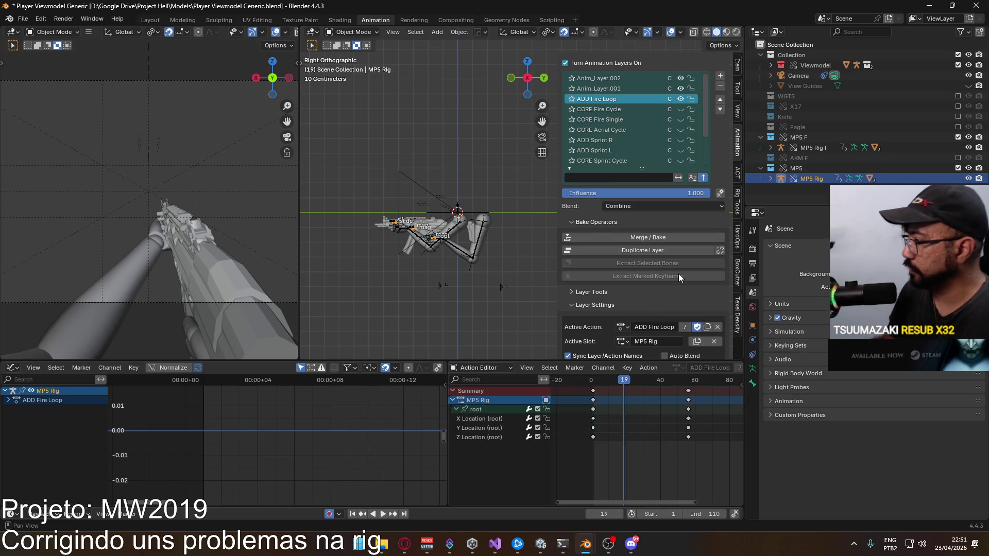
pyautogui.scroll(-2, 678, 273)
pyautogui.click(713, 300)
pyautogui.click(623, 300)
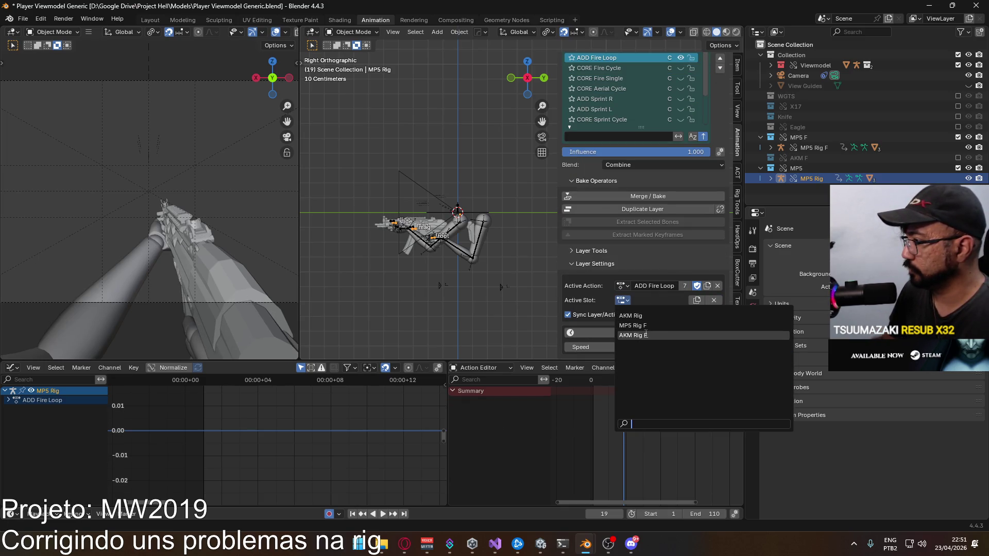
pyautogui.click(661, 326)
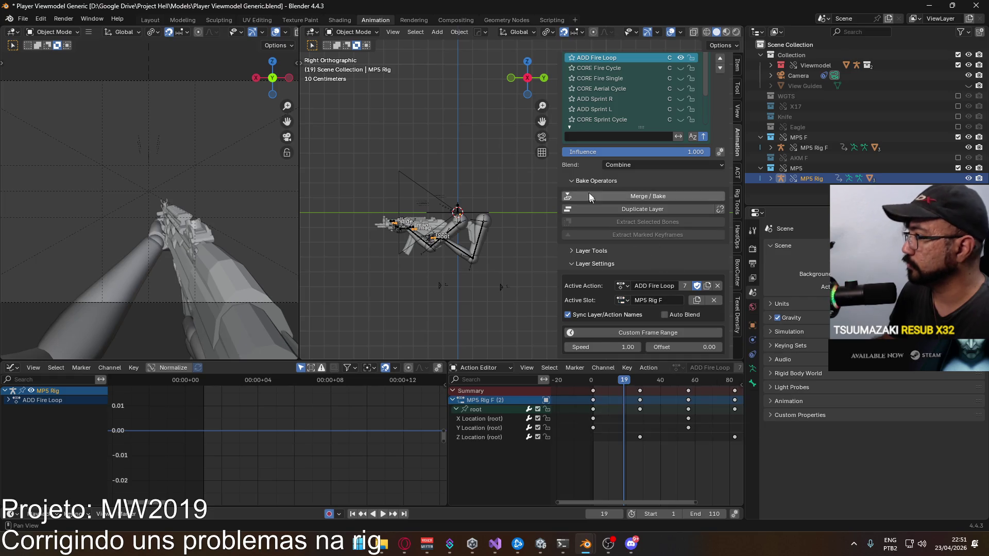
# - Set Anim_Layer.001 to the UNIQUE ADS Motion action on the MP5 Rig F slot
pyautogui.scroll(2, 708, 103)
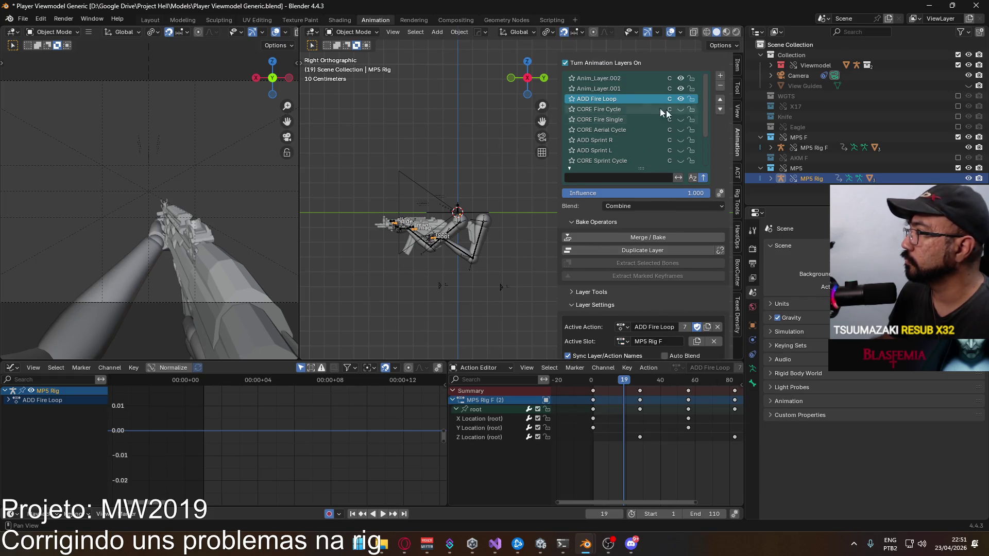
pyautogui.click(620, 89)
pyautogui.click(622, 327)
pyautogui.write('a')
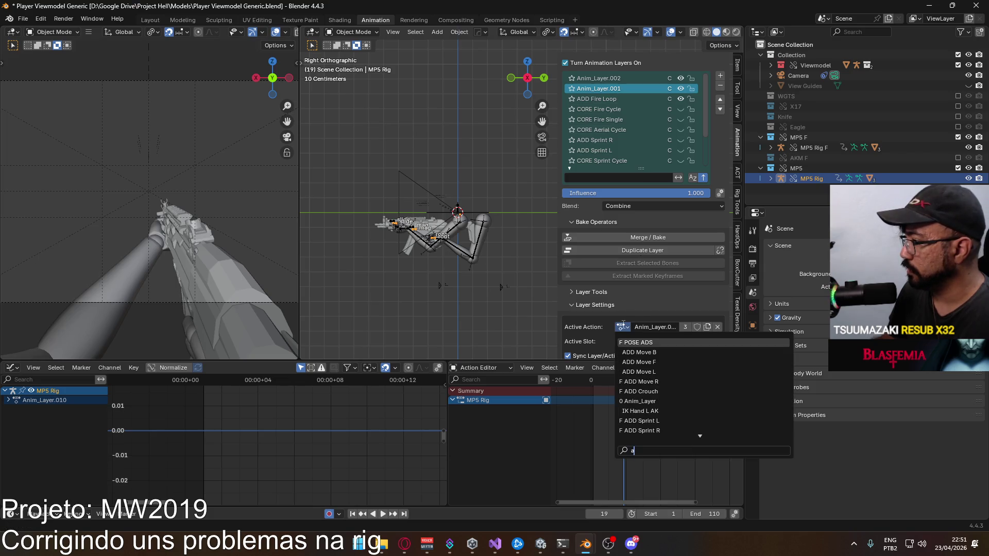
pyautogui.write('ds motion')
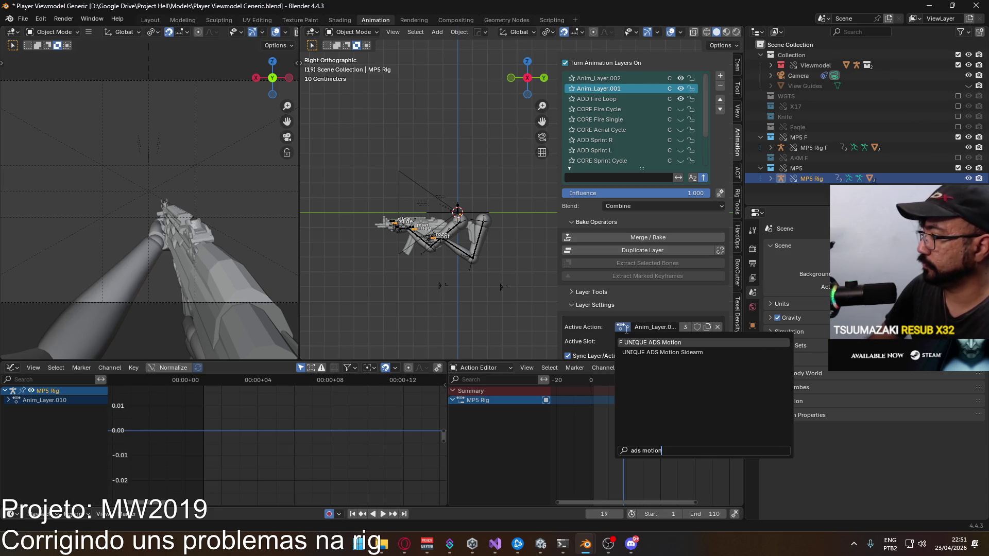
pyautogui.press('Return')
pyautogui.click(624, 342)
pyautogui.click(641, 363)
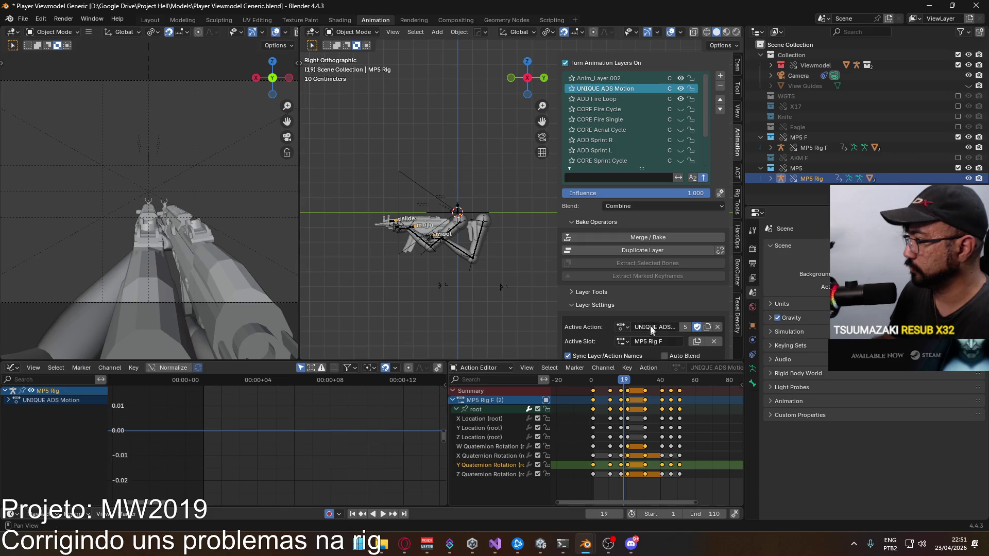
# - Set Anim_Layer.002 to the UNIQUE Melee Knife action on the MP5 Rig F slot
pyautogui.click(638, 81)
pyautogui.click(712, 343)
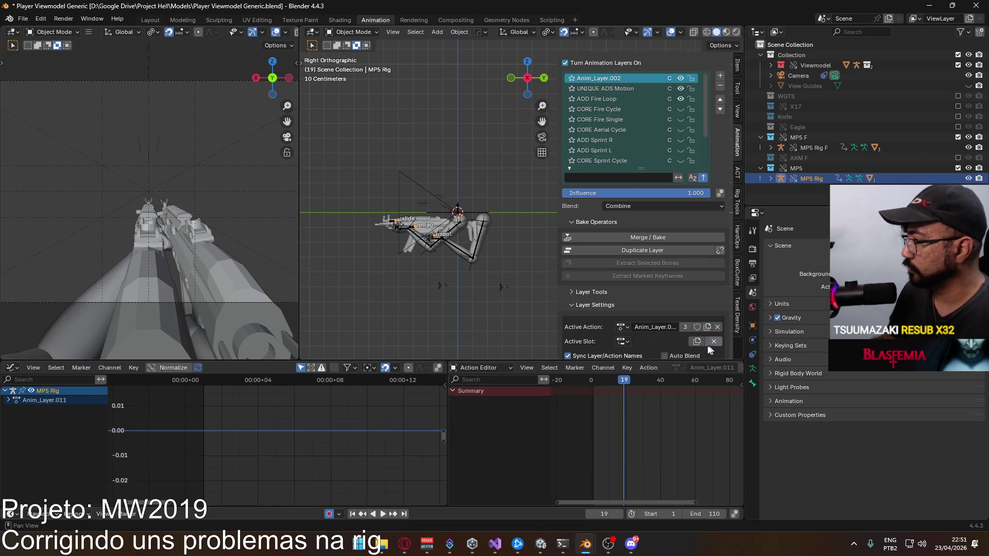
pyautogui.click(663, 343)
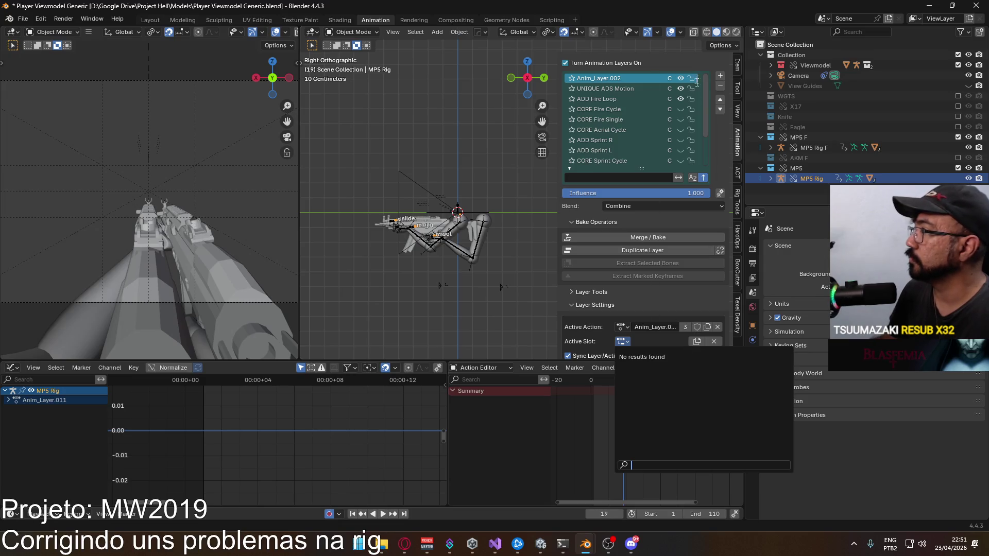
pyautogui.click(623, 328)
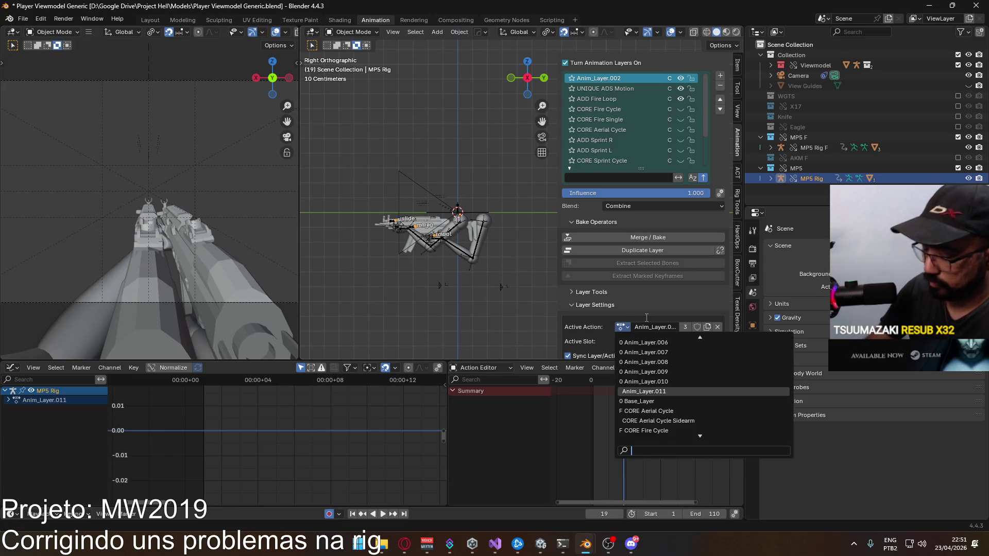
pyautogui.write('kn')
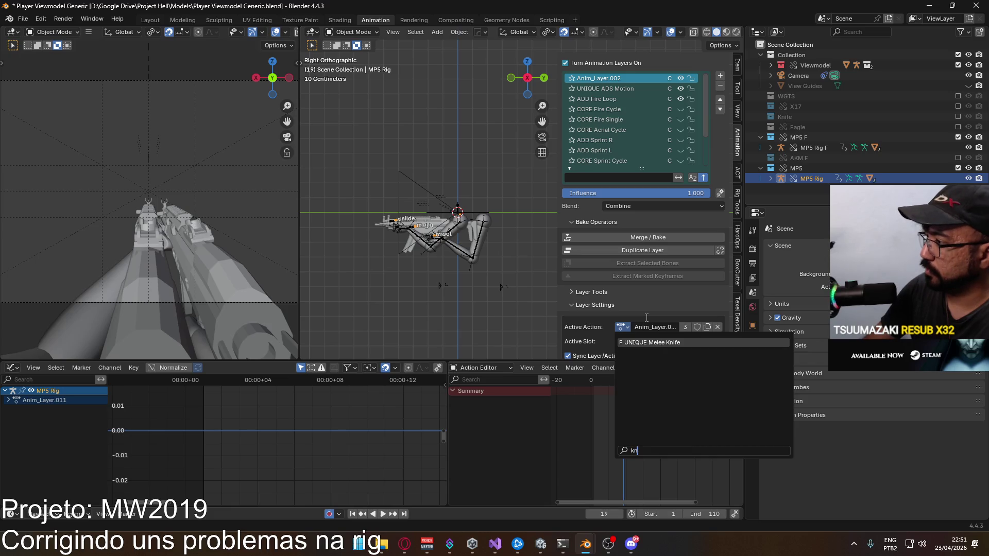
pyautogui.press('Return')
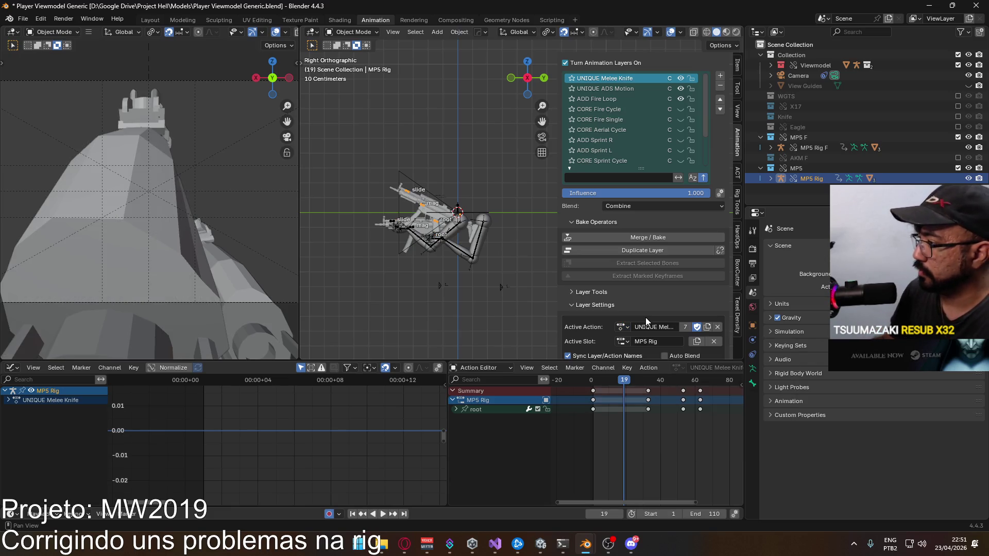
pyautogui.scroll(-1, 678, 298)
pyautogui.click(622, 323)
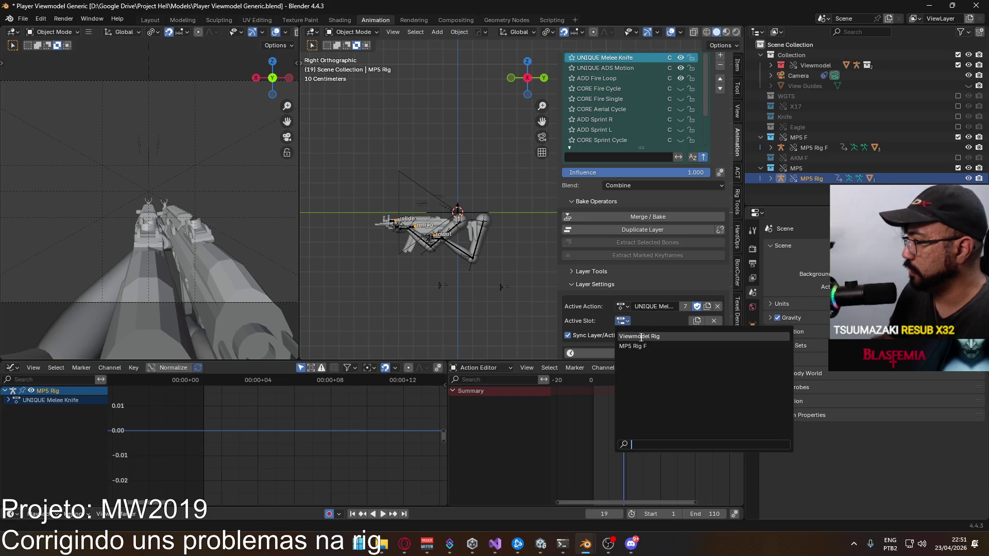
pyautogui.click(655, 348)
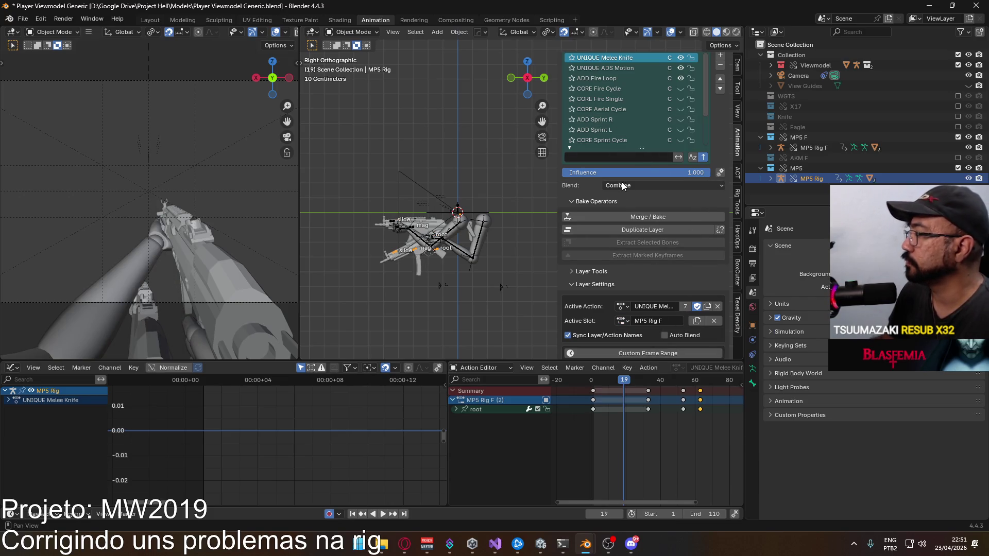
# - Review the ADS Motion, Fire Loop and Melee Knife layers' keys and preview playback
pyautogui.click(623, 70)
pyautogui.click(619, 78)
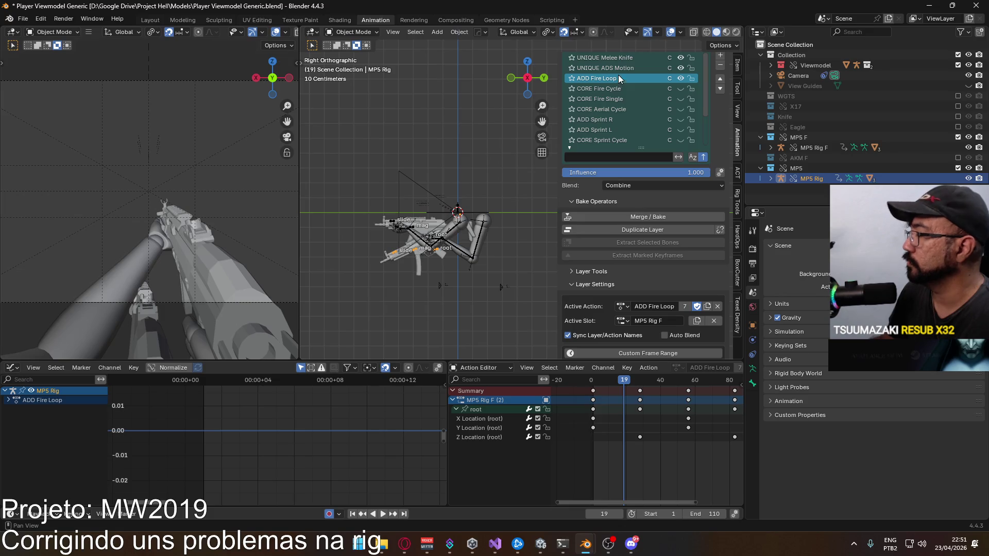
pyautogui.click(617, 69)
pyautogui.click(619, 57)
pyautogui.click(618, 67)
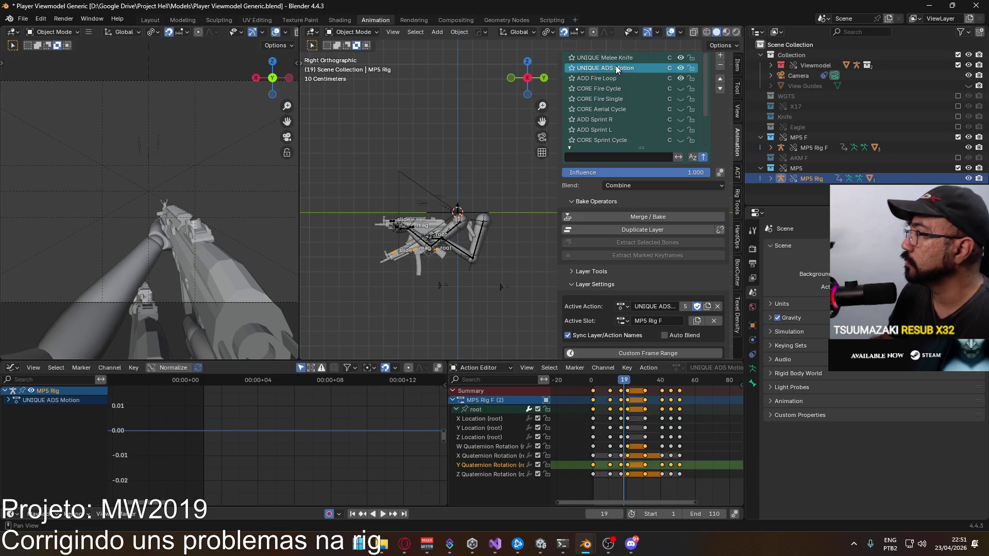
pyautogui.click(616, 78)
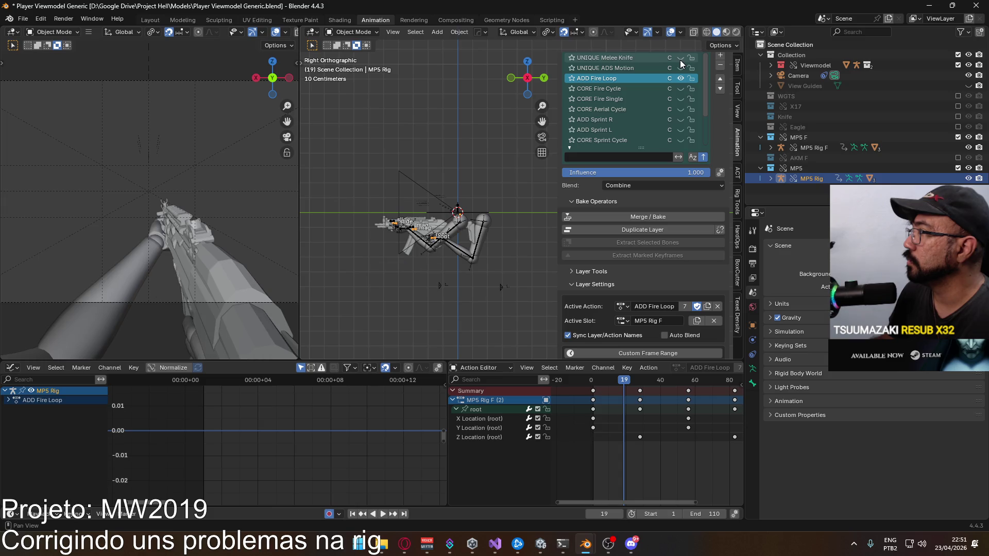
pyautogui.press('space')
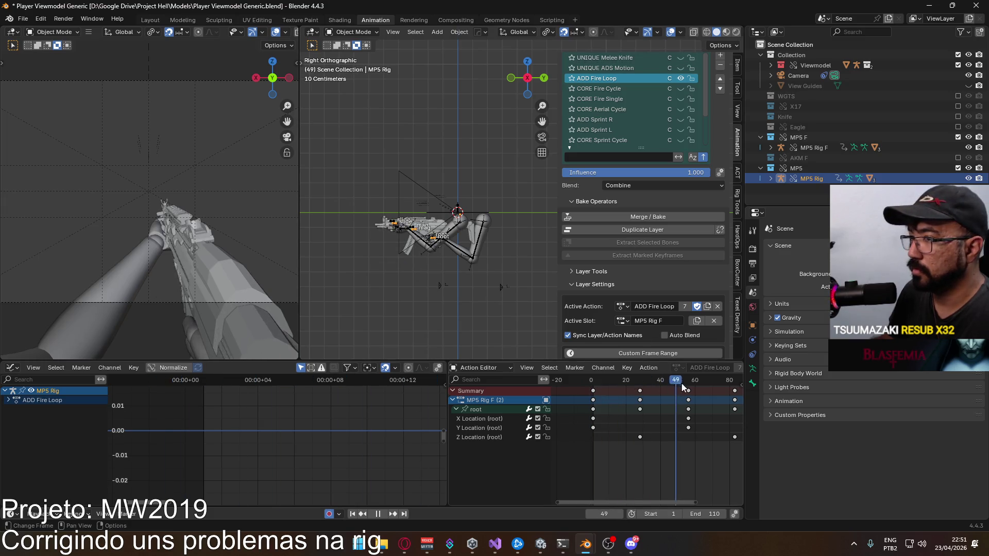
pyautogui.hotkey('shift', 'Left')
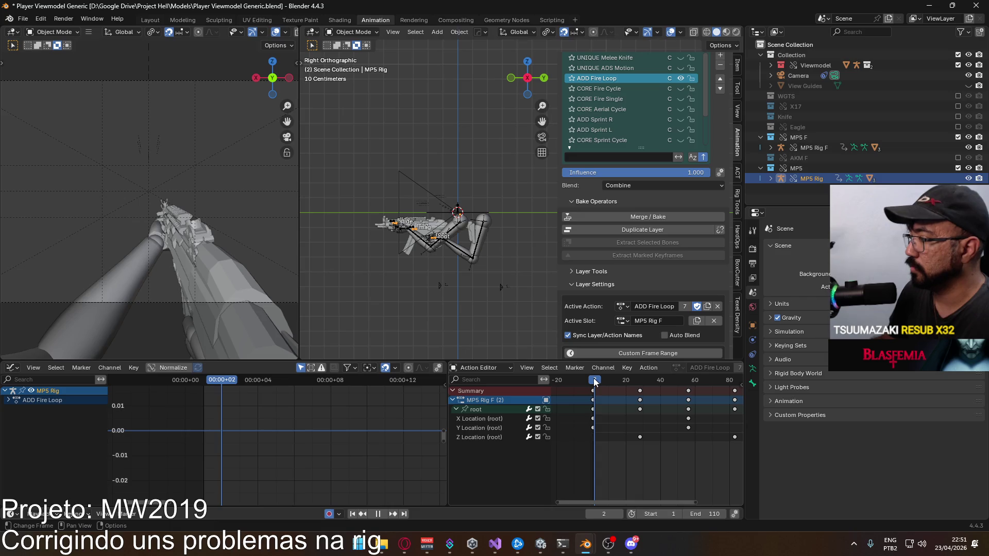
pyautogui.press('space')
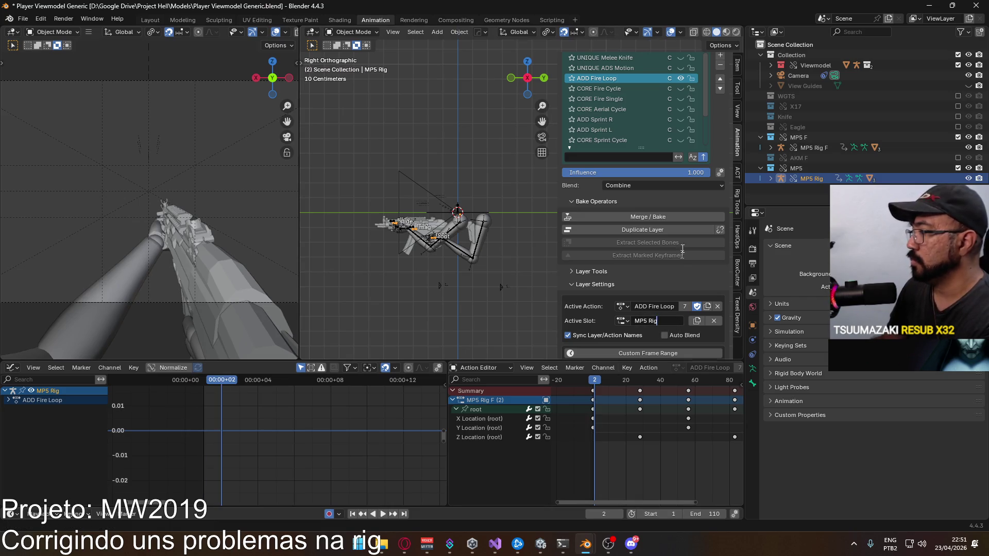
# - Unmute UNIQUE ADS Motion, mute ADD Fire Loop, and play the ADS motion back to frame 1
pyautogui.click(618, 67)
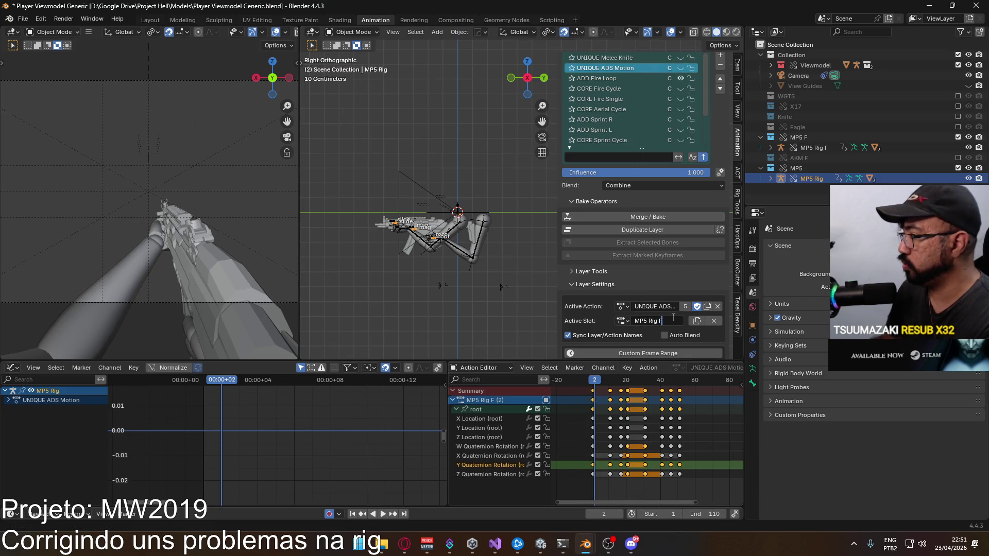
pyautogui.click(648, 58)
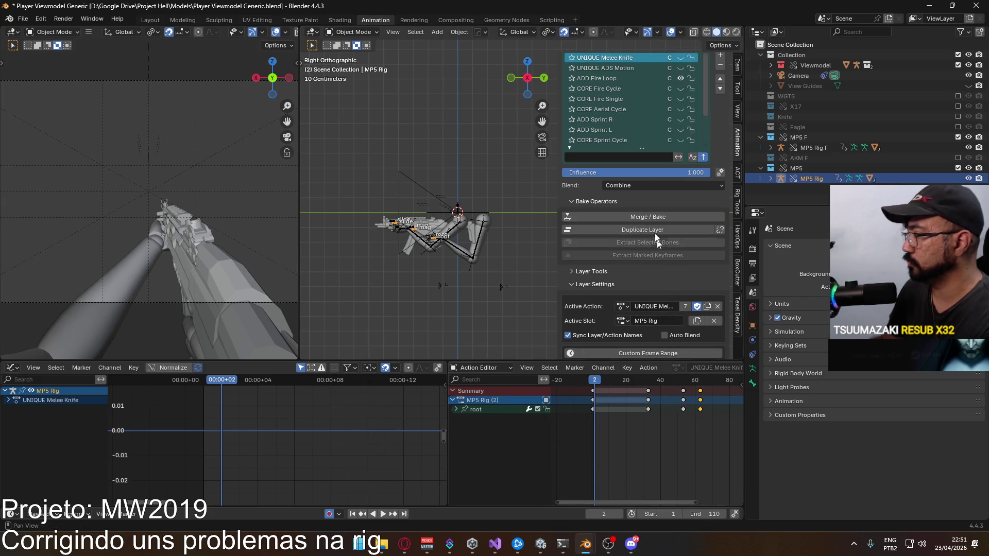
pyautogui.click(680, 67)
pyautogui.click(678, 78)
pyautogui.click(644, 68)
pyautogui.click(607, 380)
pyautogui.press('space')
pyautogui.moveTo(607, 379)
pyautogui.mouseDown()
pyautogui.moveTo(681, 385)
pyautogui.moveTo(627, 381)
pyautogui.mouseUp()
pyautogui.press('Escape')
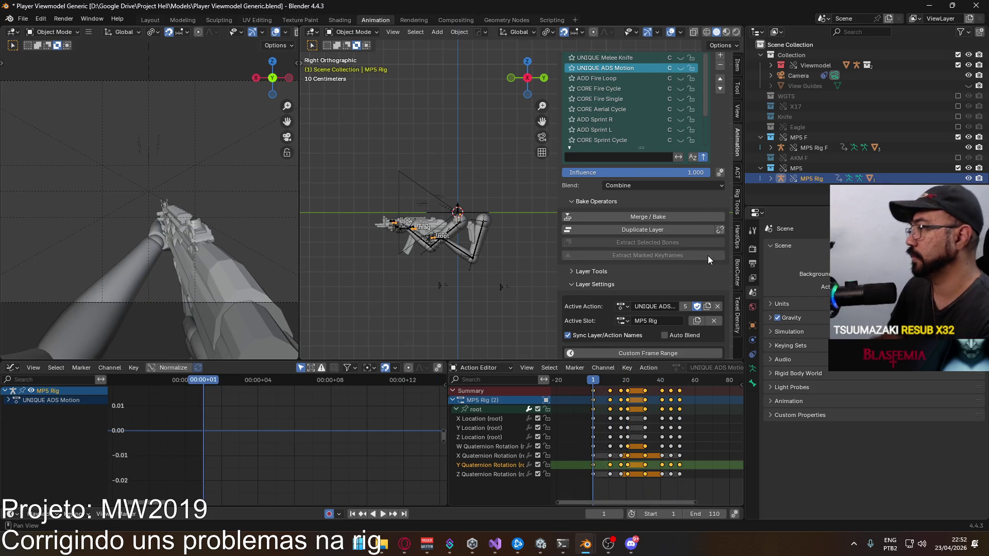
pyautogui.scroll(-1, 708, 256)
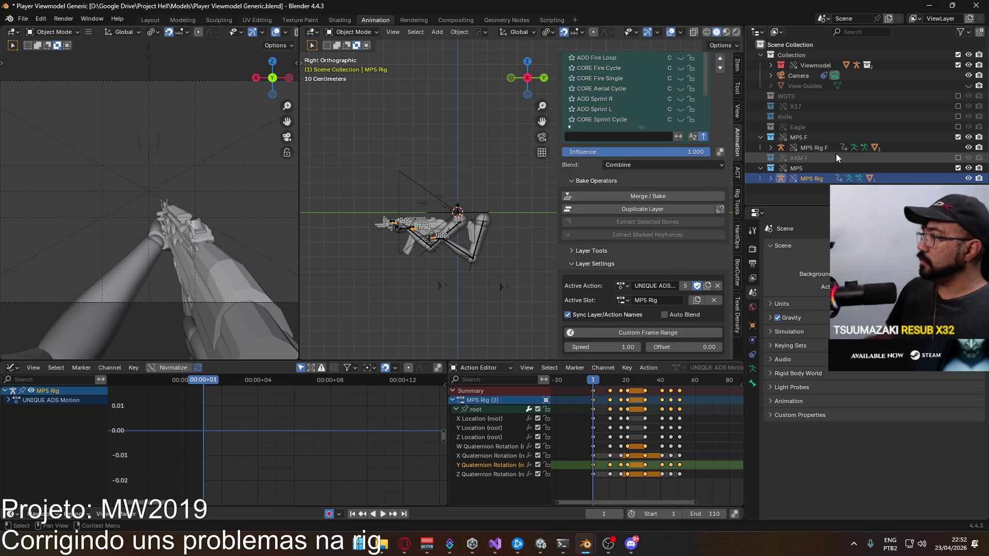
pyautogui.click(819, 148)
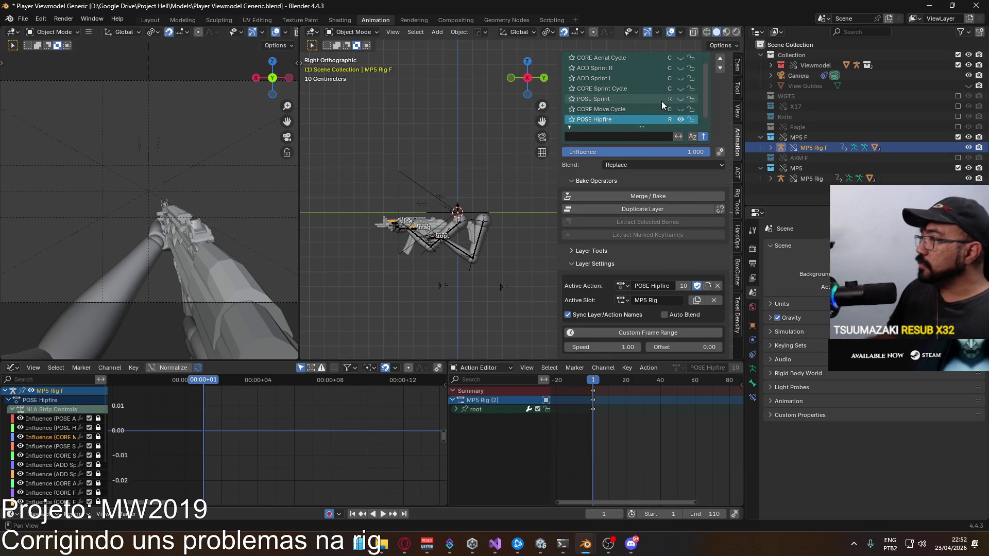
# - Frame the rig, select MP5 Rig and add a new animation layer
pyautogui.scroll(2, 661, 103)
pyautogui.scroll(1, 661, 98)
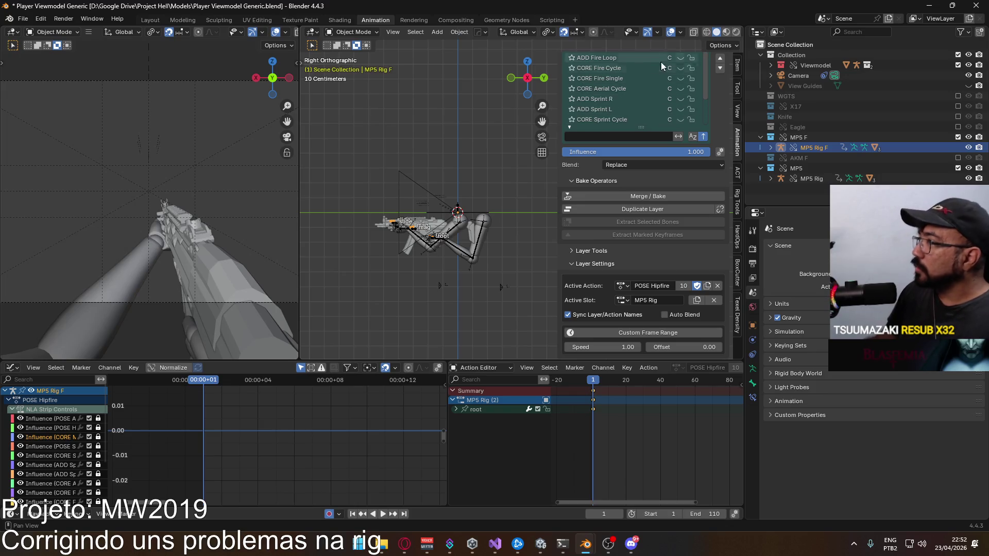
pyautogui.scroll(1, 643, 62)
pyautogui.scroll(1, 641, 60)
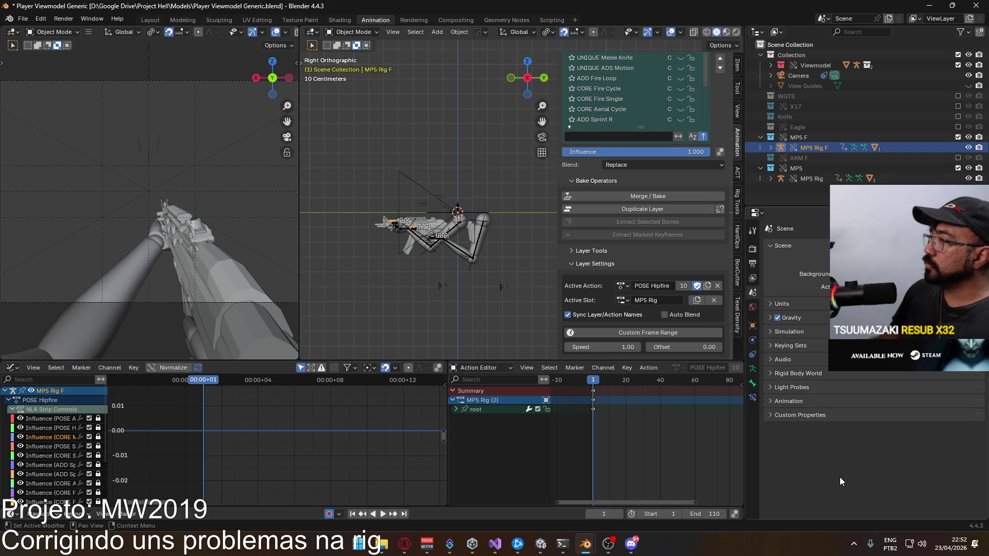
pyautogui.press('KP_Decimal')
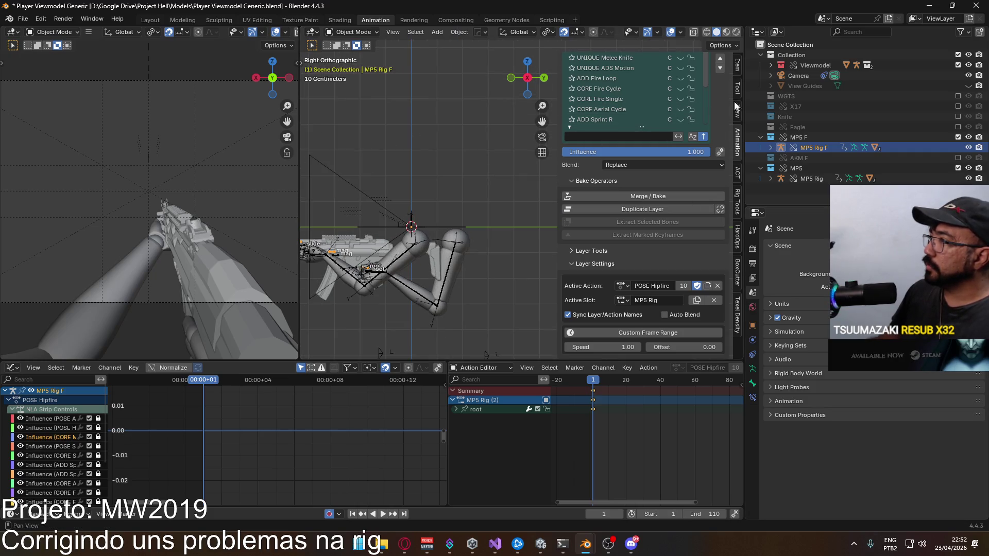
pyautogui.scroll(4, 649, 147)
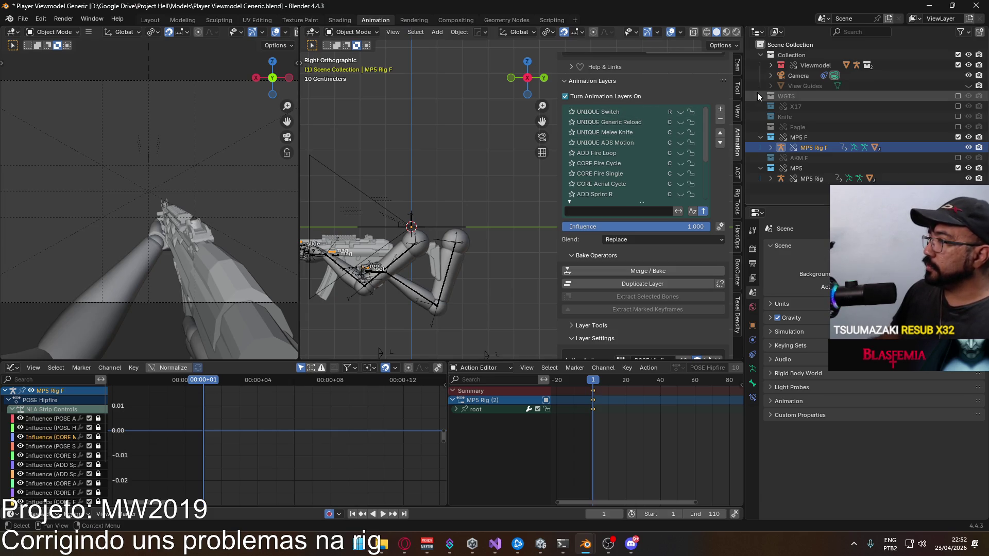
pyautogui.click(811, 178)
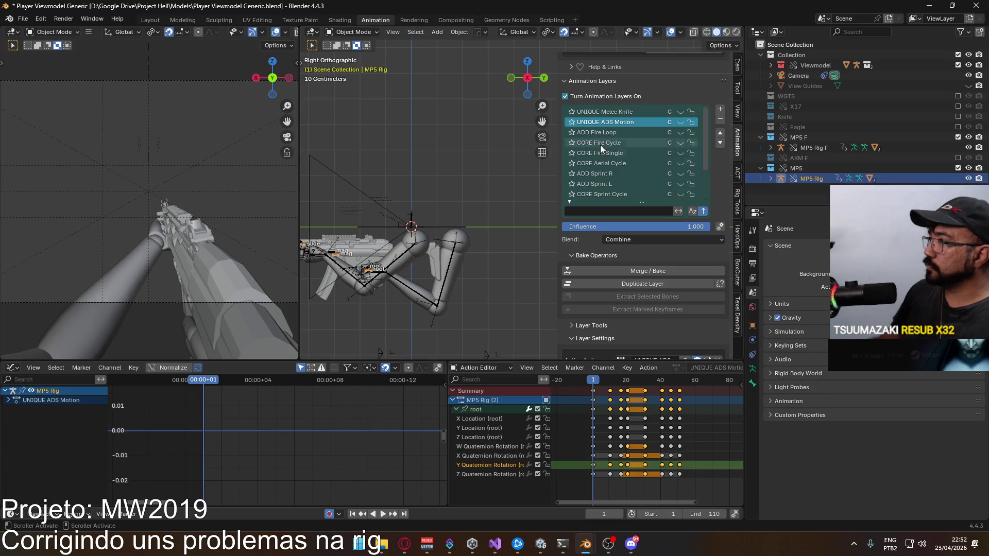
pyautogui.click(720, 110)
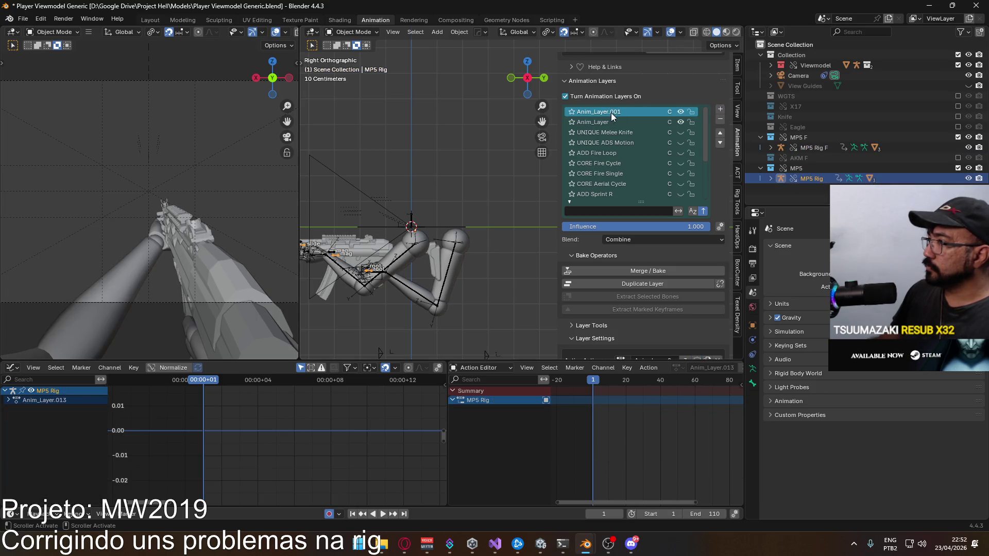
# - Assign UNIQUE Generic Reload to the layer and switch its slot from MP5 Rig.001 to MP5 Rig F
pyautogui.scroll(-3, 687, 320)
pyautogui.click(622, 299)
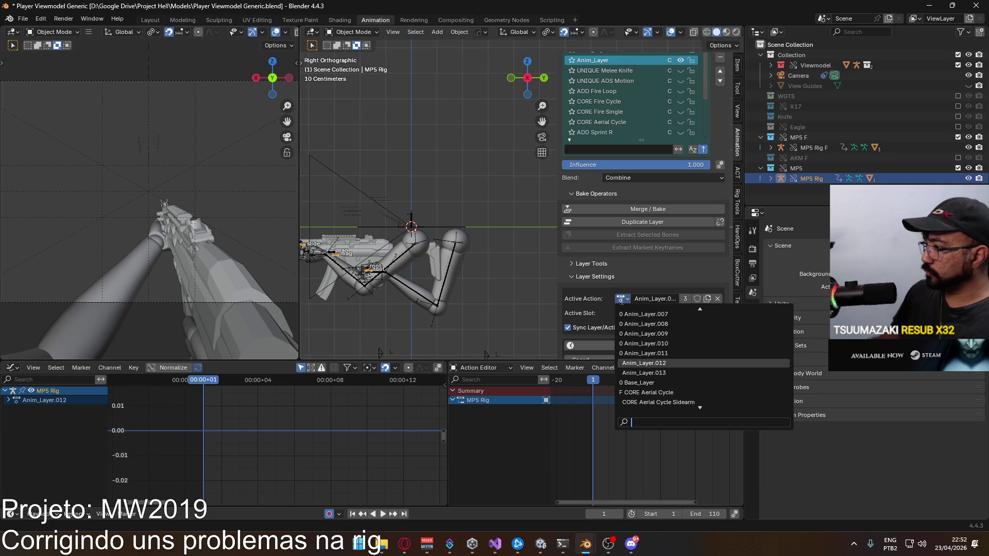
pyautogui.write('gener')
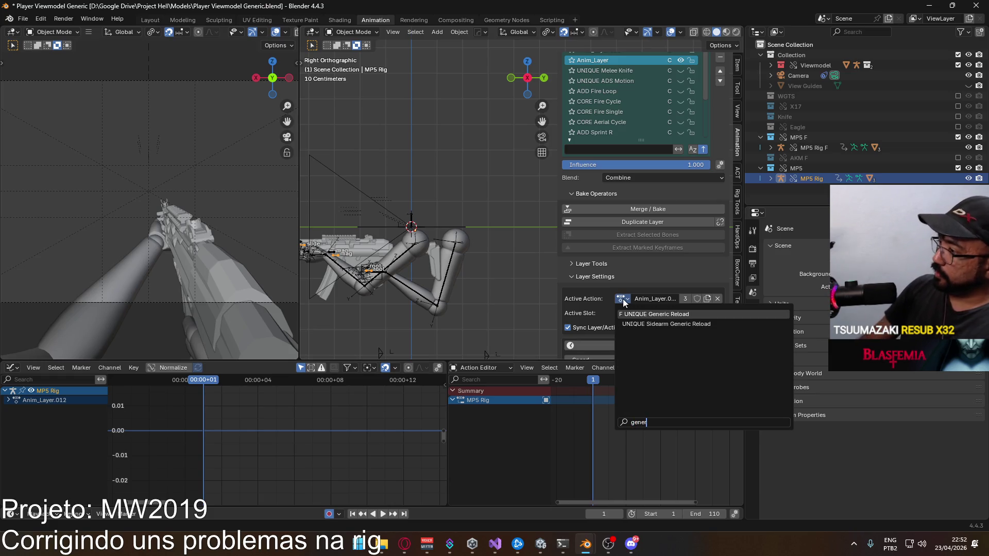
pyautogui.press('Return')
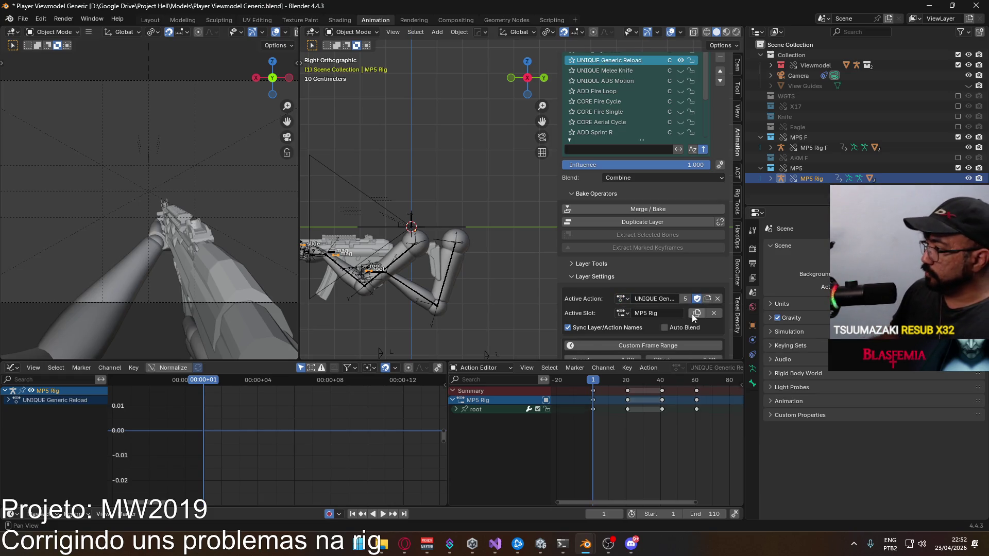
pyautogui.click(621, 312)
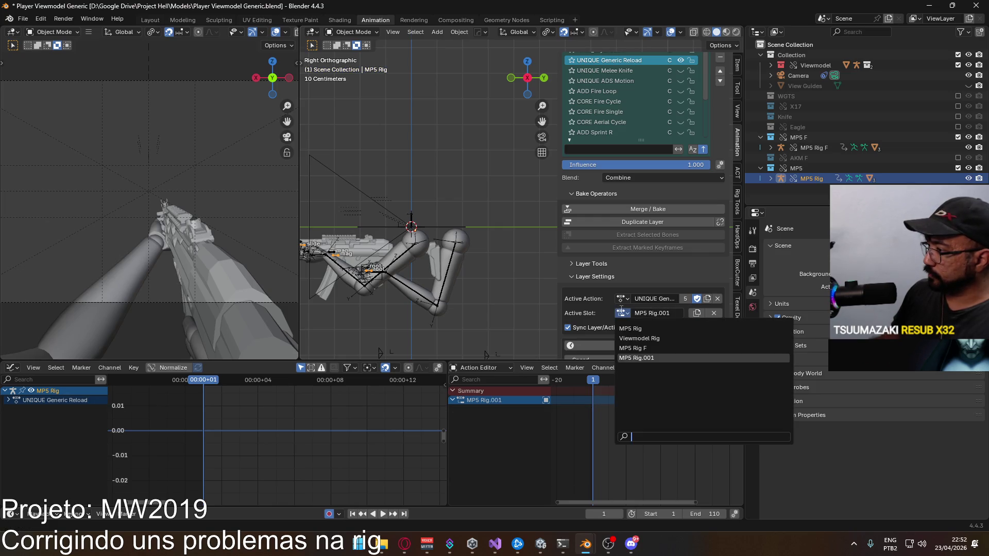
pyautogui.click(622, 312)
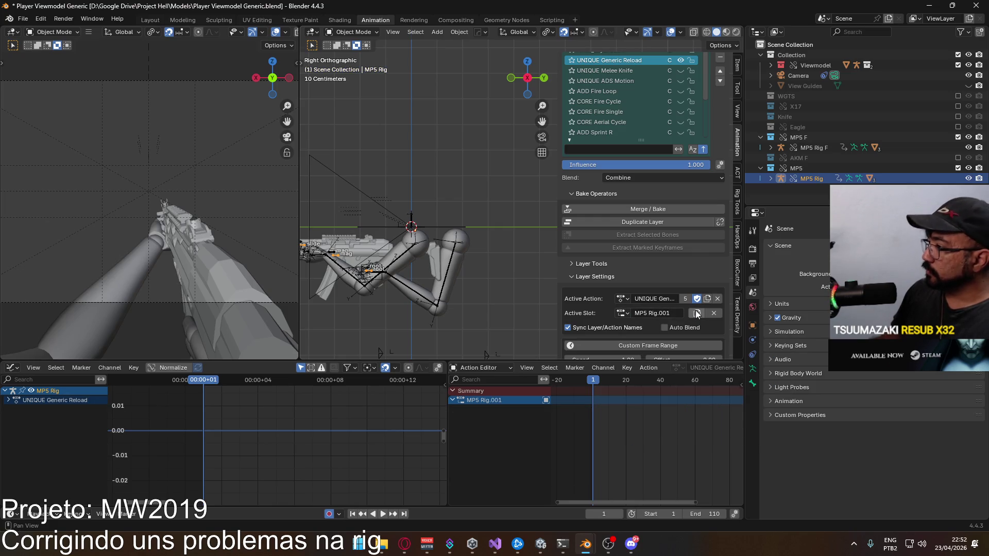
pyautogui.click(714, 312)
pyautogui.click(622, 312)
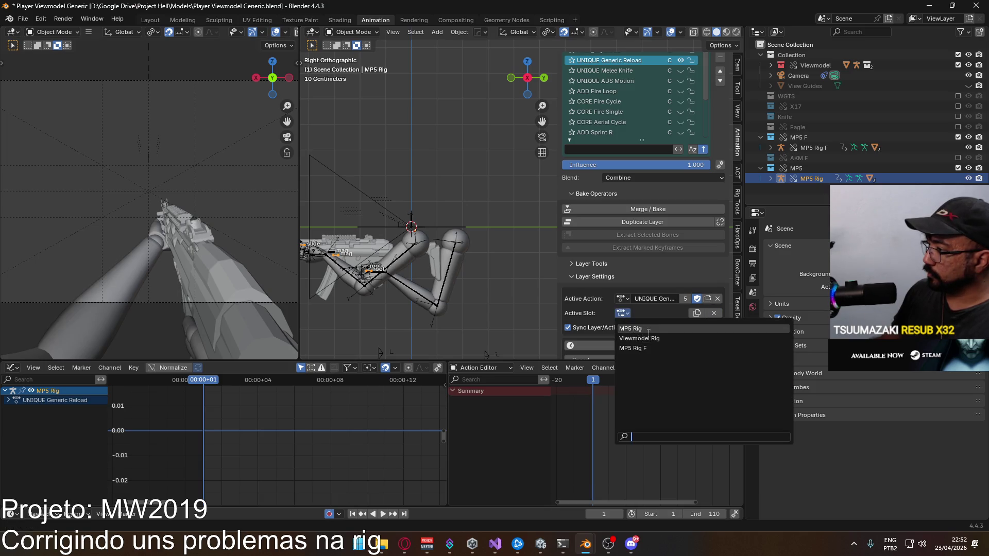
pyautogui.click(713, 330)
pyautogui.click(714, 313)
pyautogui.click(631, 314)
pyautogui.click(663, 331)
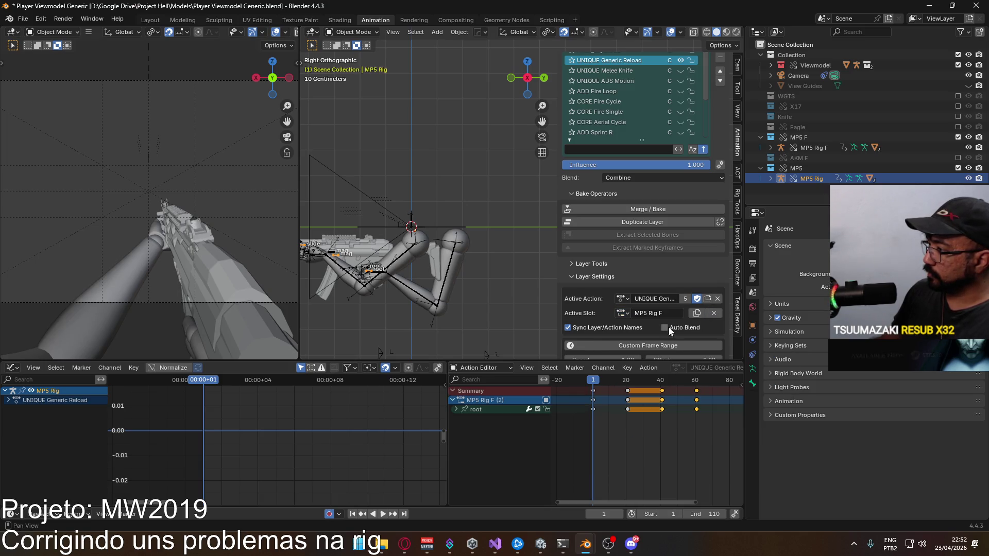
# - Make the empty Anim_Layer.001 current and browse its available actions
pyautogui.scroll(1, 640, 104)
pyautogui.scroll(2, 732, 205)
pyautogui.scroll(1, 732, 205)
pyautogui.click(616, 91)
pyautogui.click(622, 340)
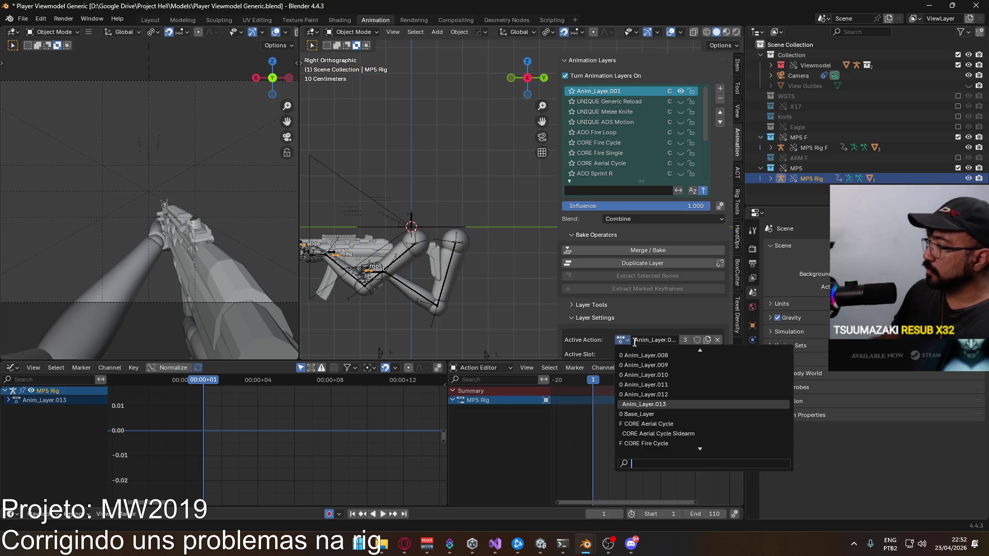
# - Search 'swi' to give Anim_Layer.001 the UNIQUE Switch action, then select the Generic Reload layer
pyautogui.write('swi')
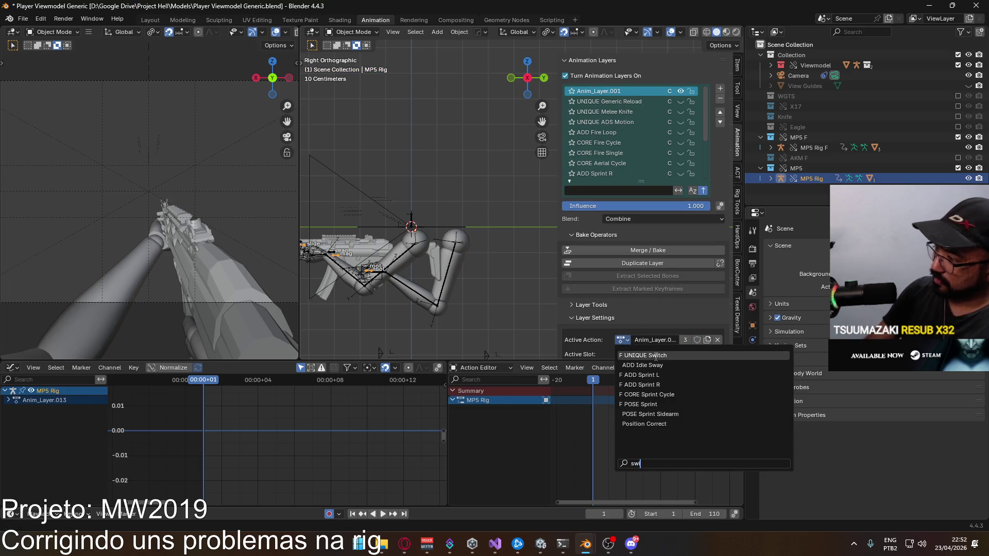
pyautogui.click(655, 356)
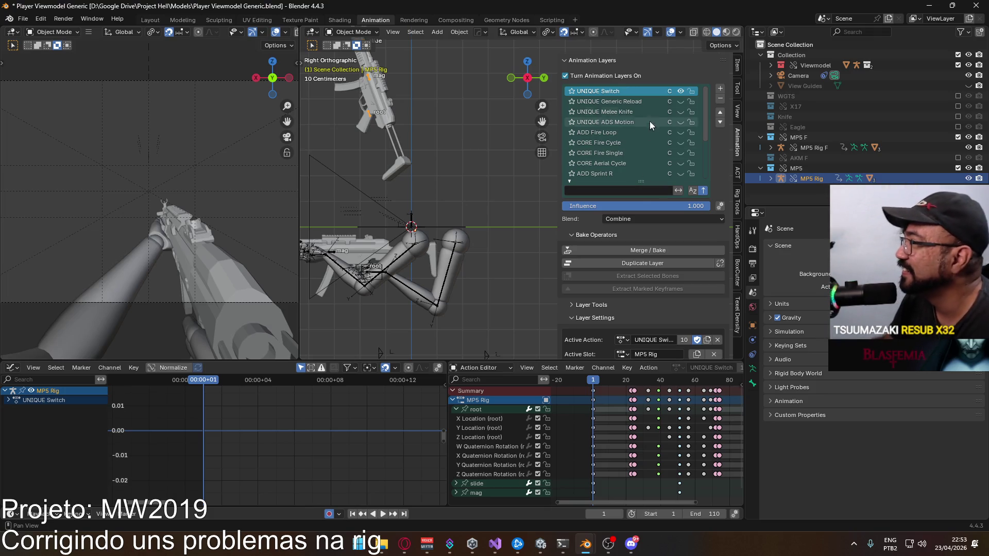
pyautogui.click(645, 103)
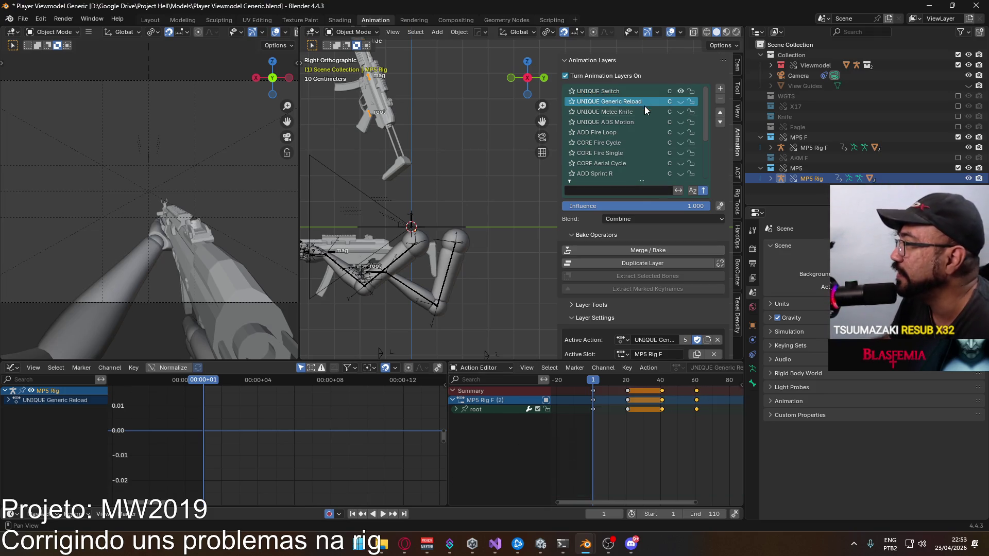
# - Set both the UNIQUE Generic Reload and UNIQUE Switch layers to Replace blending
pyautogui.scroll(-2, 675, 287)
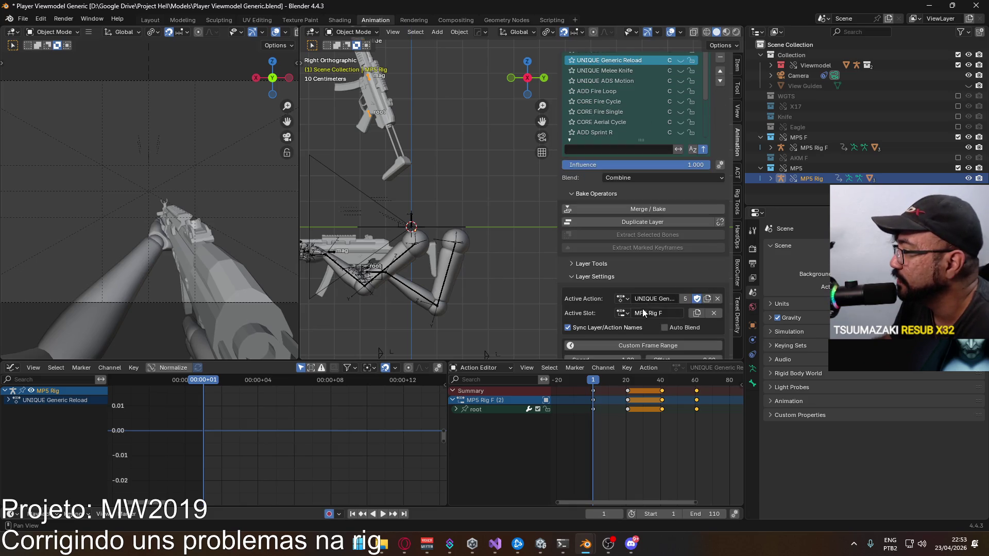
pyautogui.click(618, 178)
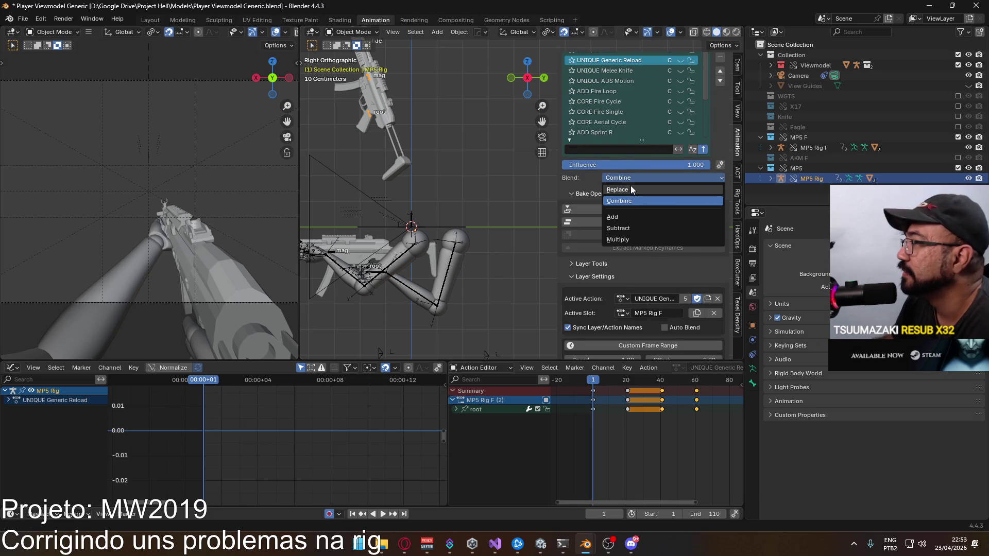
pyautogui.click(631, 186)
pyautogui.scroll(2, 641, 188)
pyautogui.click(617, 91)
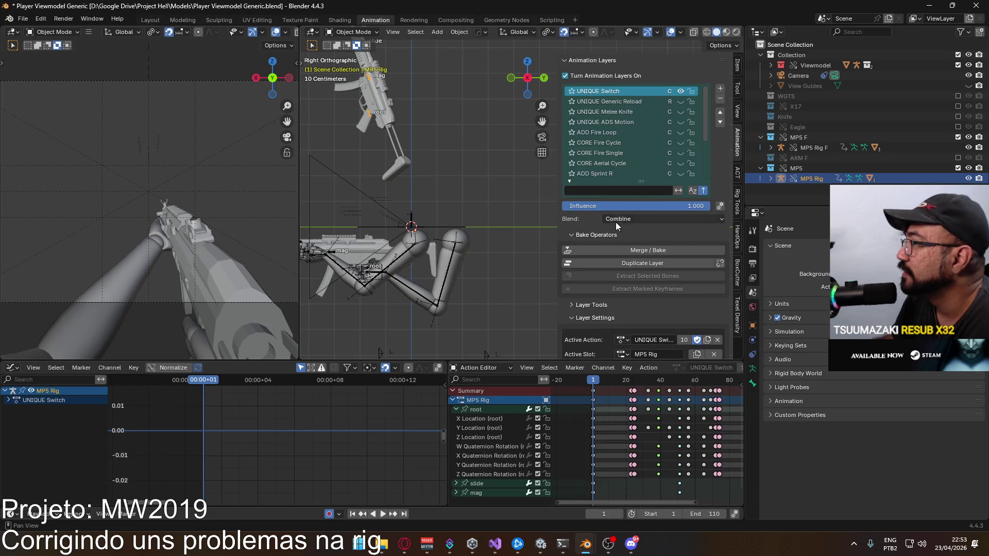
pyautogui.click(626, 221)
pyautogui.click(625, 230)
# - Check MP5 Rig F's Generic Reload layer, then set MP5 Rig's Generic Reload blend to Combine
pyautogui.click(824, 148)
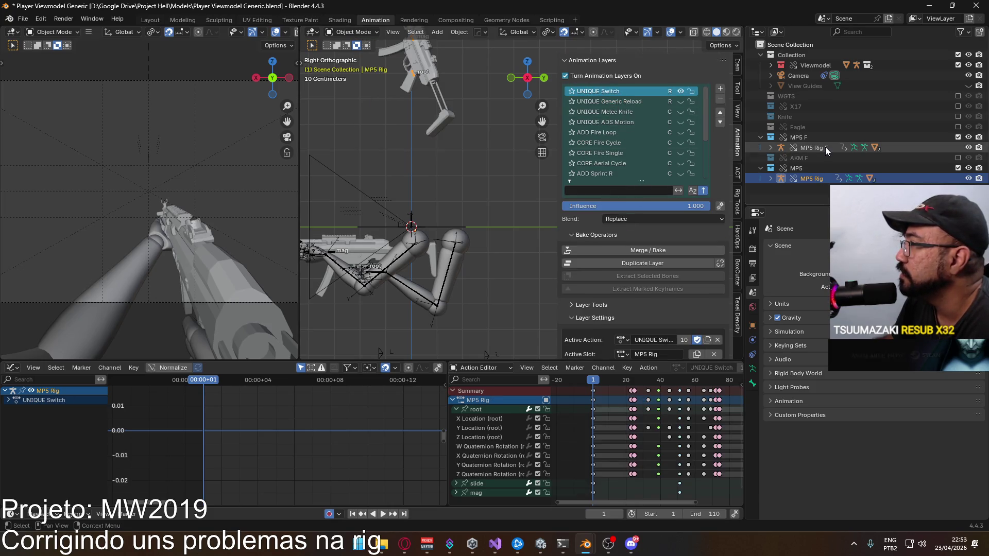
pyautogui.scroll(5, 660, 153)
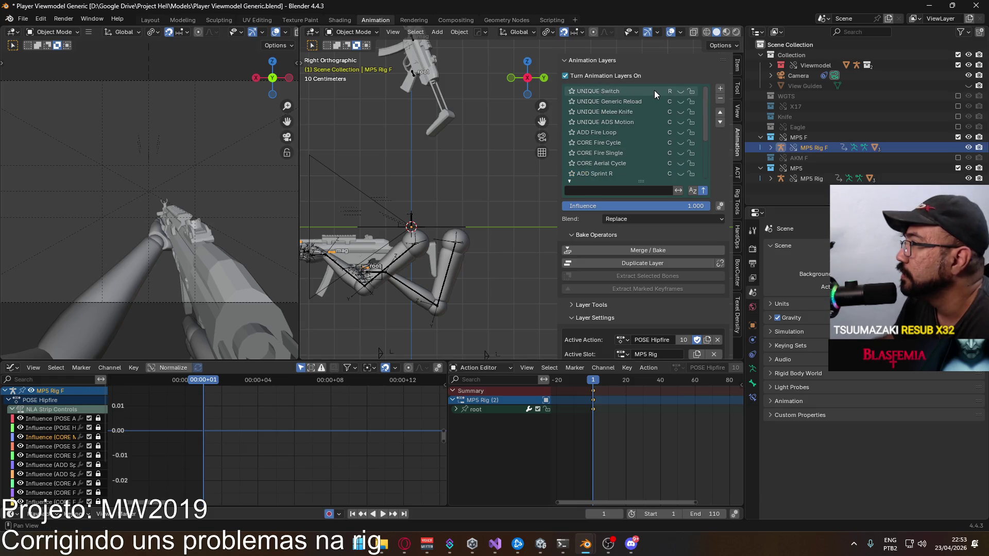
pyautogui.click(641, 102)
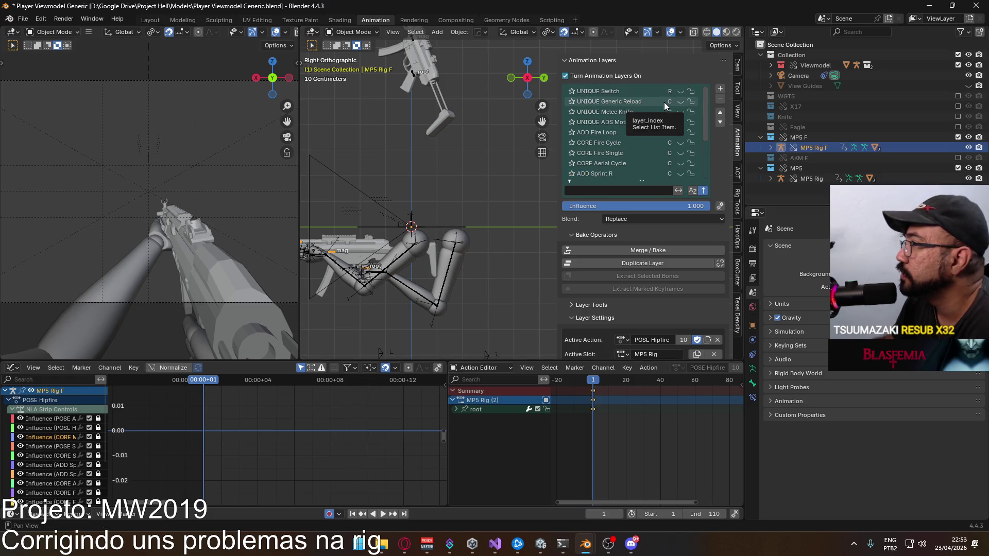
pyautogui.click(799, 177)
pyautogui.click(634, 102)
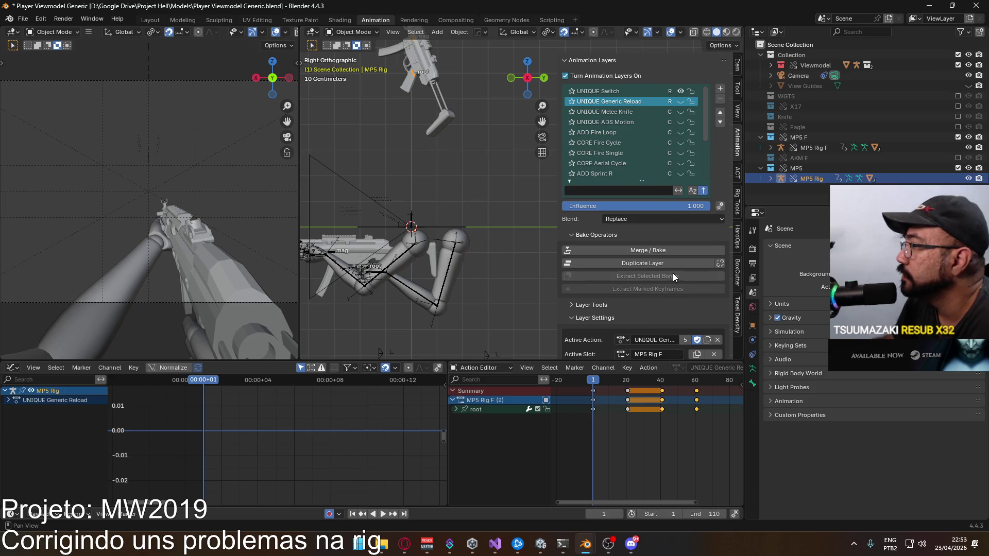
pyautogui.click(647, 218)
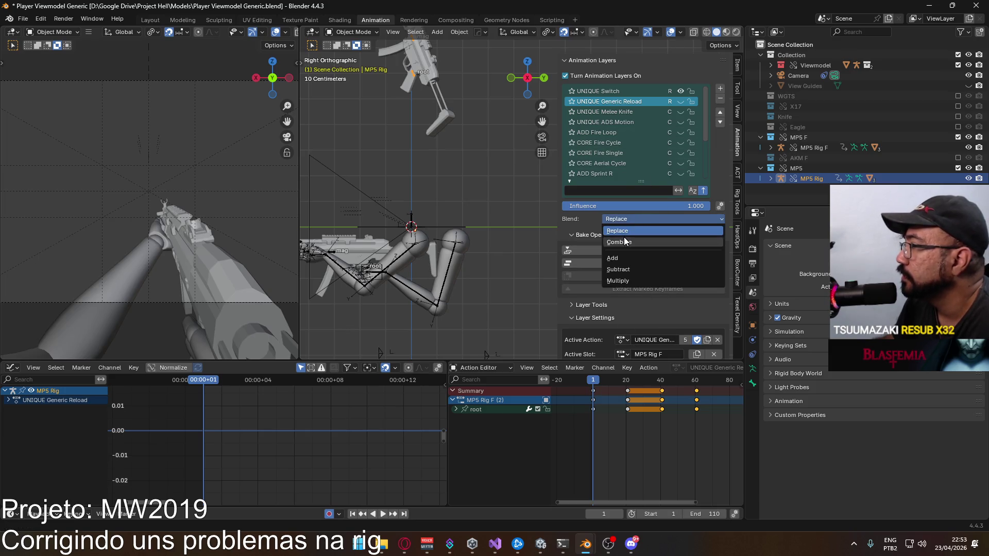
pyautogui.click(624, 239)
# - Replace the UNIQUE Switch layer's slot with MP5 Rig F
pyautogui.click(615, 93)
pyautogui.scroll(-2, 664, 303)
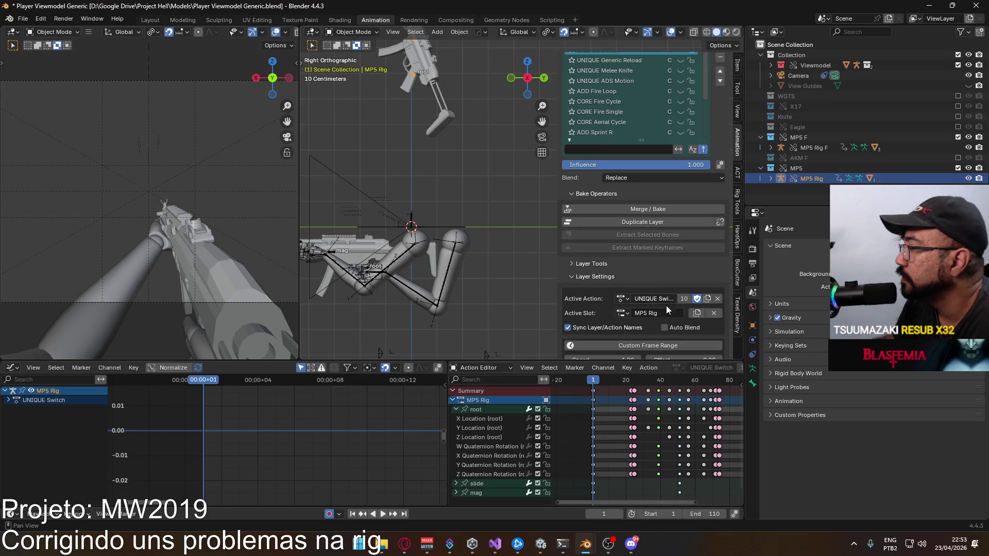
pyautogui.click(632, 313)
pyautogui.press('Escape')
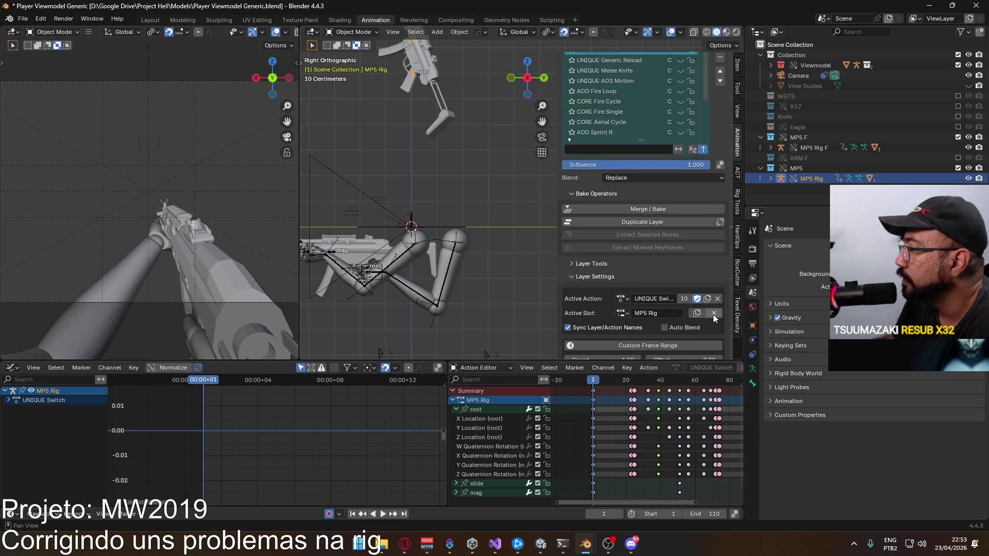
pyautogui.click(713, 313)
pyautogui.click(630, 313)
pyautogui.click(643, 343)
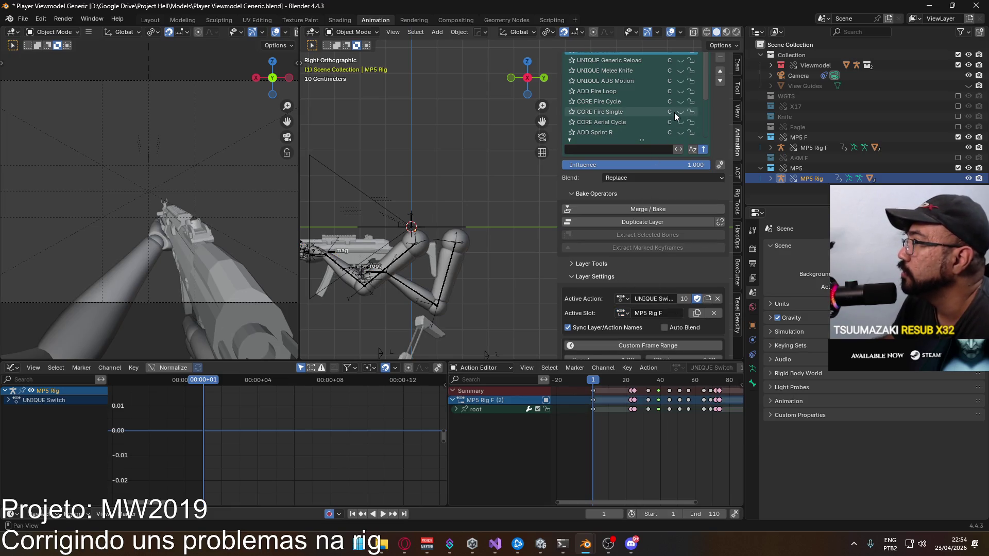
pyautogui.scroll(2, 729, 137)
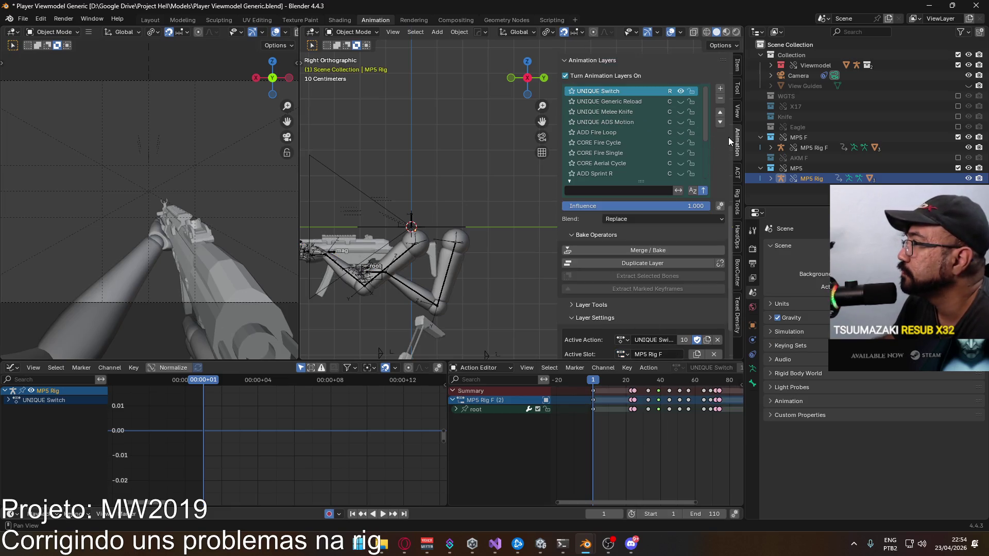
pyautogui.click(622, 101)
# - Check the slots on the Switch, Generic Reload, Melee Knife and ADS Motion layers
pyautogui.click(623, 92)
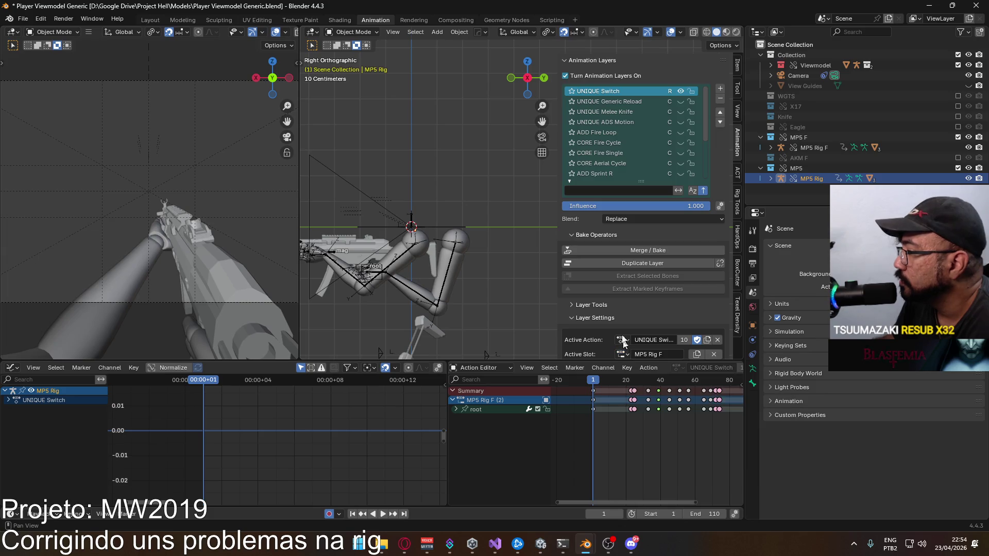
pyautogui.click(628, 101)
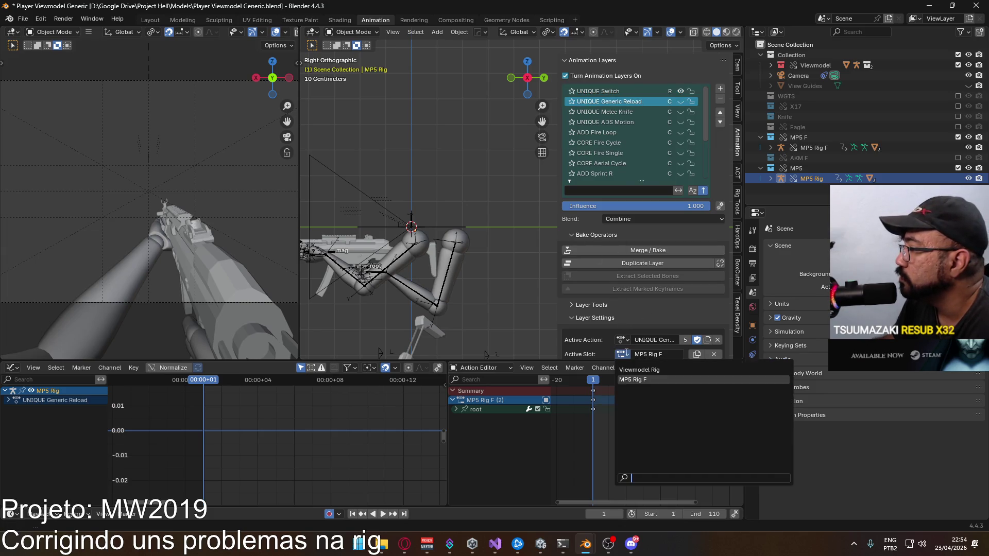
pyautogui.click(638, 112)
pyautogui.scroll(-1, 631, 263)
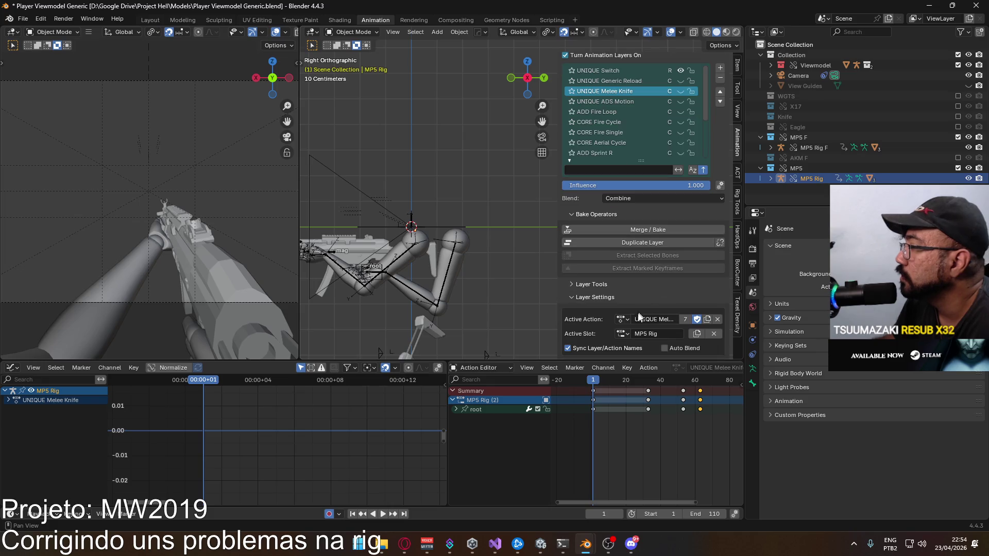
pyautogui.click(623, 333)
pyautogui.click(624, 101)
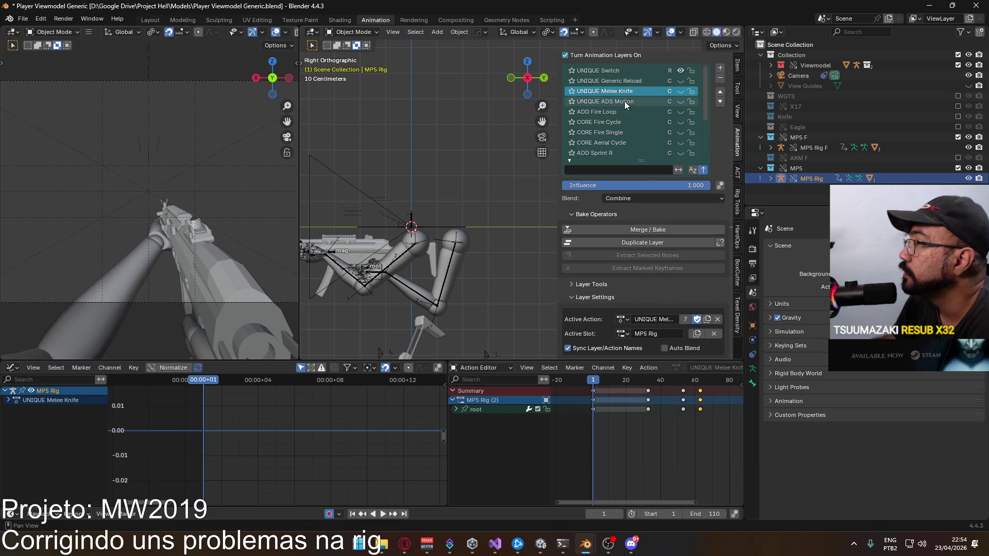
pyautogui.click(618, 331)
pyautogui.click(617, 331)
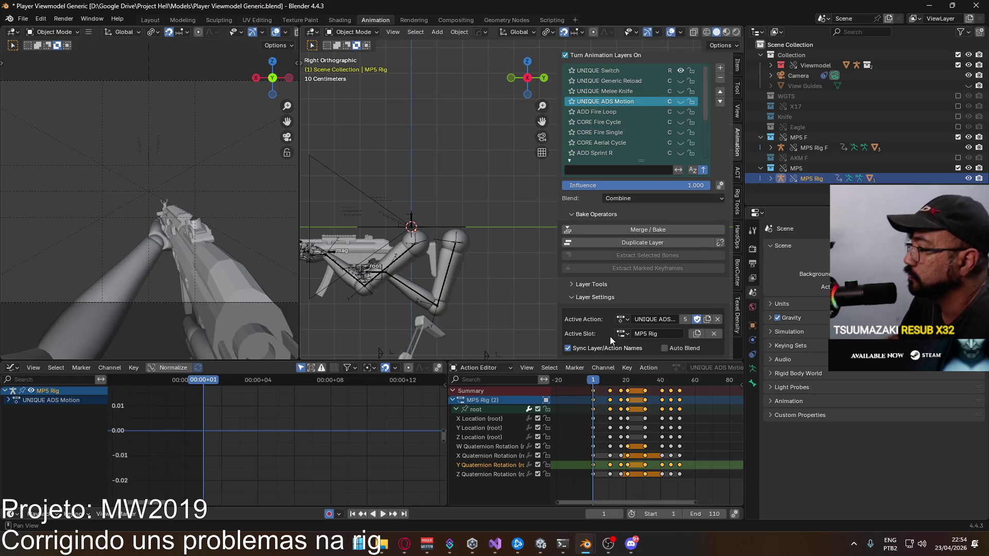
pyautogui.click(623, 334)
# - Check the ADD Fire Loop and CORE Fire Cycle slots, which still read MP5 Rig F
pyautogui.click(640, 111)
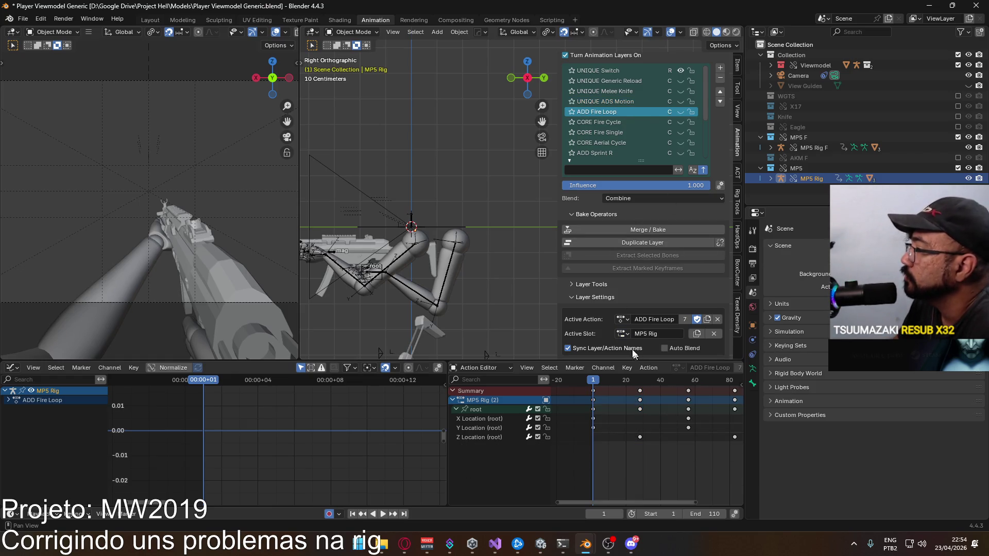
pyautogui.click(622, 334)
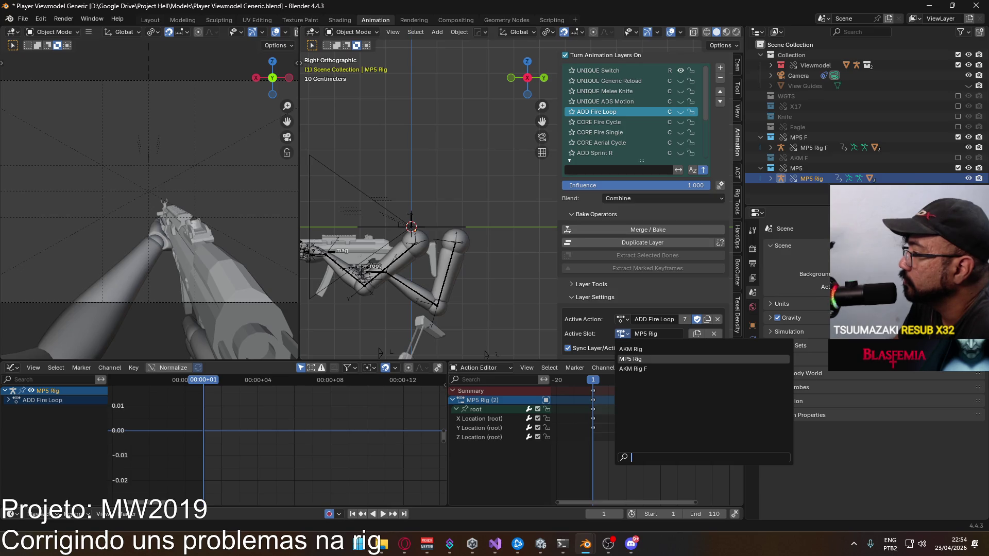
pyautogui.click(610, 122)
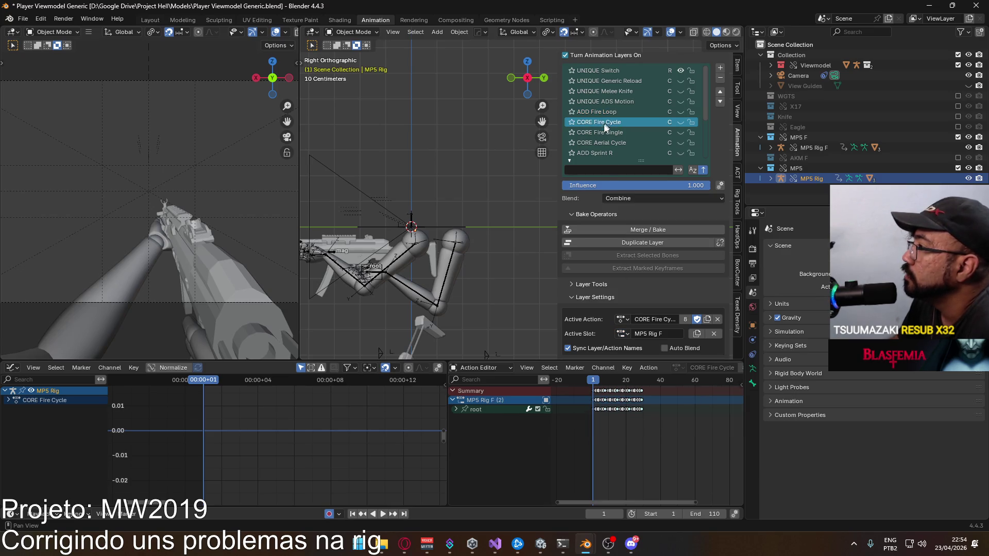
pyautogui.click(623, 333)
pyautogui.press('Escape')
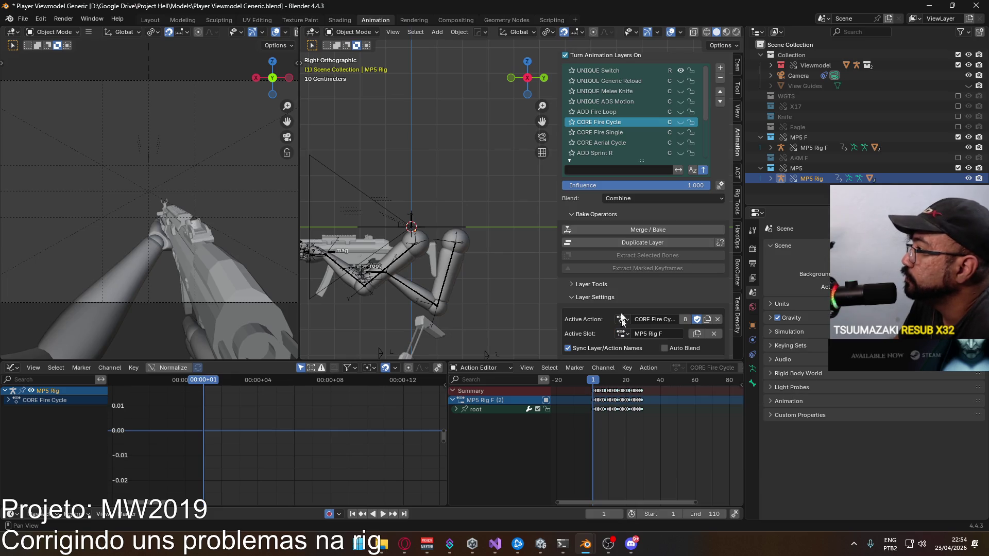
# - Rename the CORE Fire Cycle slot from MP5 Rig F to MP5 Rig
pyautogui.click(610, 107)
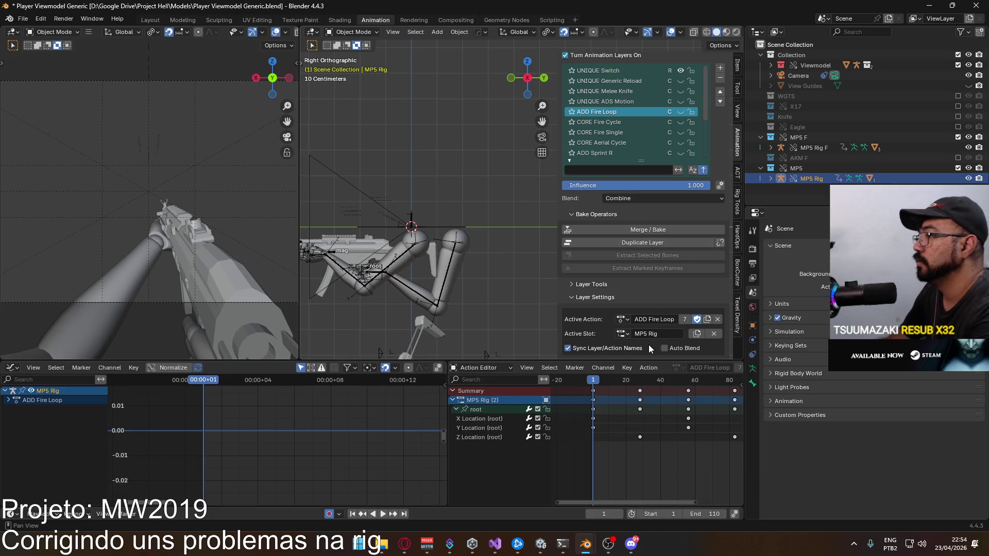
pyautogui.click(578, 123)
pyautogui.doubleClick(659, 335)
pyautogui.press('BackSpace')
pyautogui.press('BackSpace')
pyautogui.press('Return')
pyautogui.click(623, 334)
pyautogui.press('Escape')
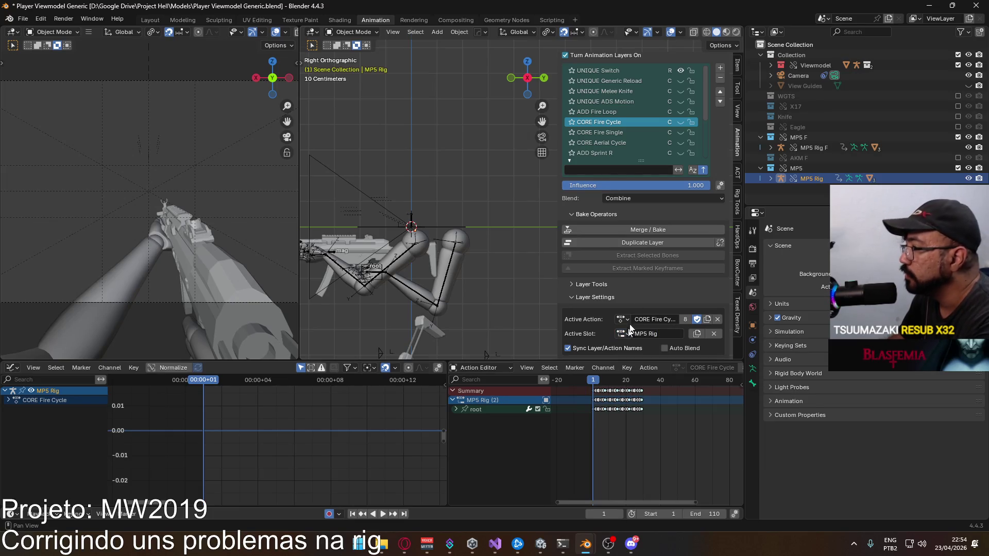
# - Leave CORE Fire Single as is and rename the CORE Aerial Cycle slot to MP5 Rig
pyautogui.click(615, 132)
pyautogui.doubleClick(662, 334)
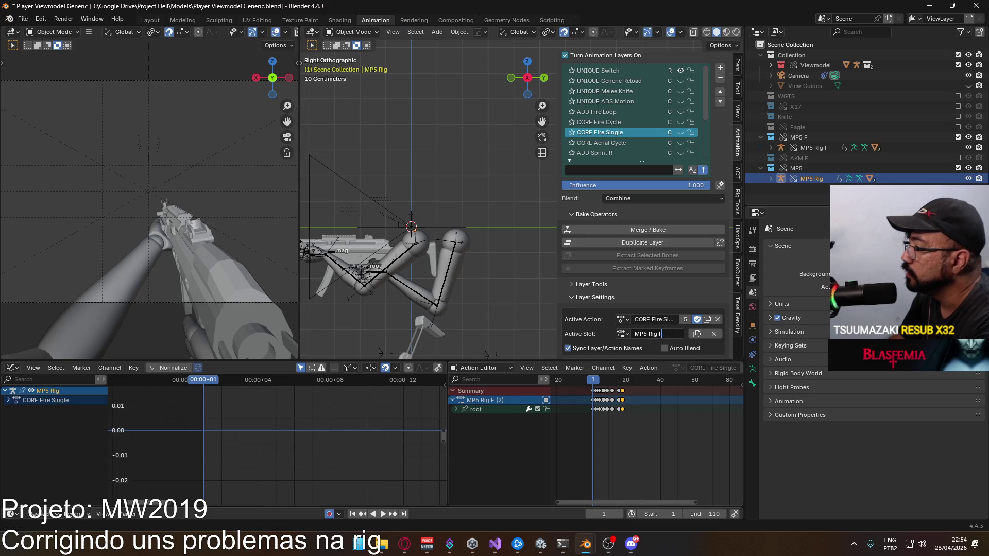
pyautogui.click(626, 332)
pyautogui.click(610, 144)
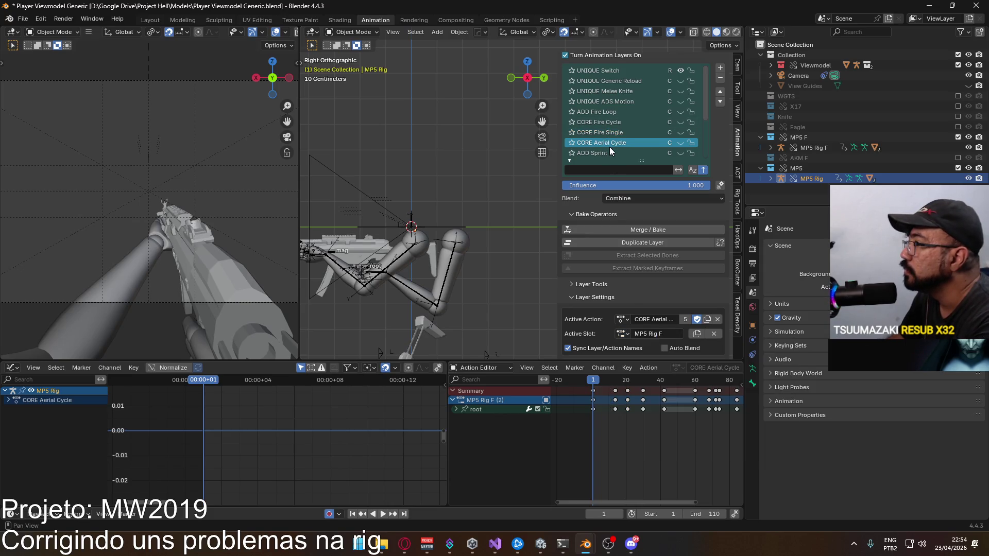
pyautogui.doubleClick(658, 334)
pyautogui.press('BackSpace')
pyautogui.press('BackSpace')
pyautogui.press('Return')
pyautogui.click(622, 334)
pyautogui.click(615, 154)
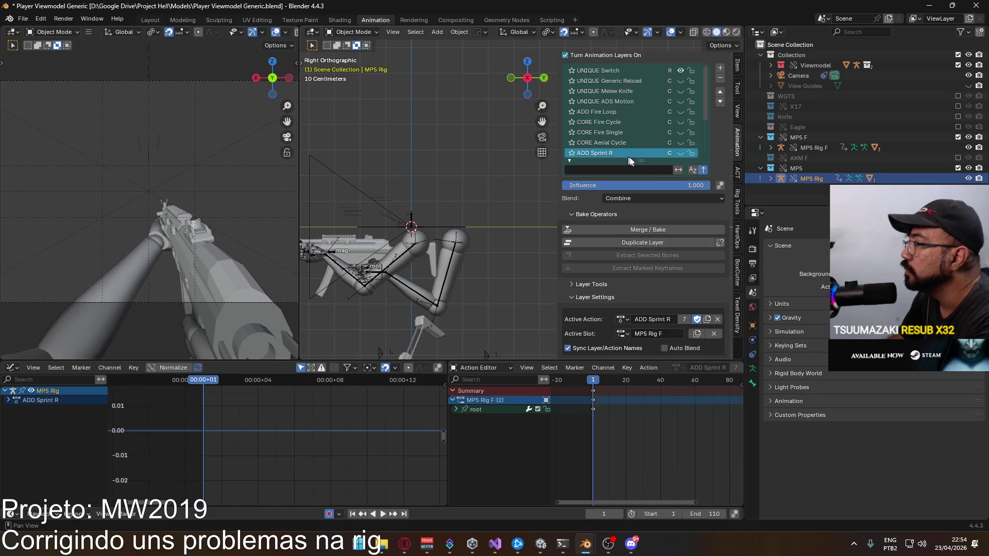
pyautogui.press('Return')
# - Edit the ADD Sprint L and CORE Sprint Cycle slot names to MP5 Rig, then check POSE Sprint
pyautogui.scroll(-2, 613, 134)
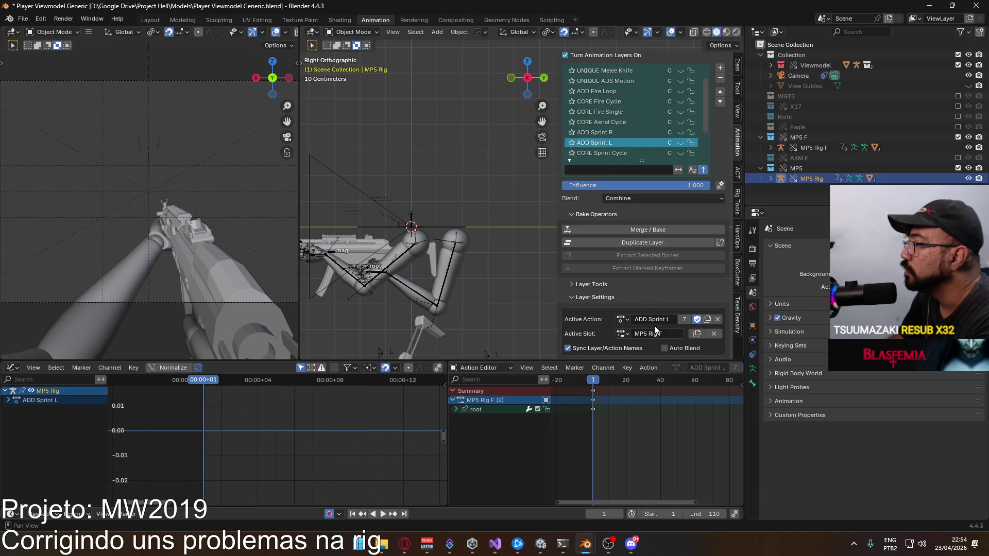
pyautogui.click(674, 333)
pyautogui.click(675, 333)
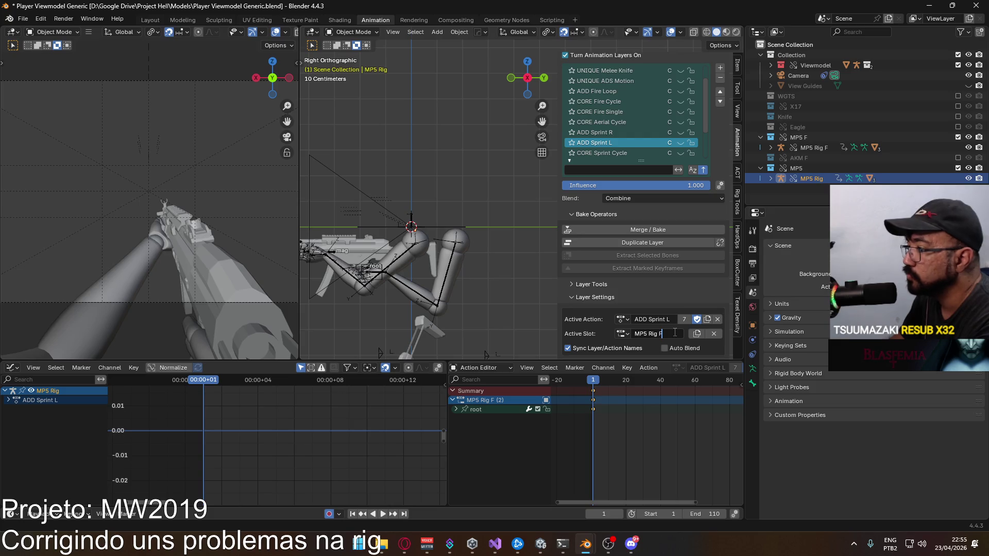
pyautogui.scroll(-1, 613, 147)
pyautogui.click(613, 144)
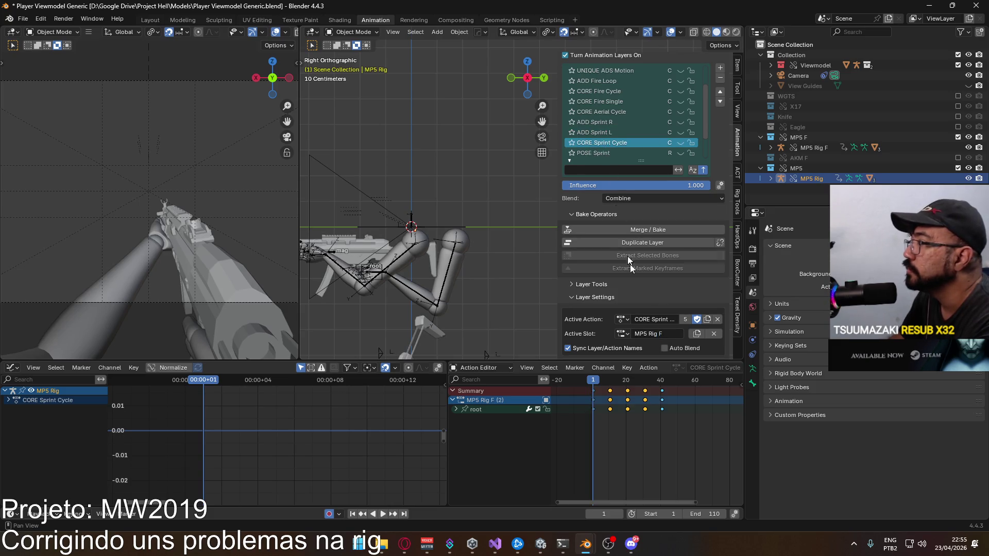
pyautogui.click(672, 334)
pyautogui.click(672, 333)
pyautogui.scroll(-1, 621, 135)
pyautogui.click(614, 143)
pyautogui.click(624, 553)
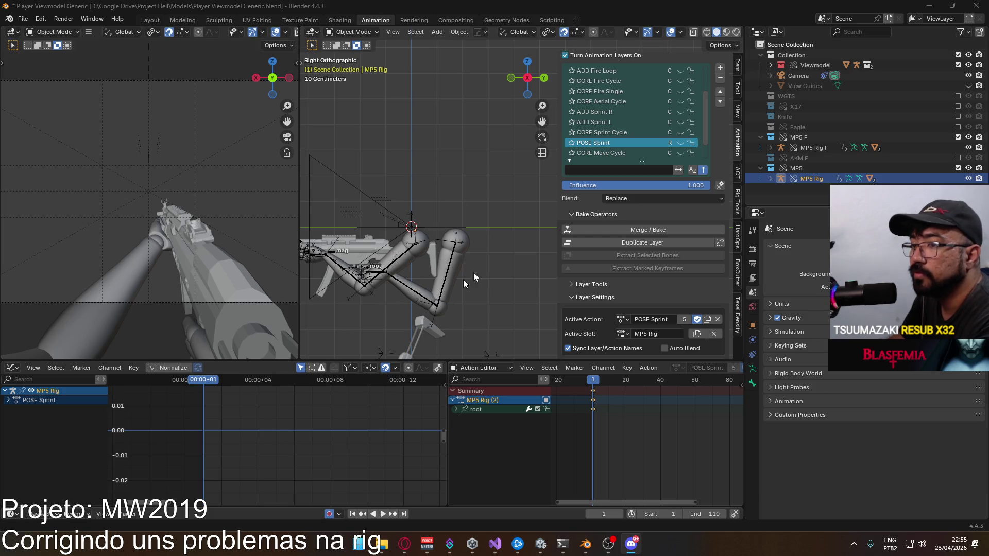
# - Look through the rig's animation layers, from CORE Move Cycle to CORE Sprint Cycle
pyautogui.click(977, 8)
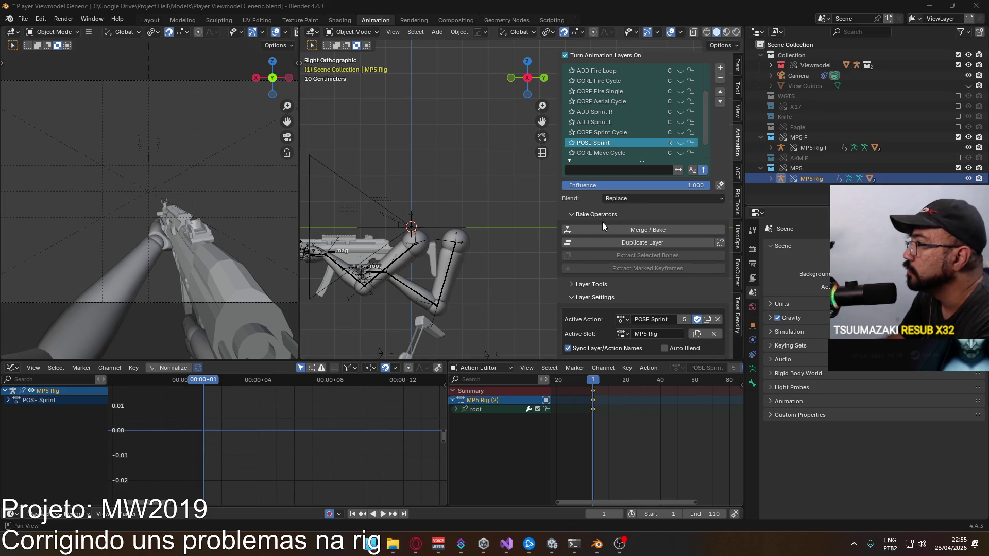
pyautogui.click(627, 151)
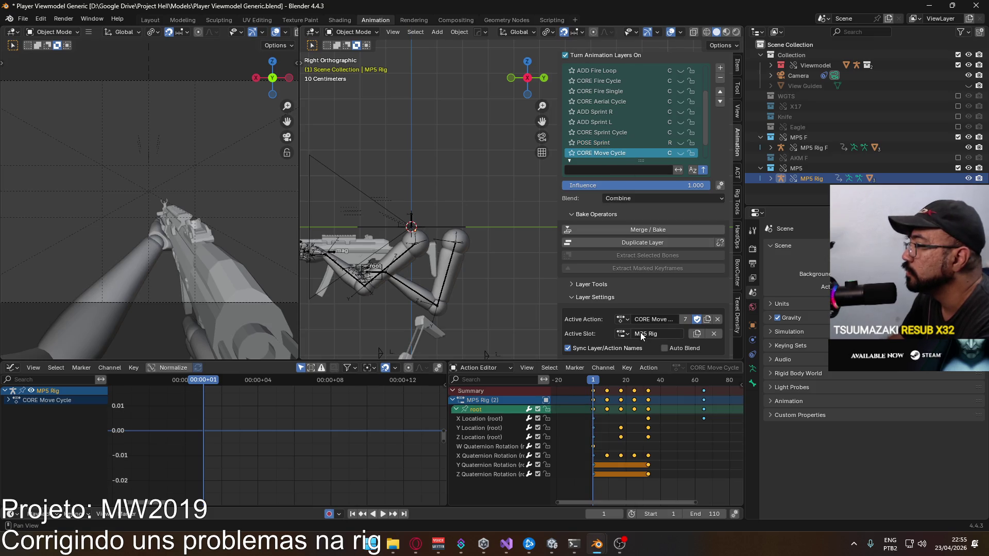
pyautogui.click(644, 320)
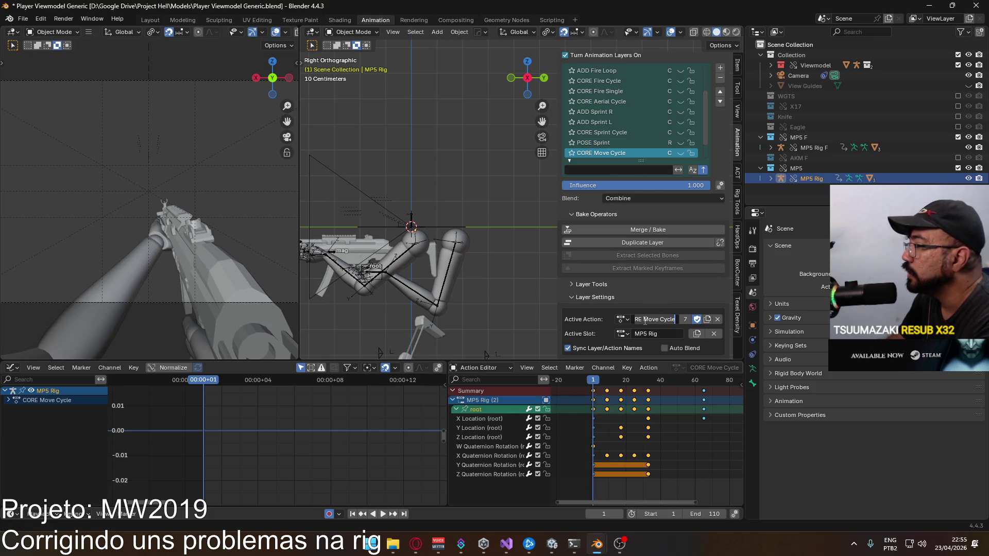
pyautogui.click(629, 143)
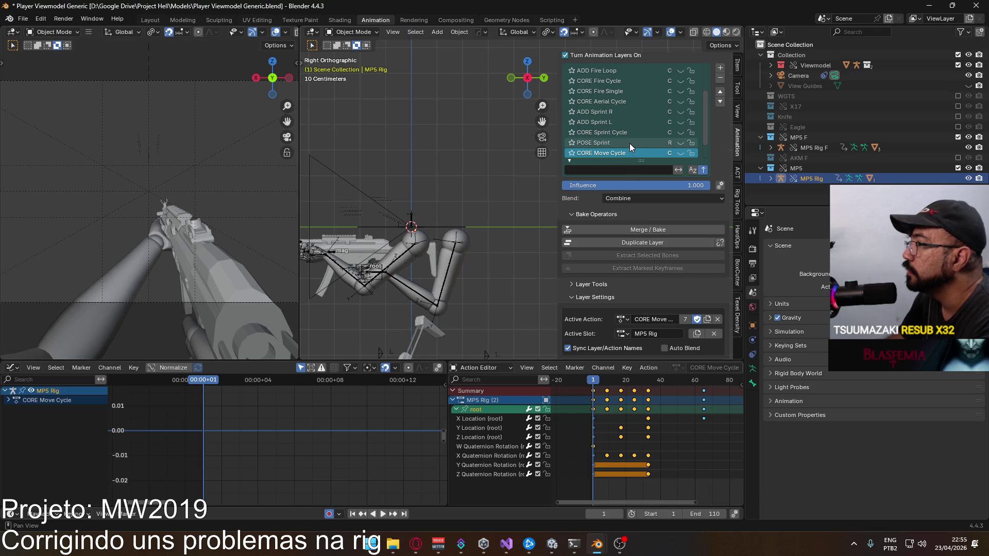
pyautogui.click(629, 143)
pyautogui.click(628, 134)
pyautogui.click(629, 143)
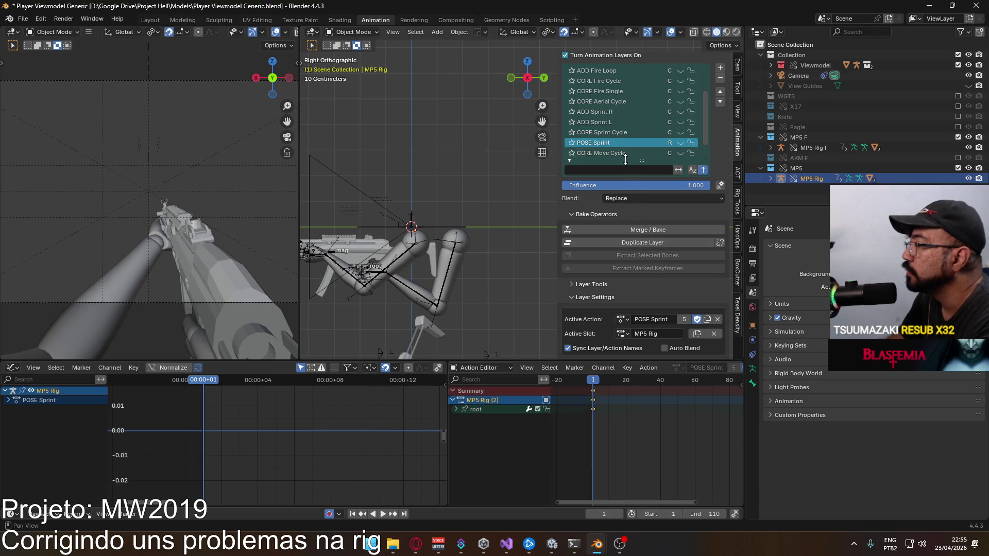
pyautogui.click(602, 132)
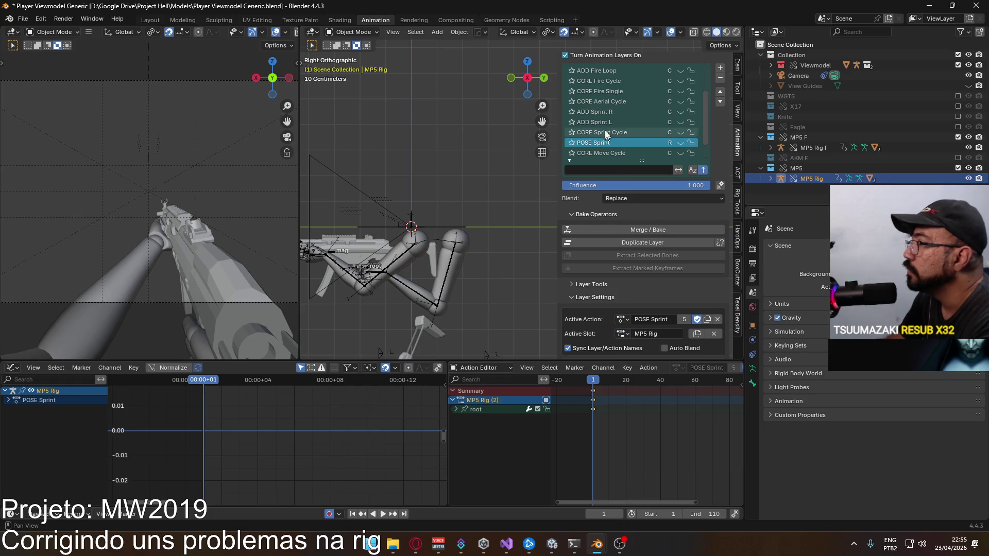
# - Change the UNIQUE Switch layer's active slot from 'MP5 Rig F' to 'MP5 Rig'
pyautogui.keyDown('ctrl'); pyautogui.scroll(10, 600, 133); pyautogui.keyUp('ctrl')
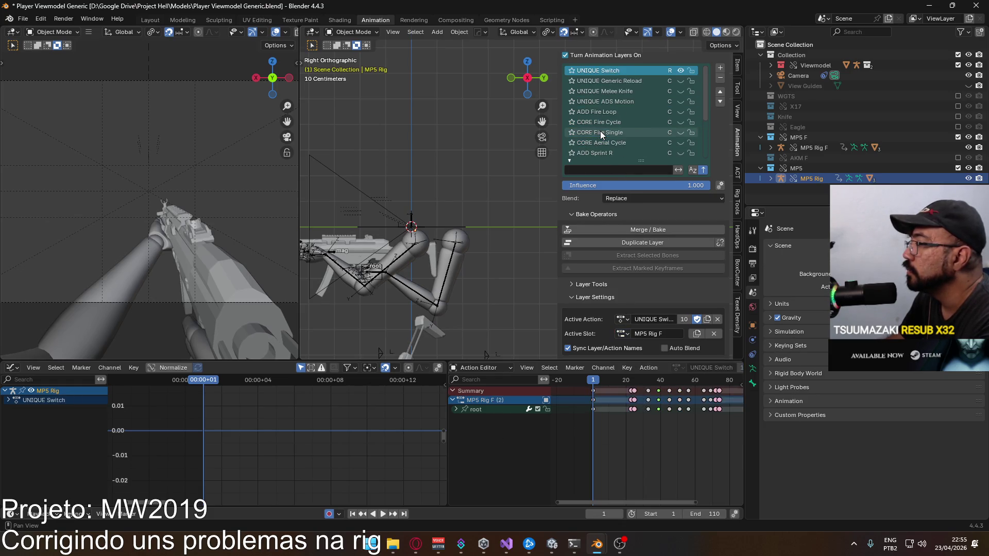
pyautogui.click(623, 334)
pyautogui.click(655, 338)
pyautogui.click(656, 338)
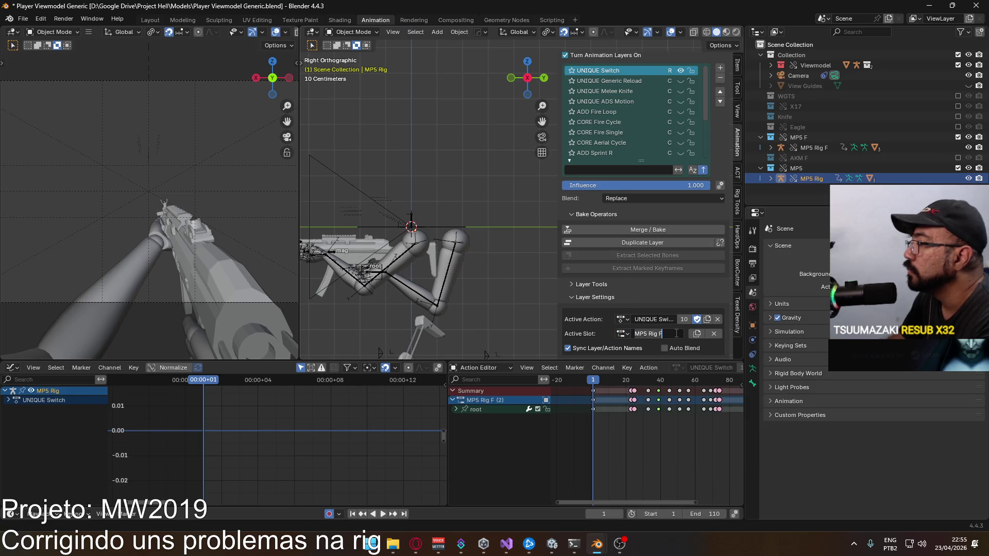
pyautogui.press('BackSpace')
pyautogui.press('BackSpace')
pyautogui.press('Return')
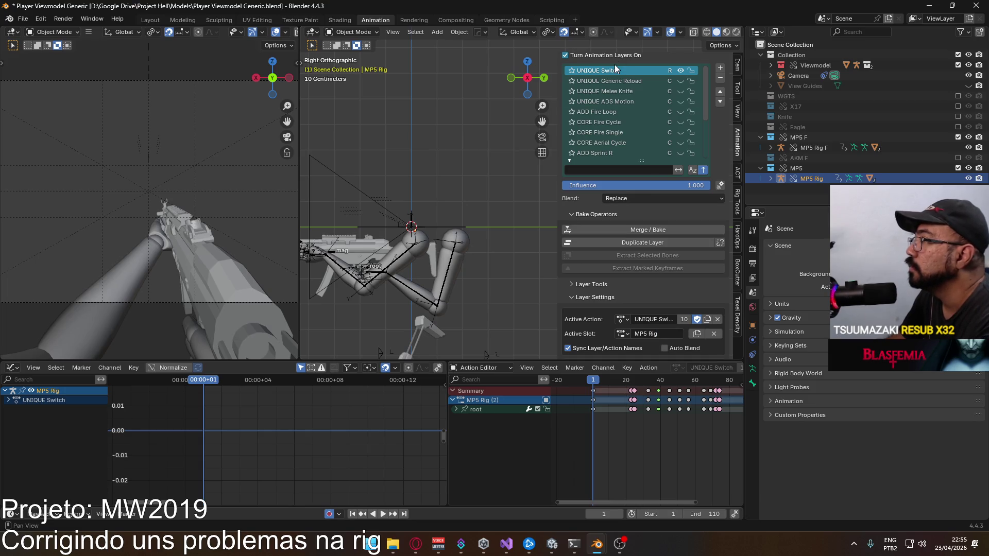
# - Check the UNIQUE Generic Reload layer's slot, then select the old MP5 Rig F rig
pyautogui.keyDown('ctrl'); pyautogui.scroll(-3, 613, 75); pyautogui.keyUp('ctrl')
pyautogui.keyDown('ctrl'); pyautogui.scroll(2, 613, 80); pyautogui.keyUp('ctrl')
pyautogui.click(642, 334)
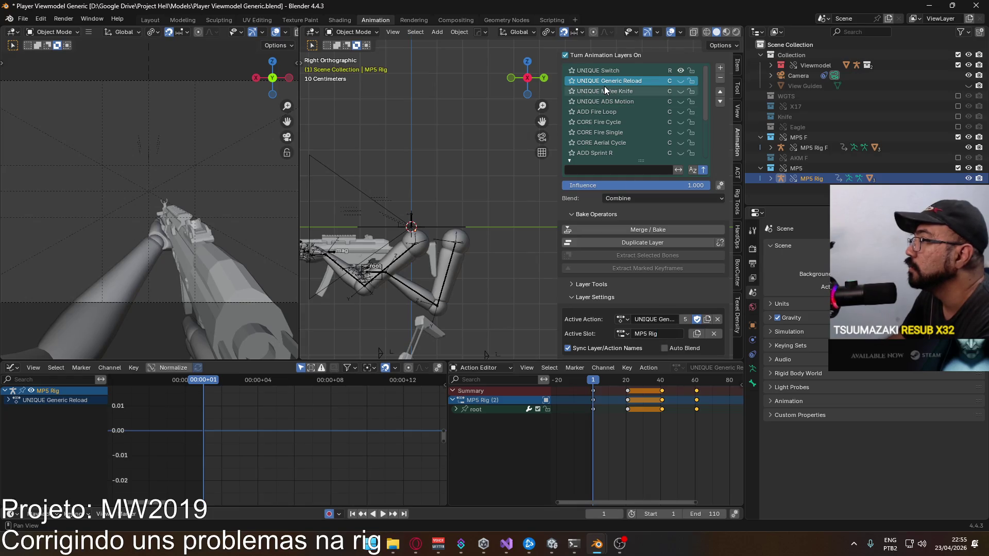
pyautogui.keyDown('ctrl'); pyautogui.scroll(-4, 610, 77); pyautogui.keyUp('ctrl')
pyautogui.keyDown('ctrl'); pyautogui.scroll(-9, 610, 77); pyautogui.keyUp('ctrl')
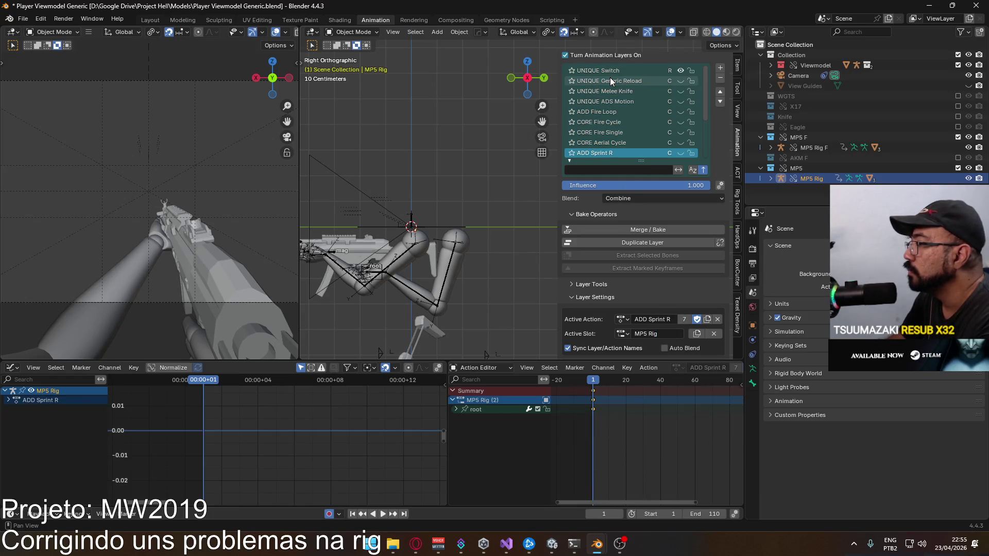
pyautogui.keyDown('ctrl'); pyautogui.scroll(13, 610, 77); pyautogui.keyUp('ctrl')
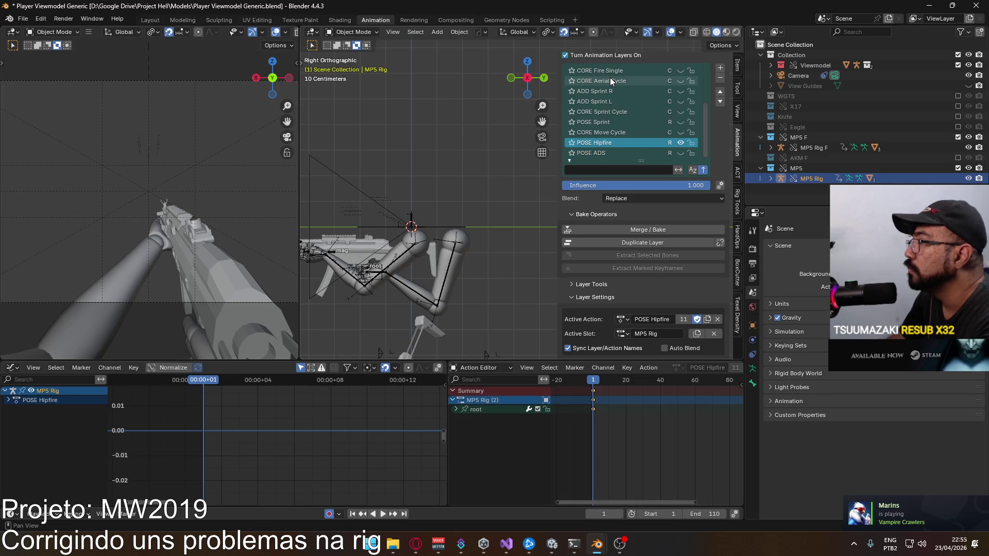
pyautogui.keyDown('ctrl'); pyautogui.scroll(-13, 610, 78); pyautogui.keyUp('ctrl')
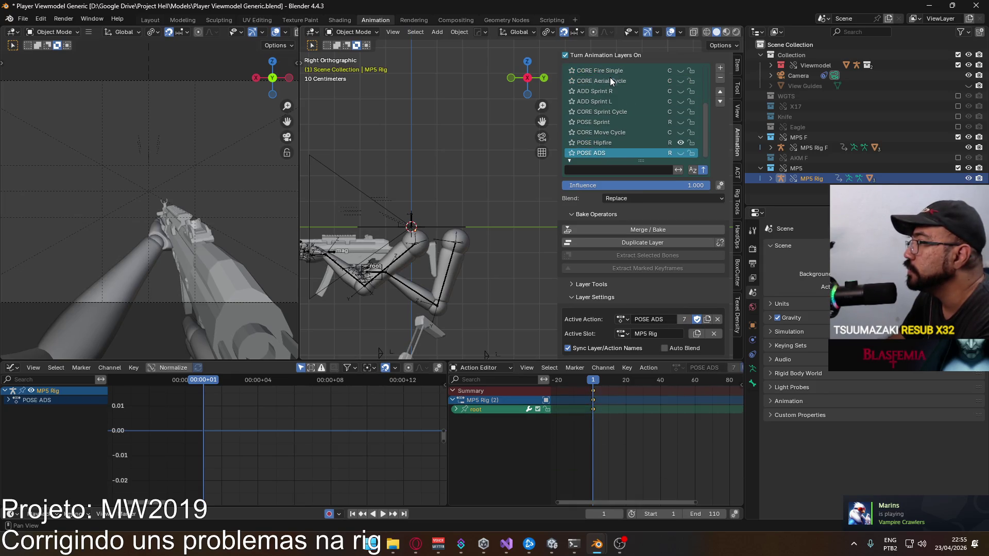
pyautogui.click(799, 149)
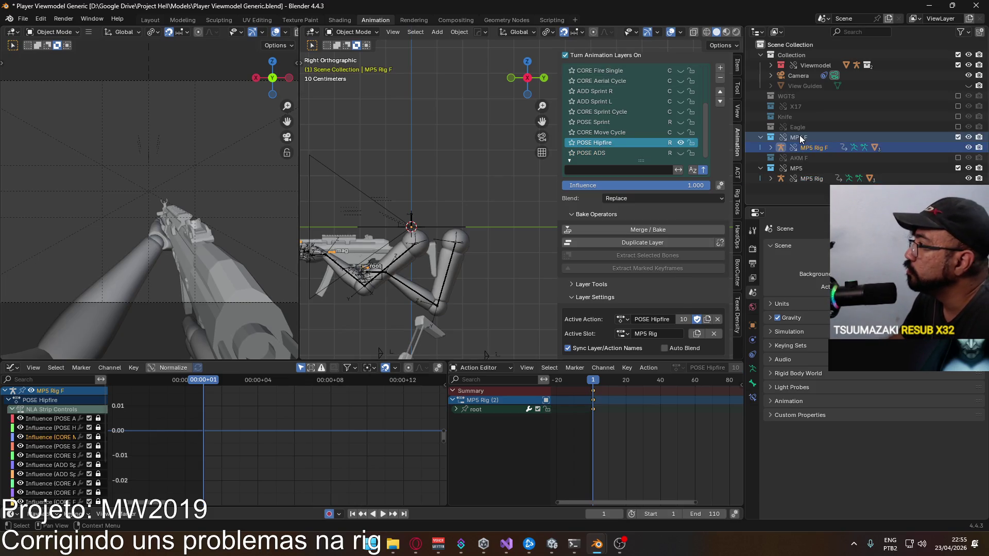
# - Delete the MP5 F collection in the viewmodel file and review the MP5 rig's layers
pyautogui.rightClick(801, 135)
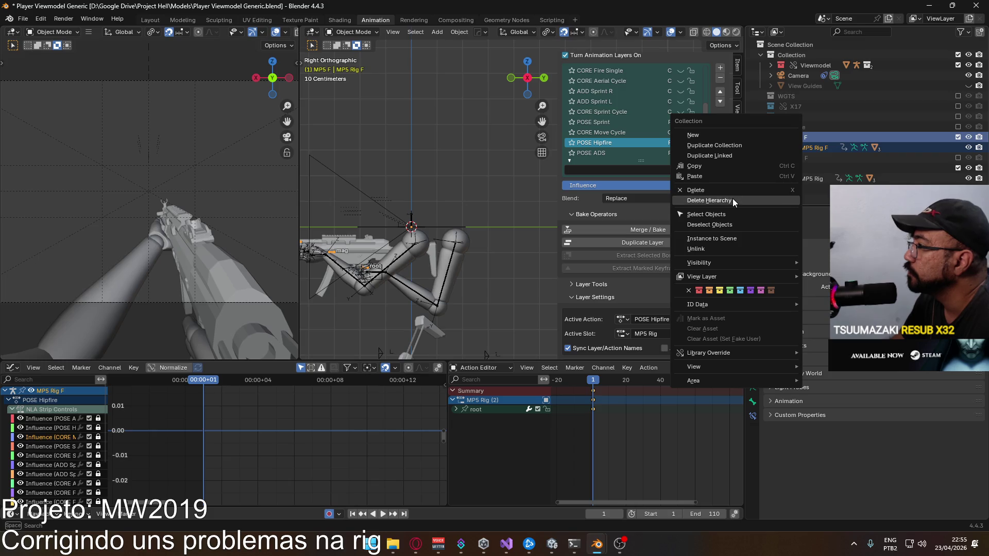
pyautogui.click(733, 199)
pyautogui.scroll(-3, 531, 188)
pyautogui.scroll(-8, 682, 243)
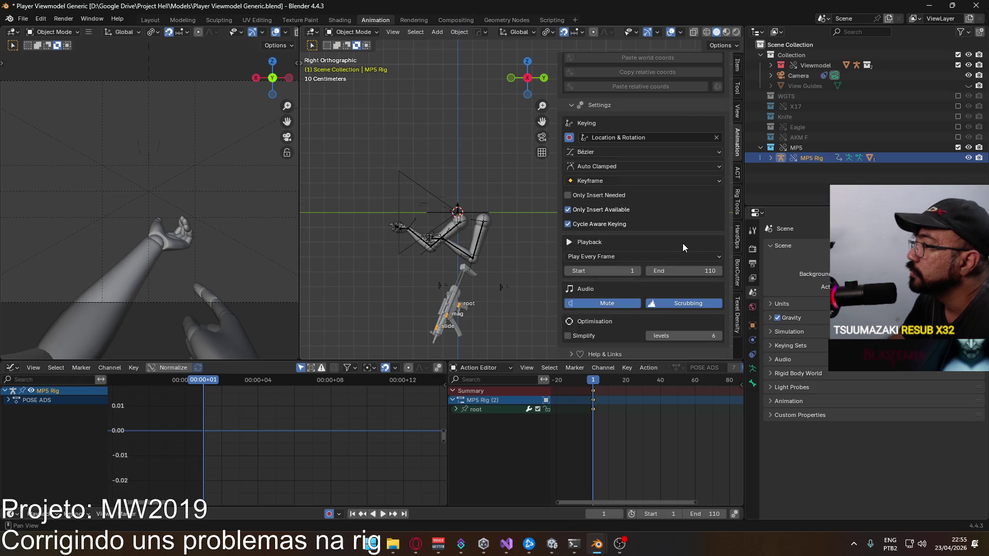
pyautogui.scroll(1, 683, 284)
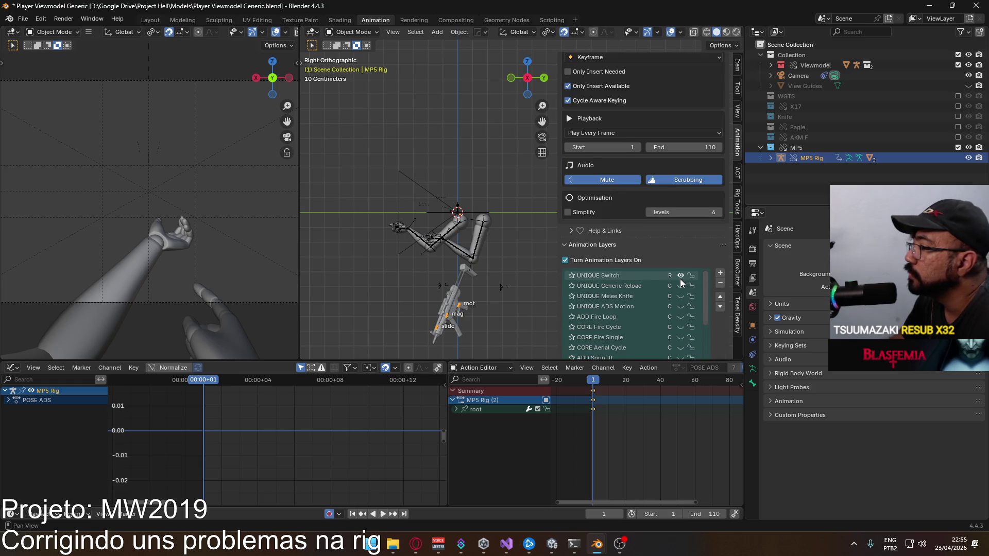
pyautogui.click(680, 276)
pyautogui.scroll(-6, 690, 303)
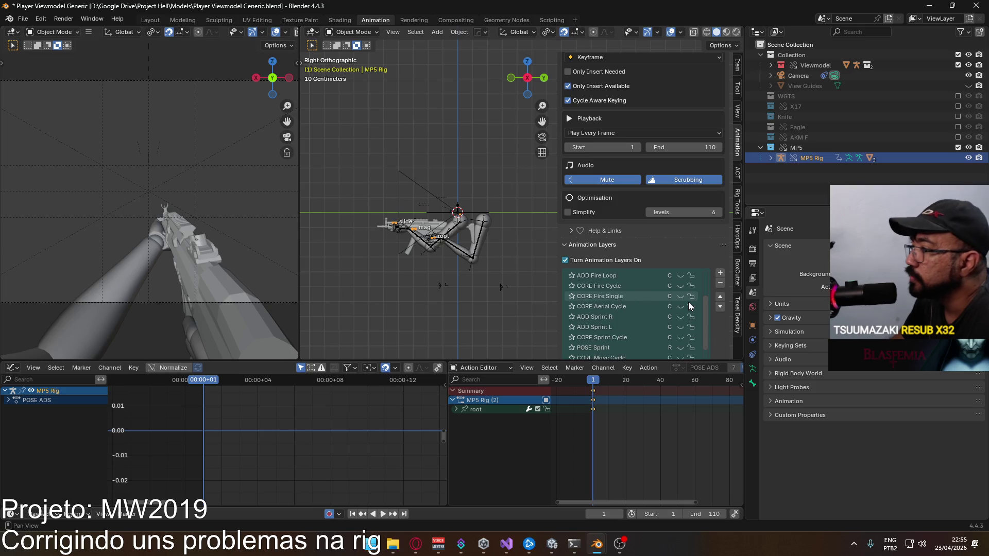
pyautogui.scroll(-4, 556, 322)
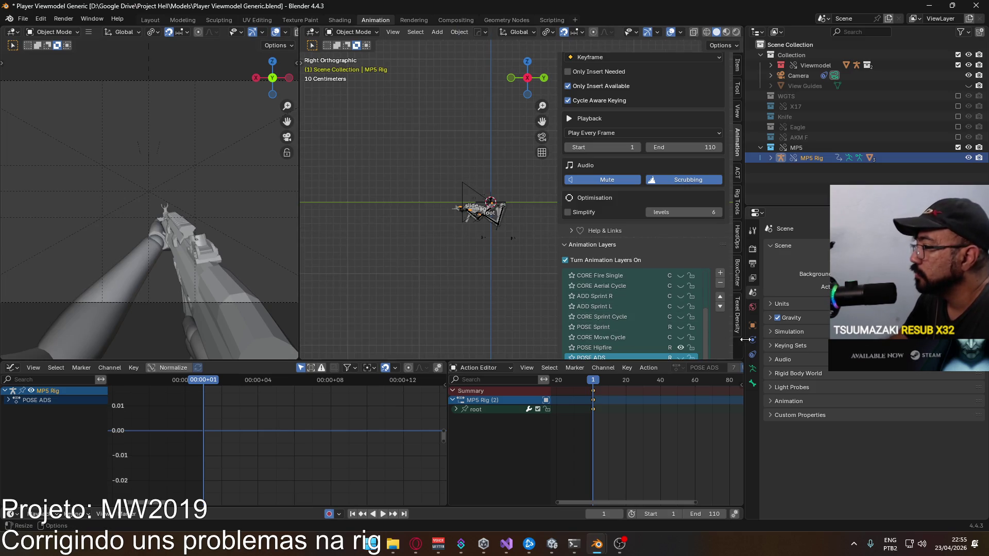
pyautogui.scroll(-1, 718, 349)
pyautogui.click(642, 328)
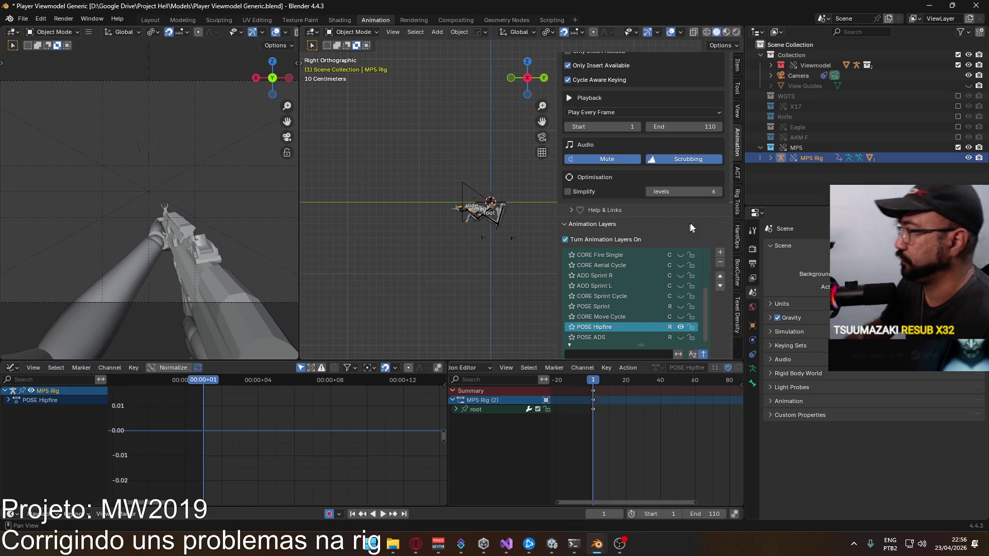
pyautogui.click(760, 148)
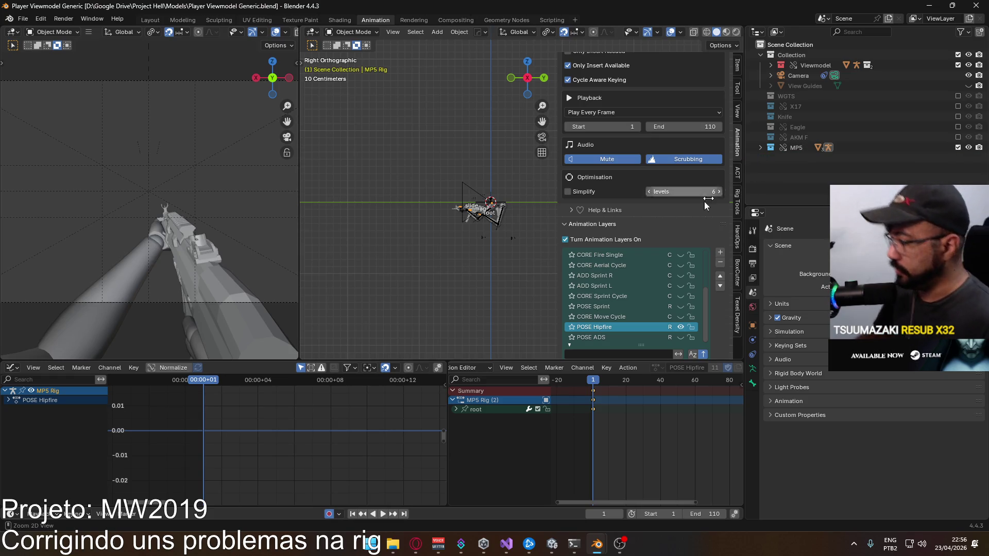
# - In the Weapon Library file, delete the MP5 F collection with its whole hierarchy
pyautogui.moveTo(596, 544)
pyautogui.click(560, 502)
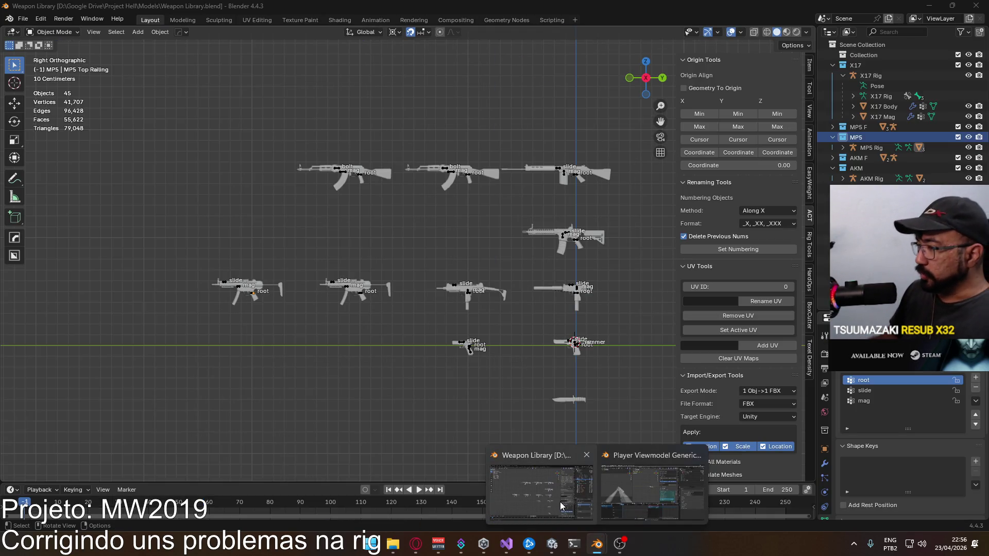
pyautogui.click(561, 502)
pyautogui.moveTo(301, 250); pyautogui.dragTo(401, 333)
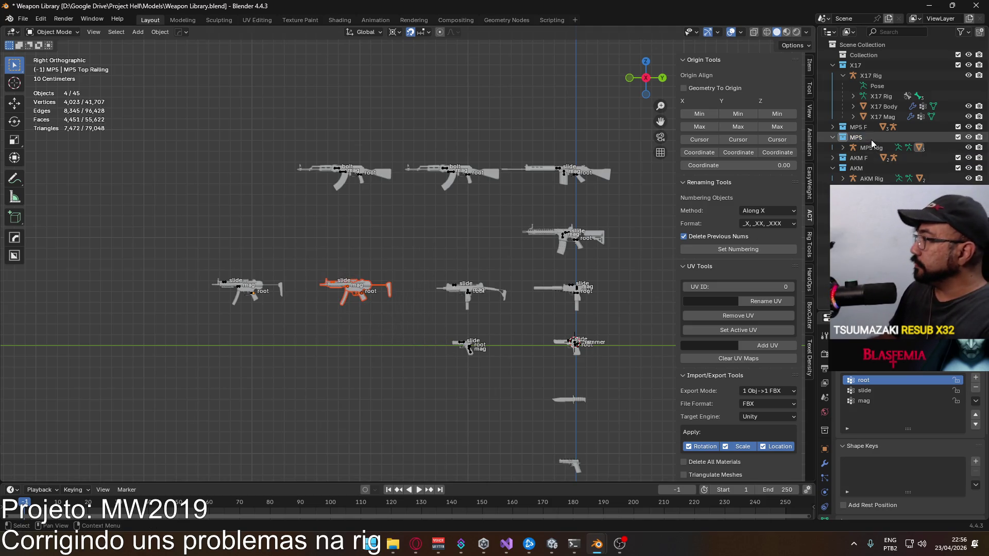
pyautogui.click(860, 129)
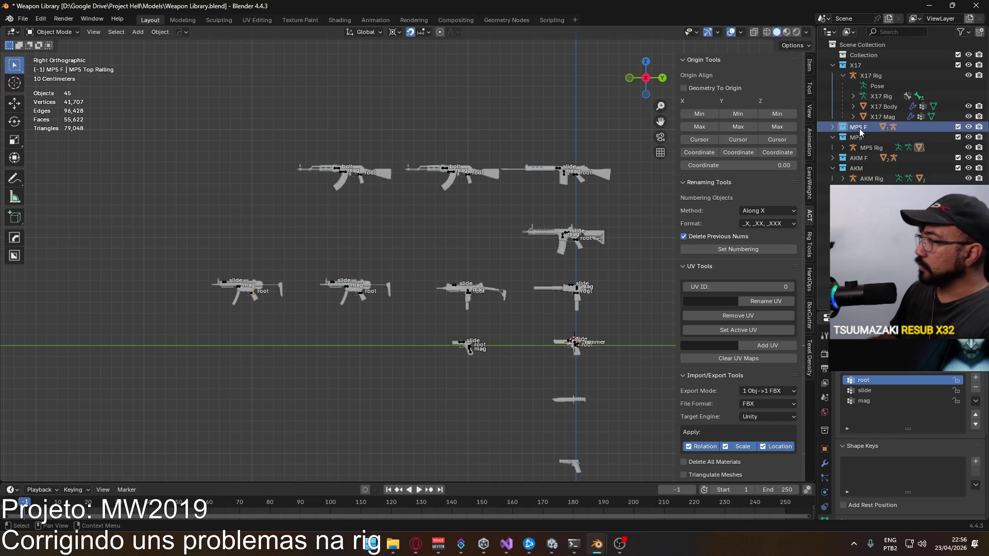
pyautogui.click(833, 127)
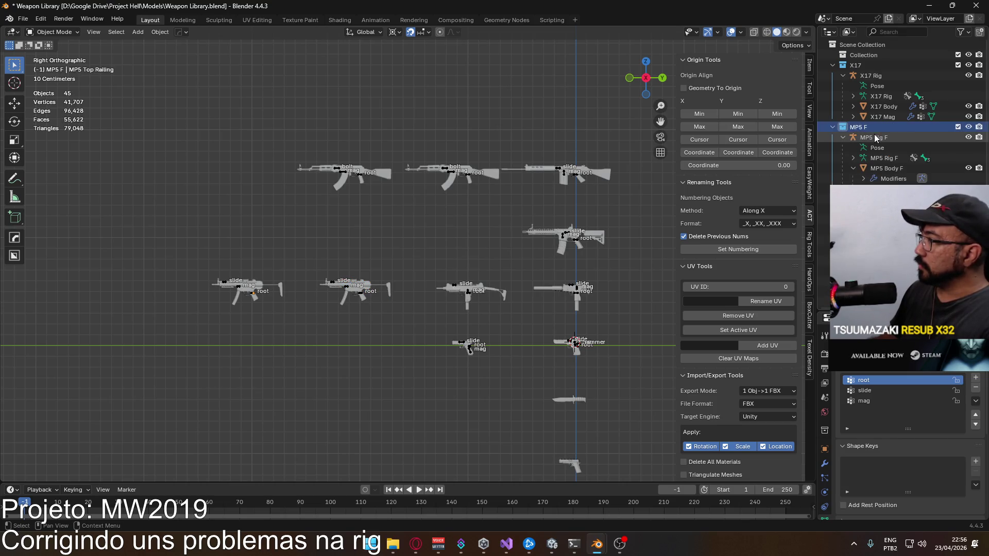
pyautogui.click(355, 293)
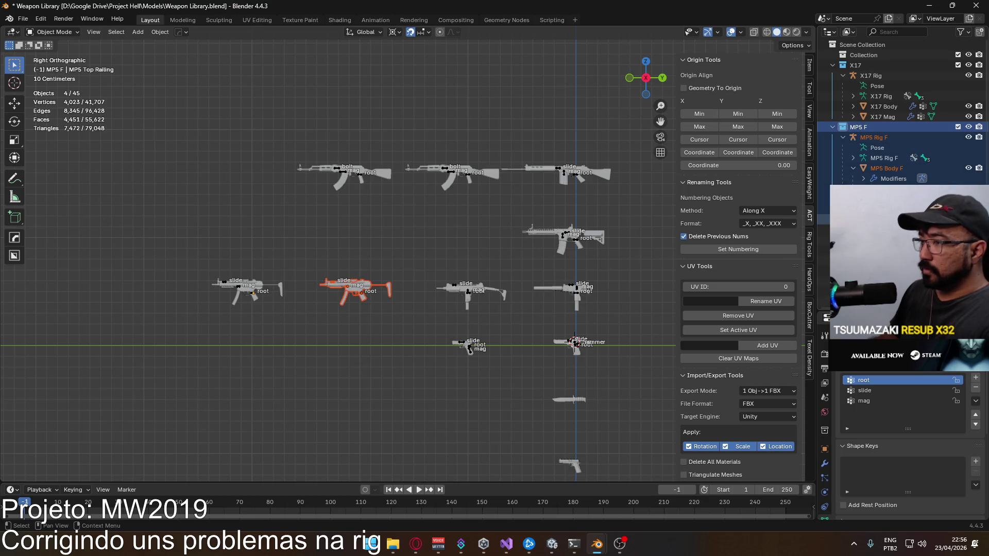
pyautogui.rightClick(873, 129)
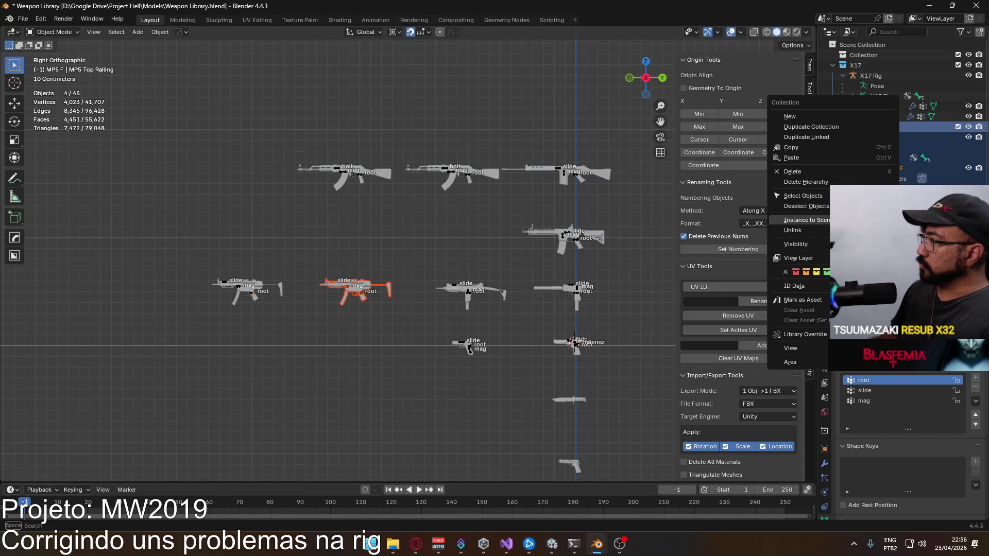
pyautogui.click(806, 182)
pyautogui.click(870, 138)
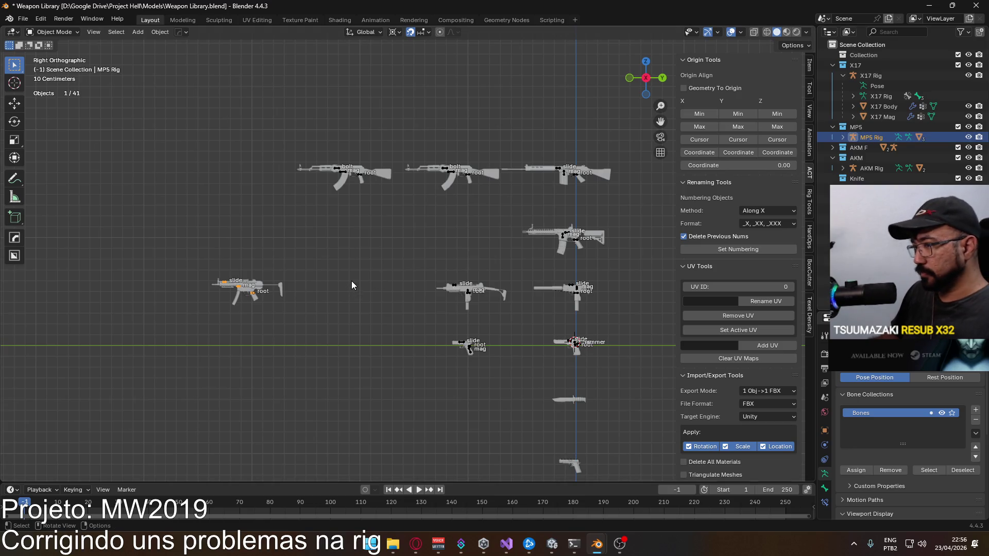
# - Move the MP5 rig to where MP5 F stood and save Weapon Library.blend
pyautogui.press('g')
pyautogui.click(417, 252)
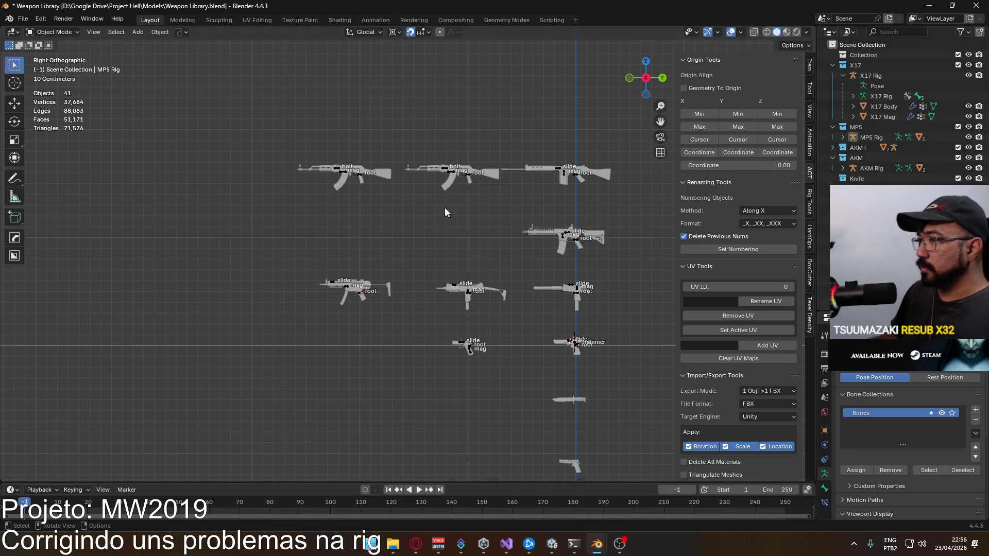
pyautogui.click(467, 178)
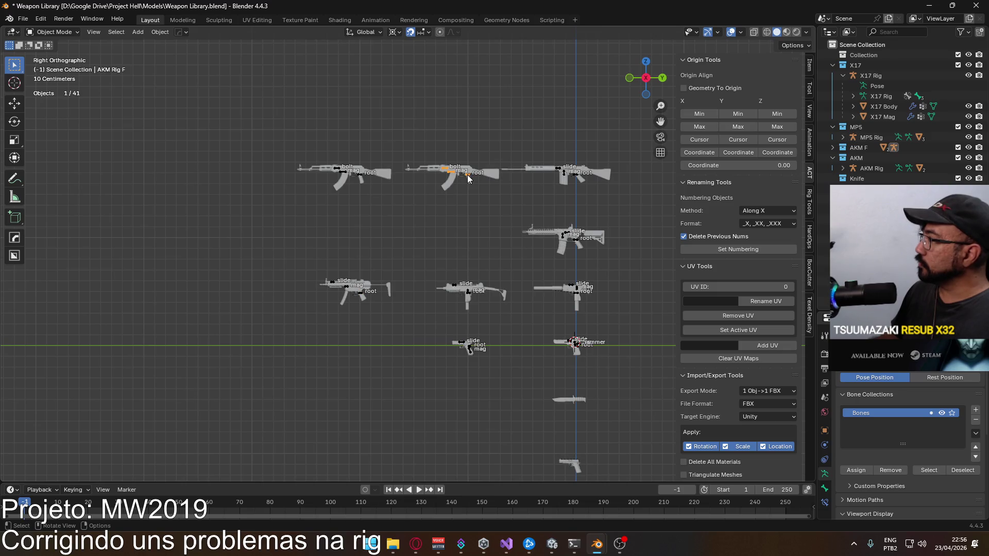
pyautogui.click(426, 217)
pyautogui.hotkey('ctrl', 's')
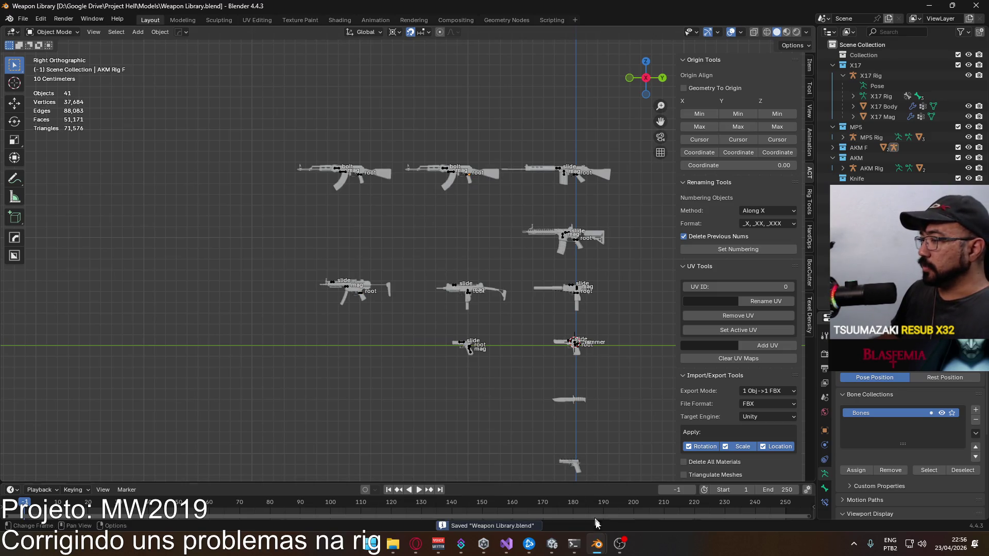
# - Back in Player Viewmodel Generic, link the AKM collection from Weapon Library.blend
pyautogui.moveTo(597, 544)
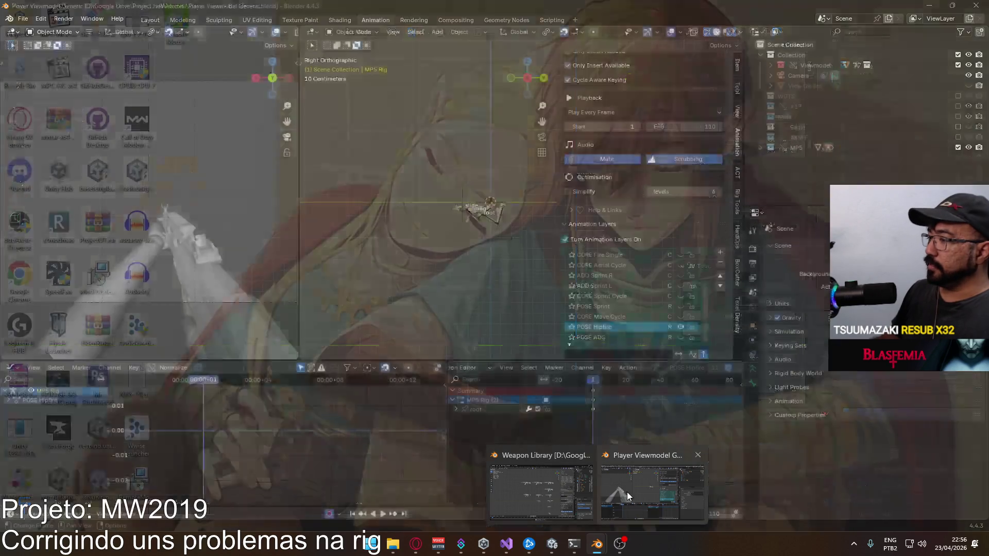
pyautogui.click(627, 492)
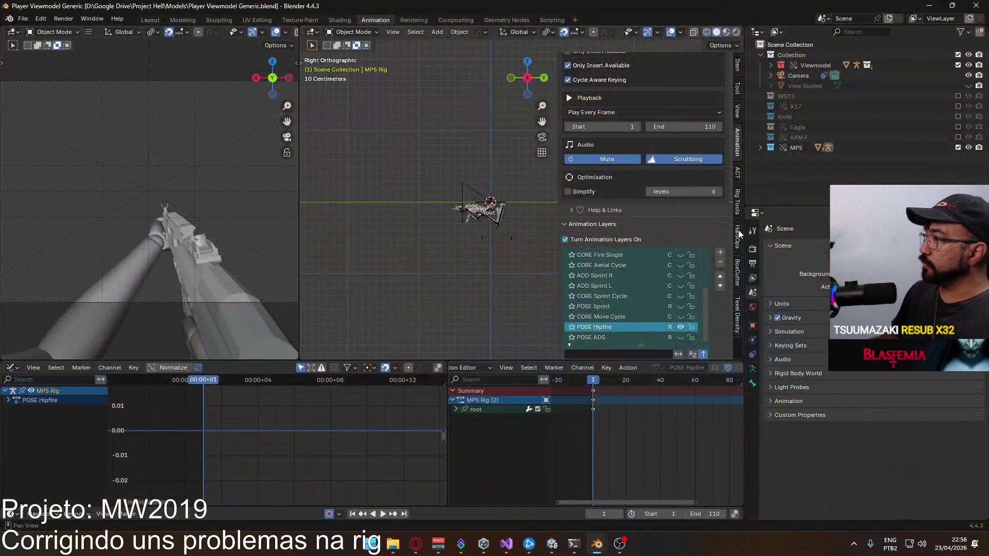
pyautogui.click(805, 179)
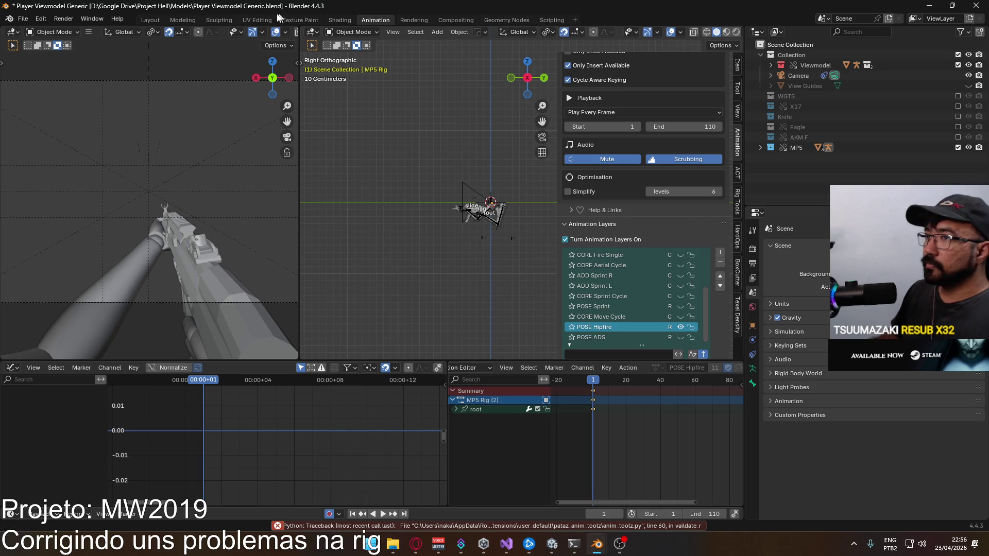
pyautogui.click(27, 20)
pyautogui.click(61, 131)
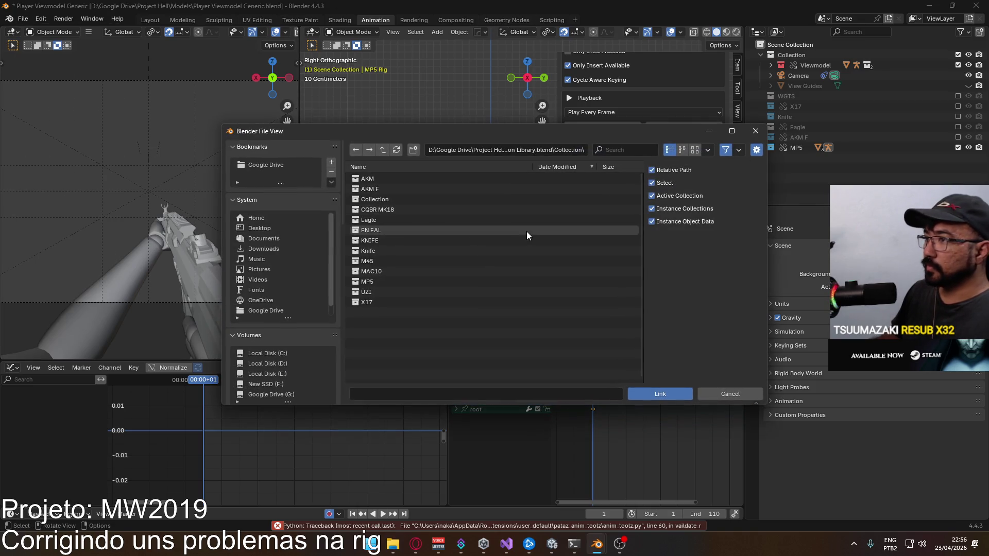
pyautogui.click(389, 182)
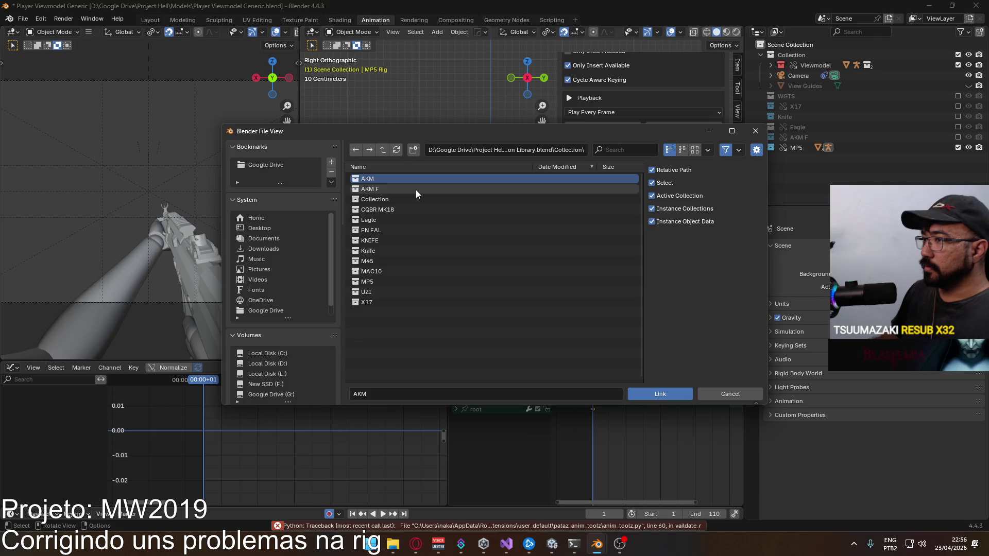
pyautogui.click(660, 394)
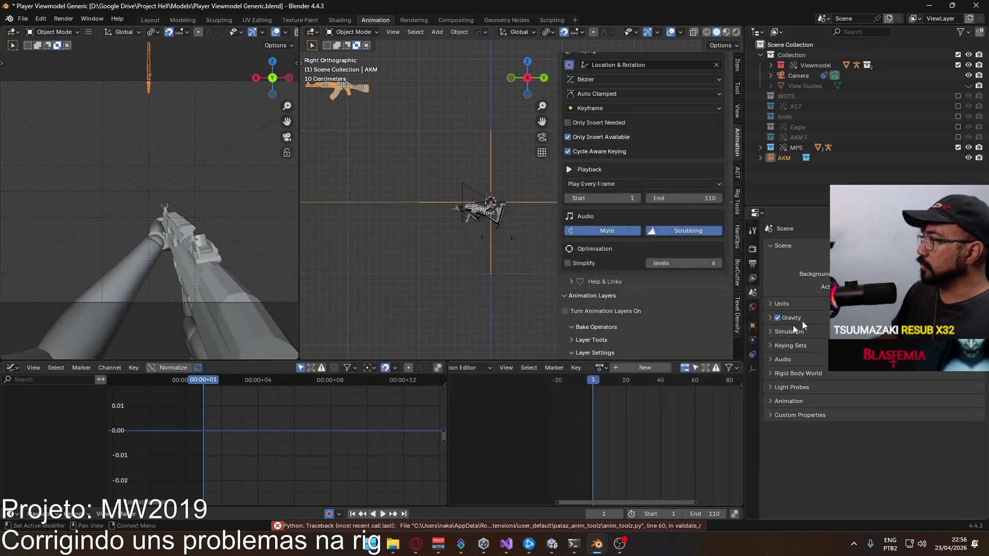
# - Make the linked AKM collection a Selected & Content library override, then select AKM Rig
pyautogui.rightClick(783, 158)
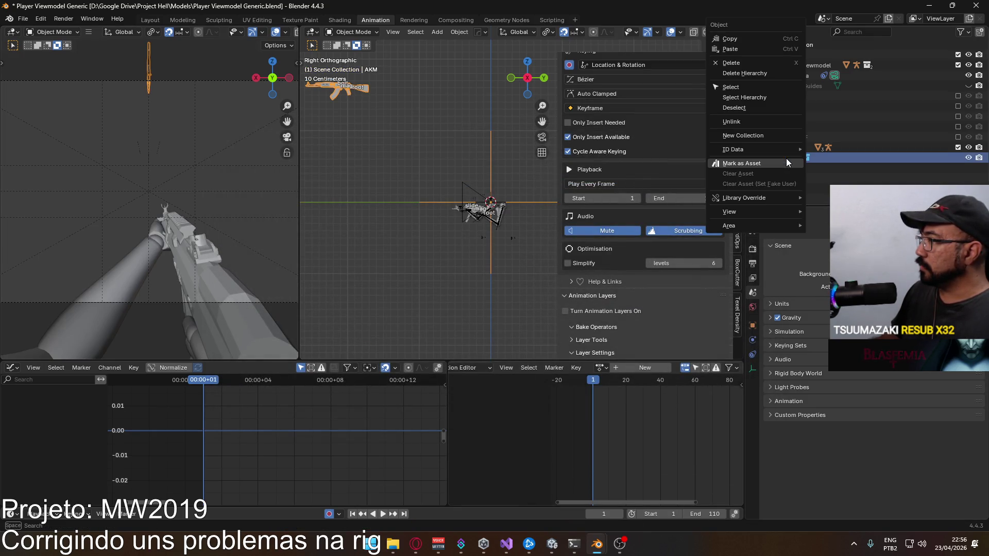
pyautogui.click(749, 220)
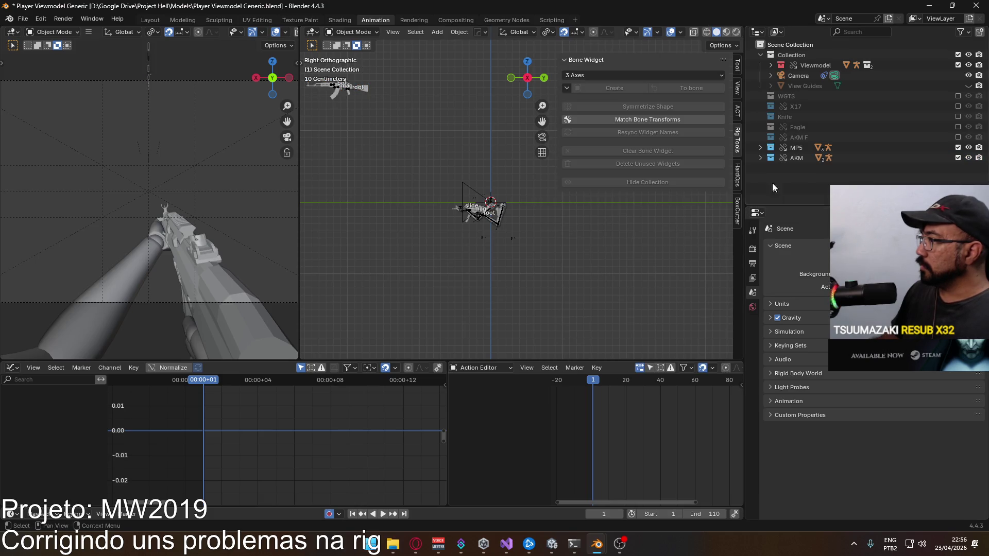
pyautogui.click(814, 168)
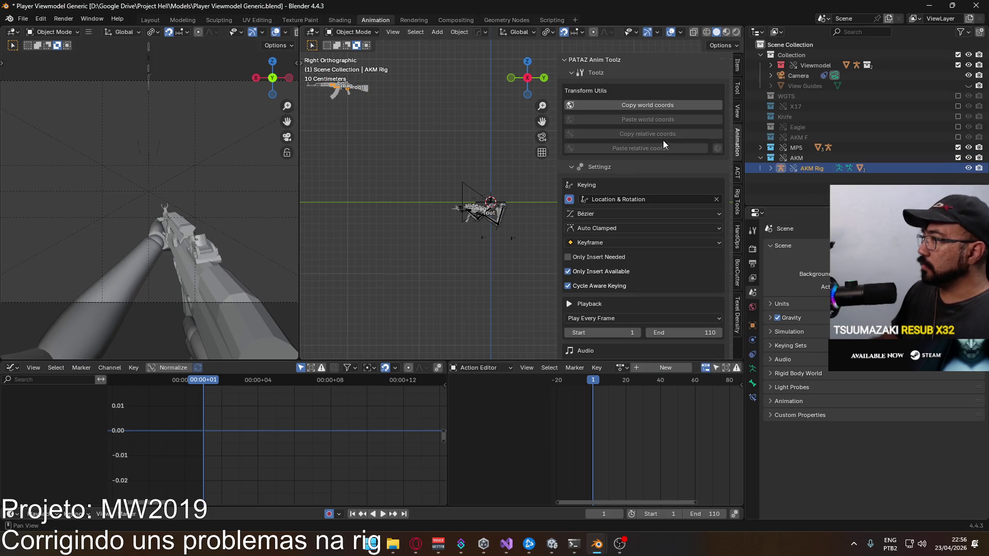
# - Enable animation layers on the AKM Rig and add a Replace layer using POSE Hipfire
pyautogui.scroll(-5, 687, 229)
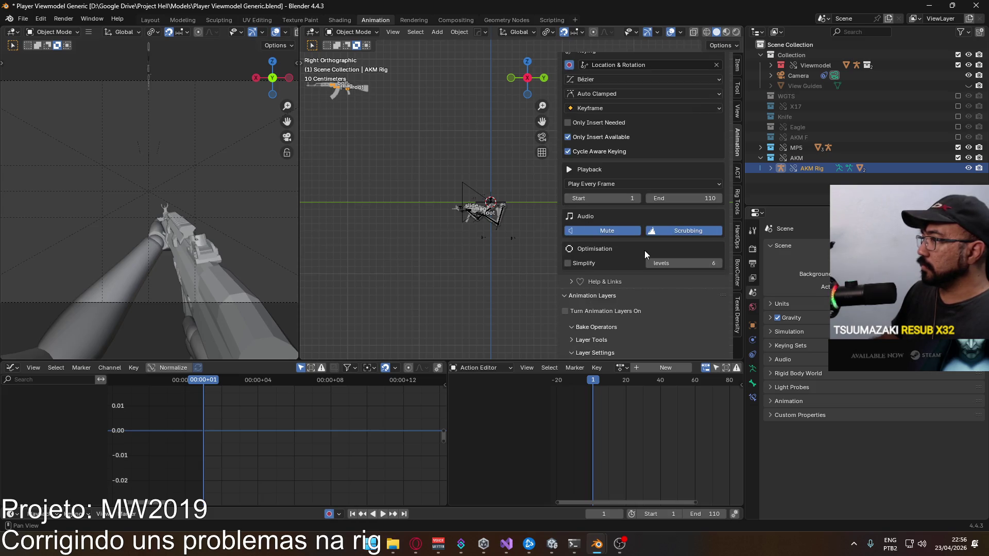
pyautogui.click(587, 313)
pyautogui.scroll(-4, 670, 277)
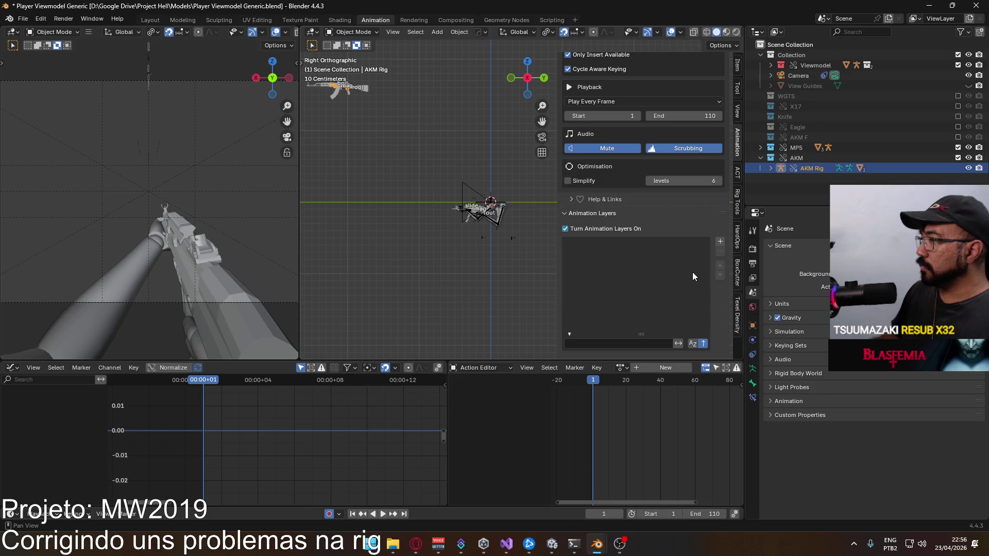
pyautogui.click(719, 242)
pyautogui.scroll(-4, 687, 308)
pyautogui.click(641, 286)
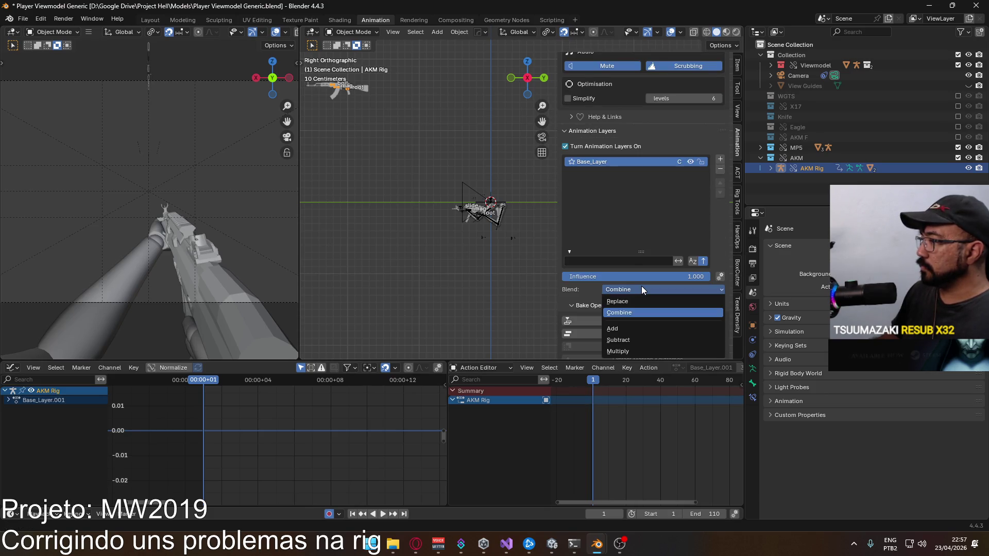
pyautogui.click(642, 301)
pyautogui.scroll(-3, 687, 326)
pyautogui.click(621, 286)
pyautogui.scroll(-3, 667, 346)
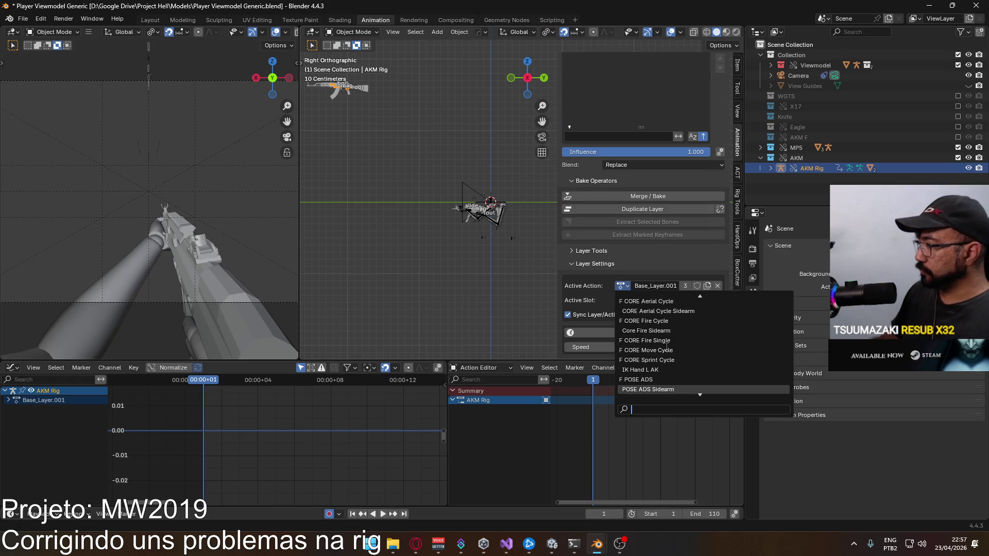
pyautogui.scroll(-8, 667, 346)
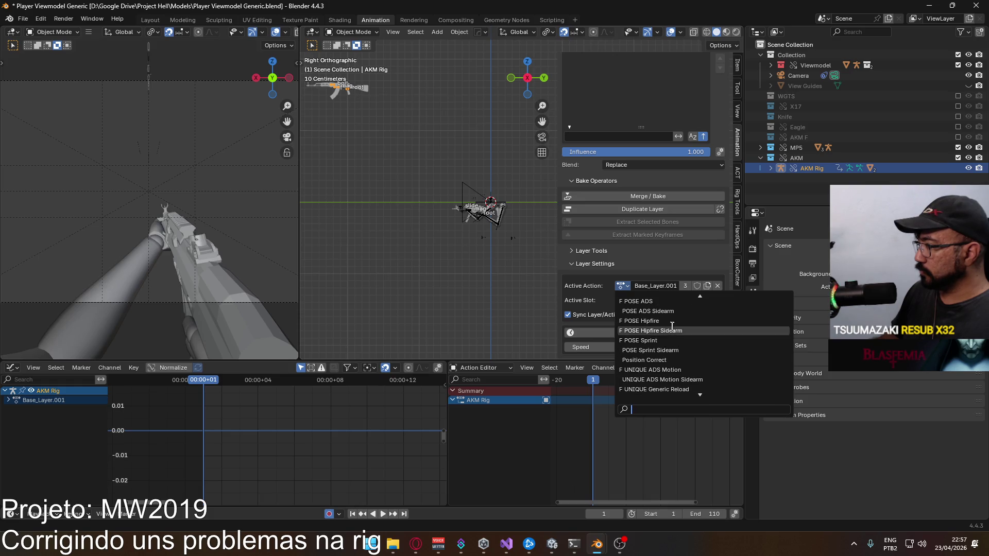
pyautogui.click(669, 319)
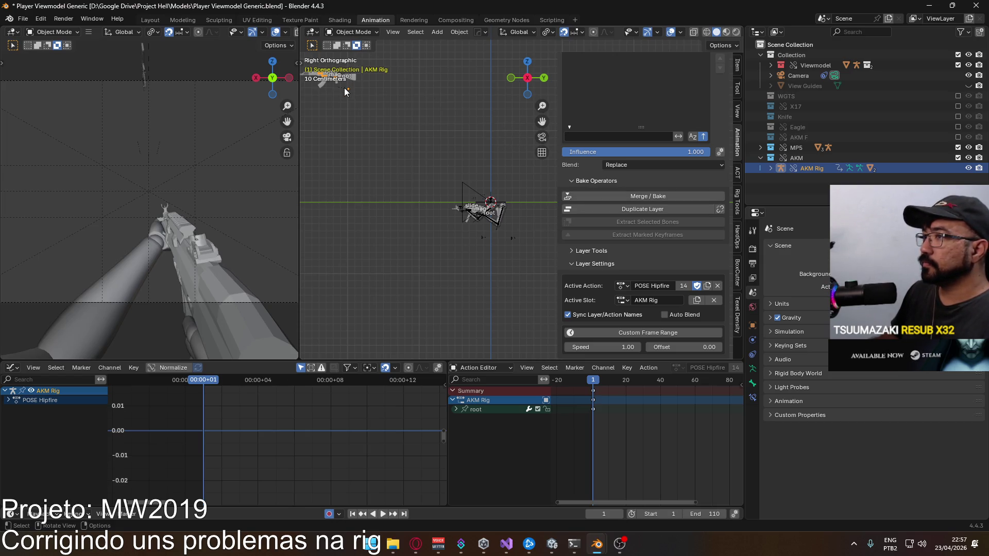
# - Turn off auto-keying and set the AKM Rig's Y and Z location to 0
pyautogui.click(738, 65)
pyautogui.click(328, 514)
pyautogui.click(652, 95)
pyautogui.write('0')
pyautogui.press('Tab')
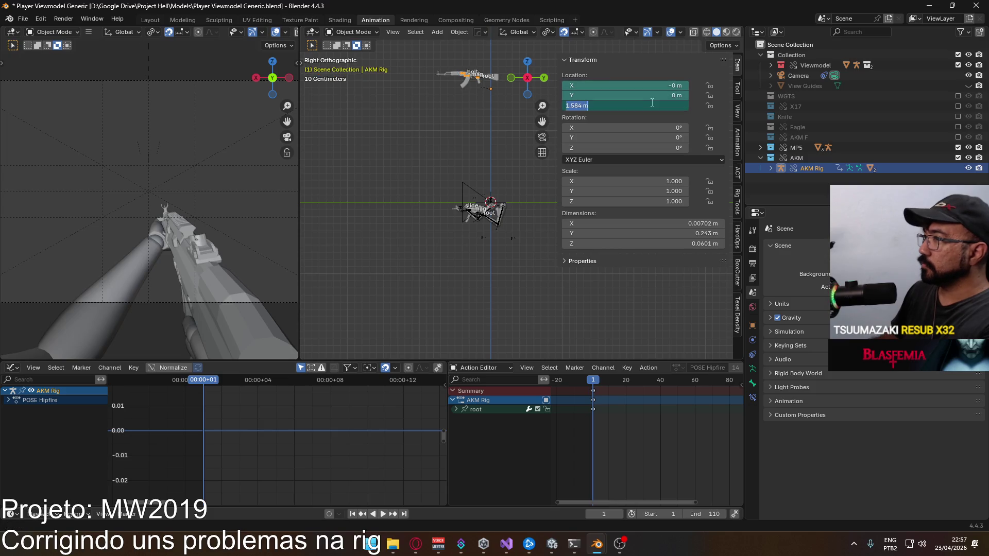
pyautogui.write('0')
pyautogui.press('Return')
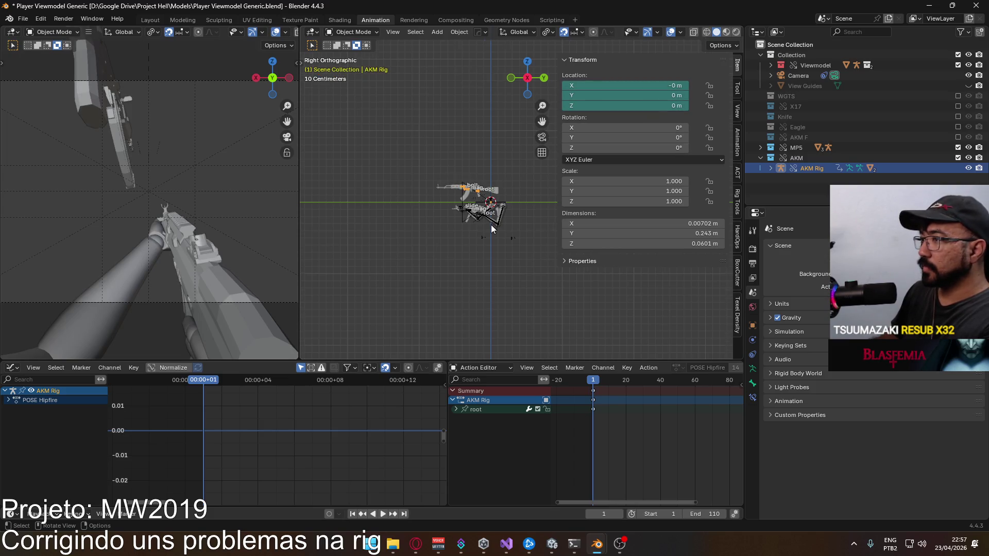
pyautogui.scroll(4, 490, 224)
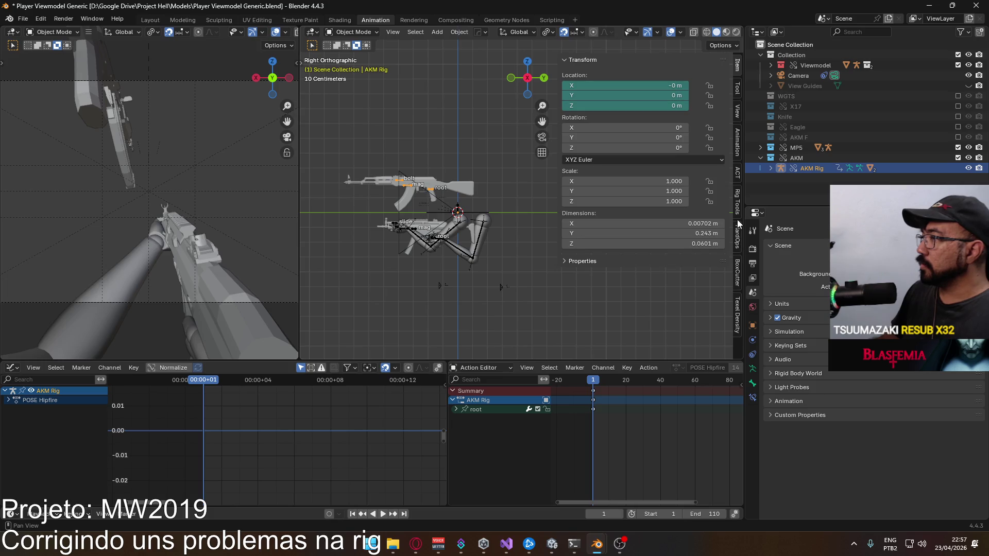
pyautogui.click(735, 155)
# - Assign the AKM Rig F slot to the POSE Hipfire layer and save the file
pyautogui.scroll(-10, 677, 249)
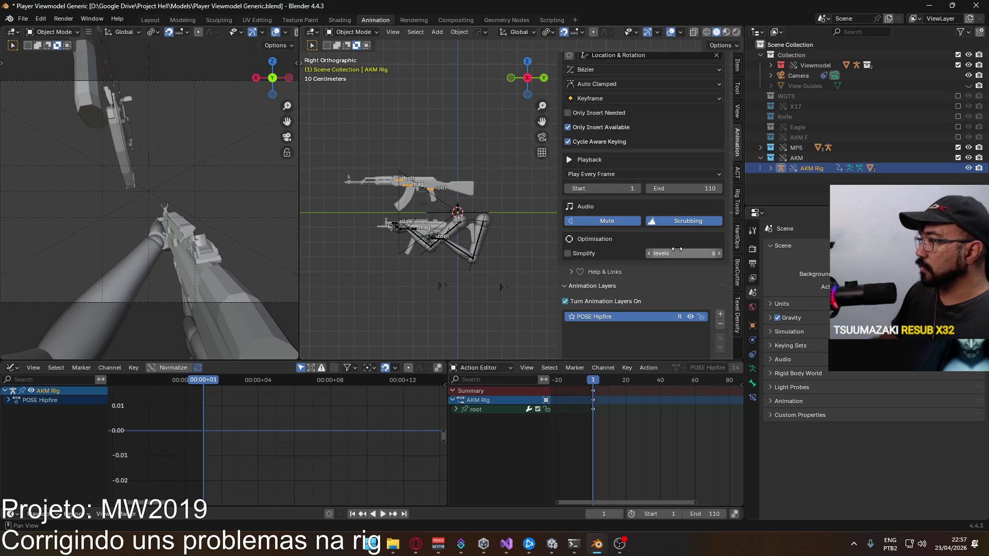
pyautogui.scroll(-10, 678, 254)
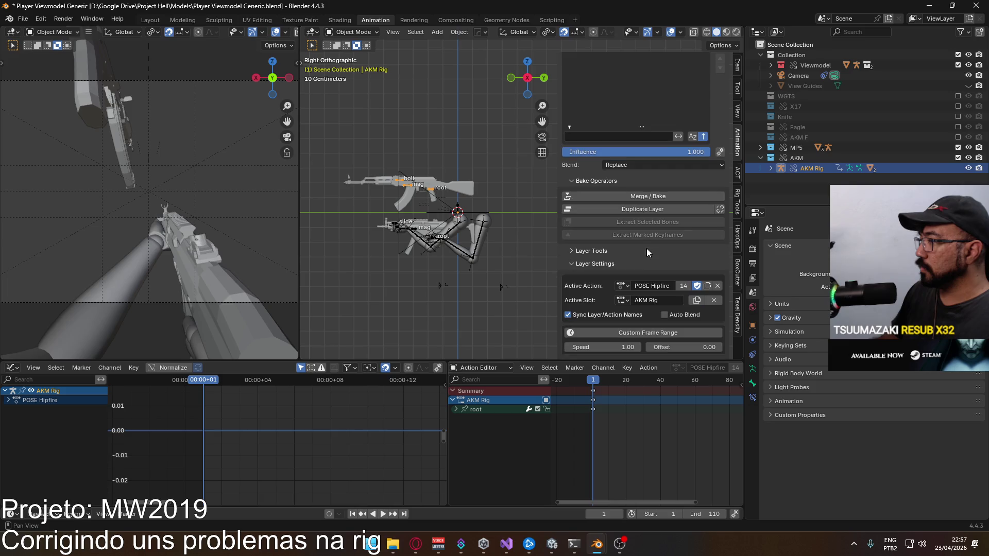
pyautogui.click(622, 302)
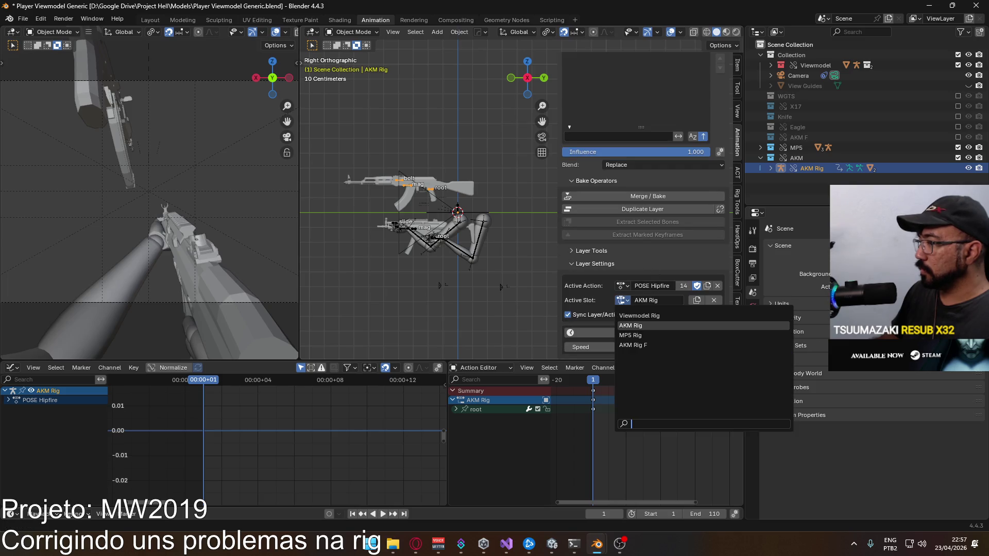
pyautogui.click(652, 346)
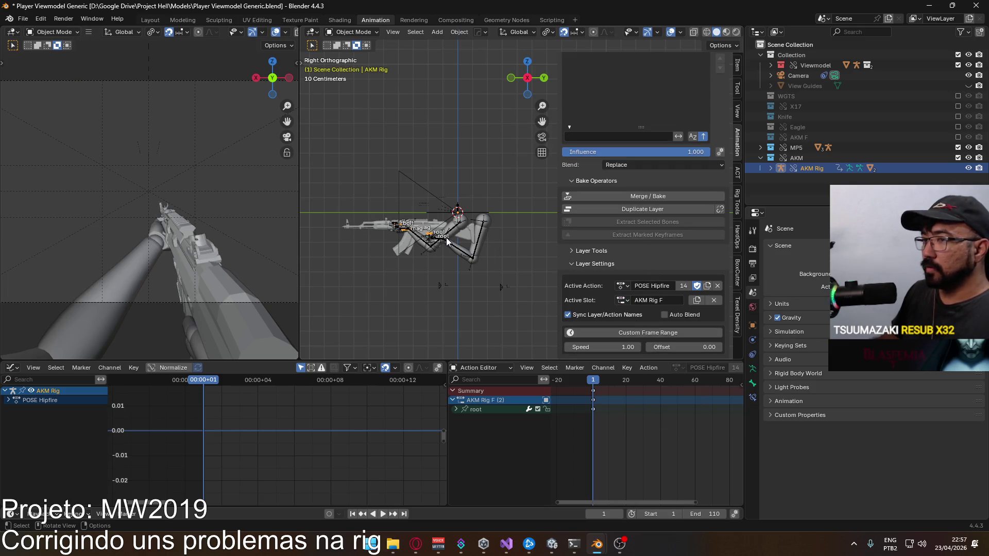
pyautogui.click(622, 300)
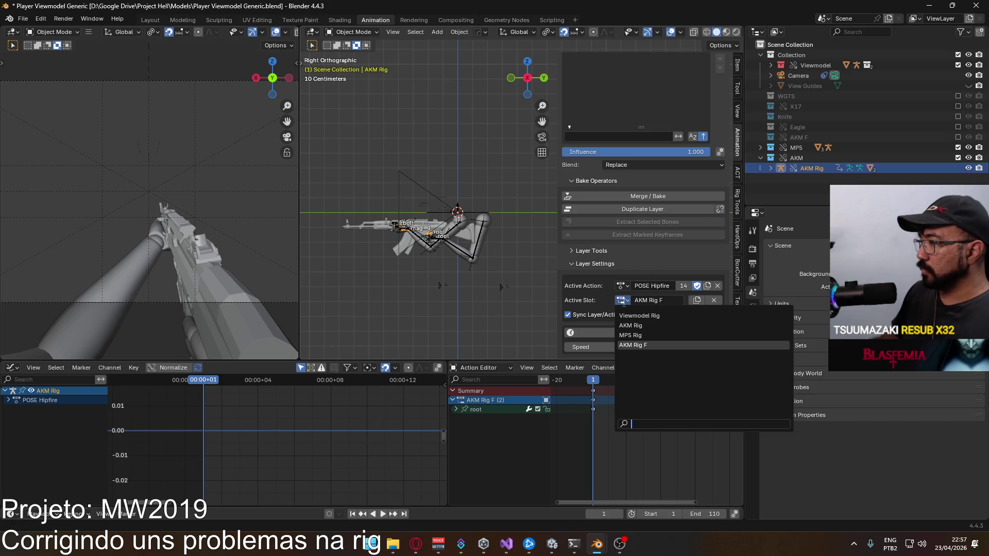
pyautogui.click(643, 326)
pyautogui.click(714, 302)
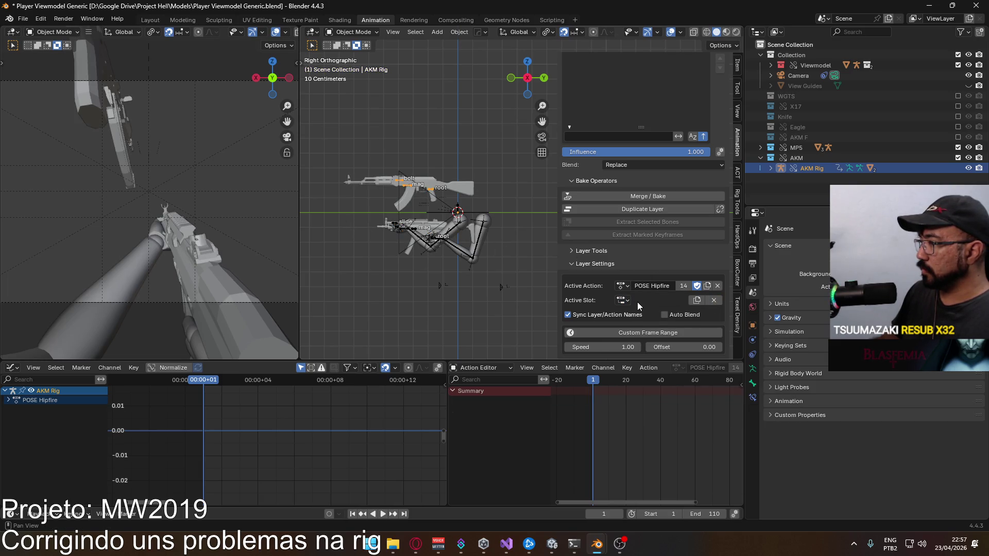
pyautogui.click(624, 301)
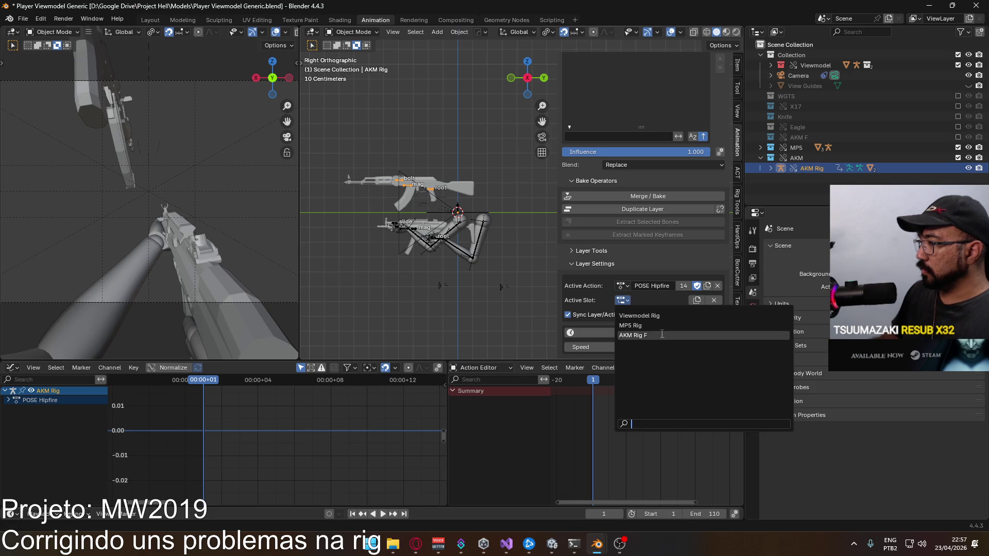
pyautogui.click(633, 335)
pyautogui.hotkey('ctrl', 's')
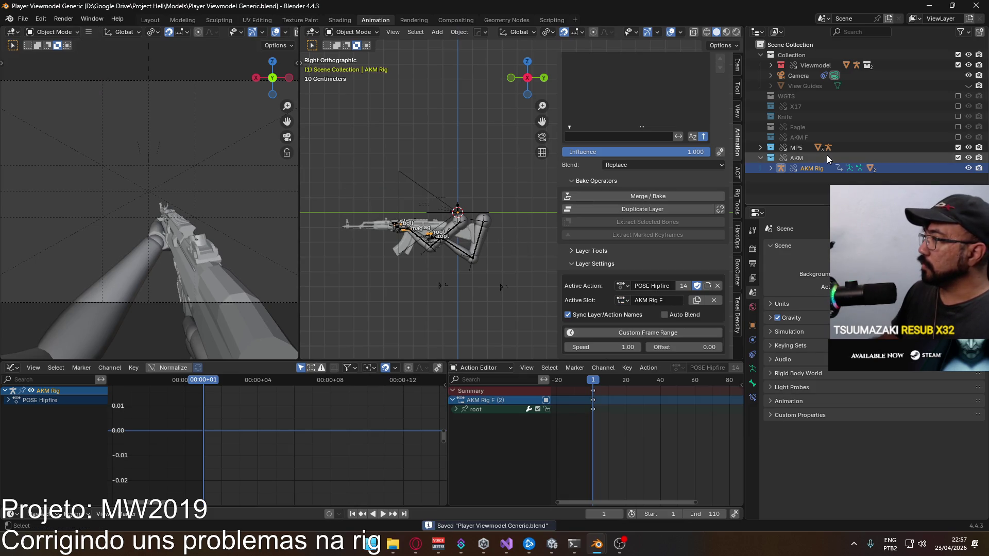
# - Exclude the MP5 collection, include AKM F, and select AKM Rig F
pyautogui.click(957, 147)
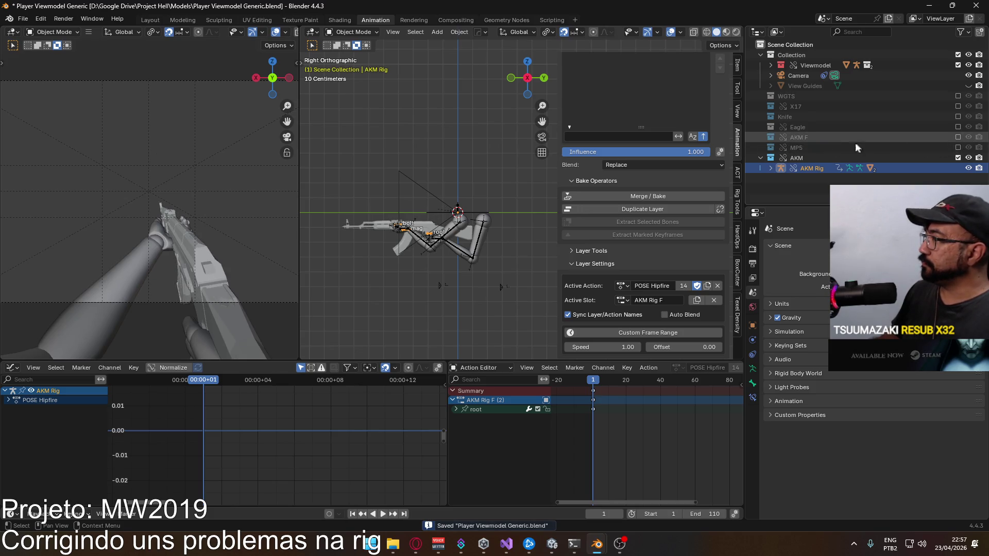
pyautogui.click(957, 137)
pyautogui.click(787, 148)
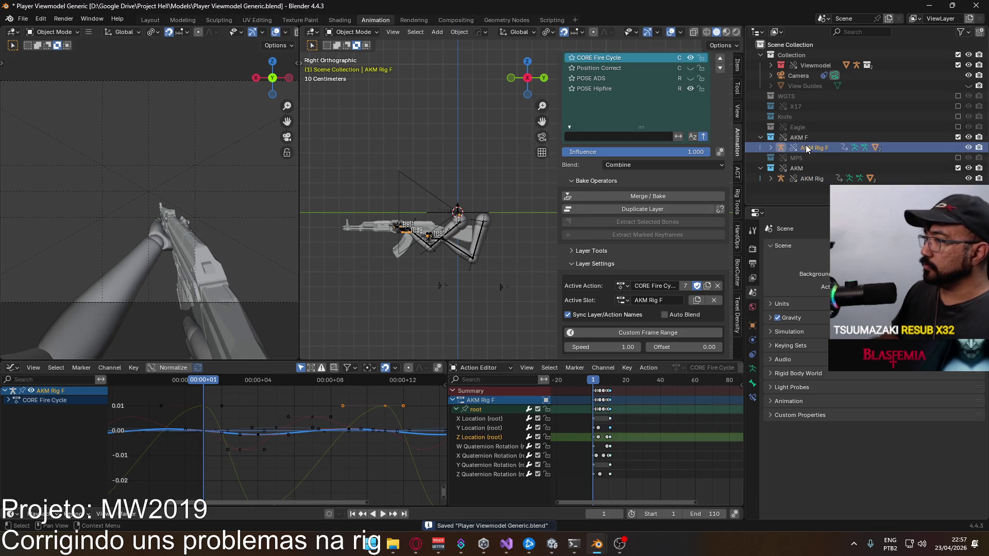
pyautogui.scroll(4, 637, 132)
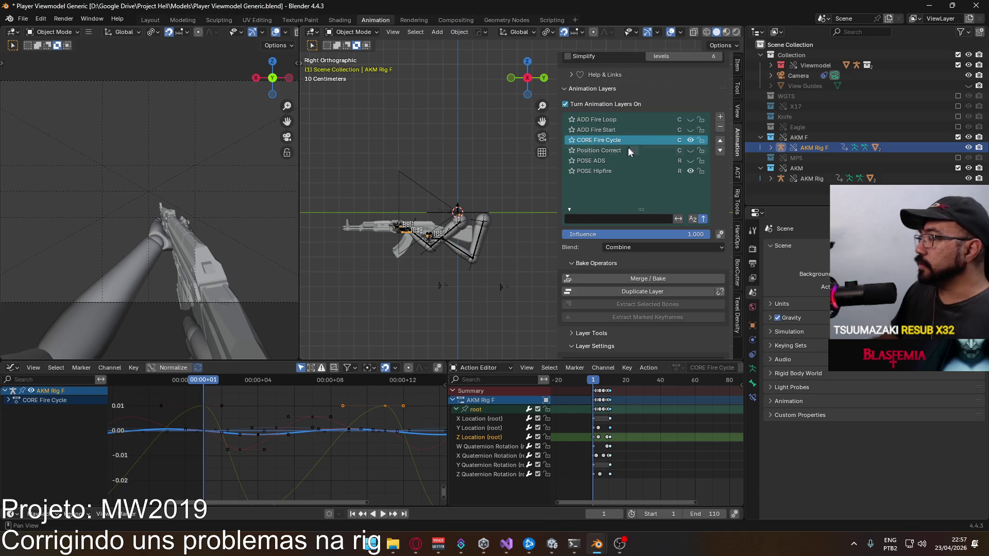